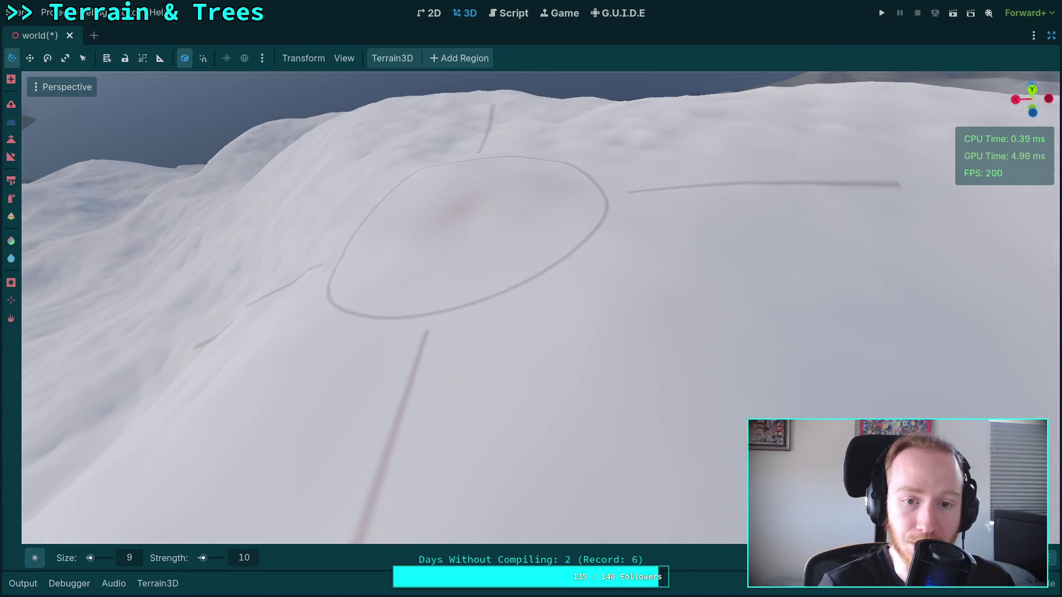
Zoom in and out repeatedly over the snowy hill to frame the terrain
scroll(659, 237, up, 3)
scroll(722, 268, down, 3)
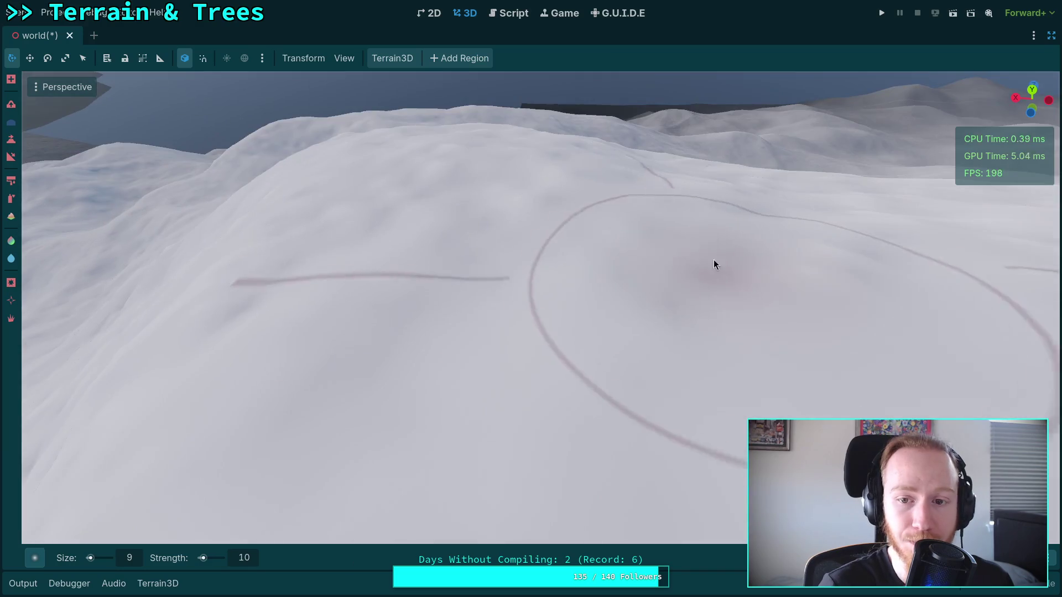
scroll(377, 245, up, 2)
scroll(369, 240, down, 2)
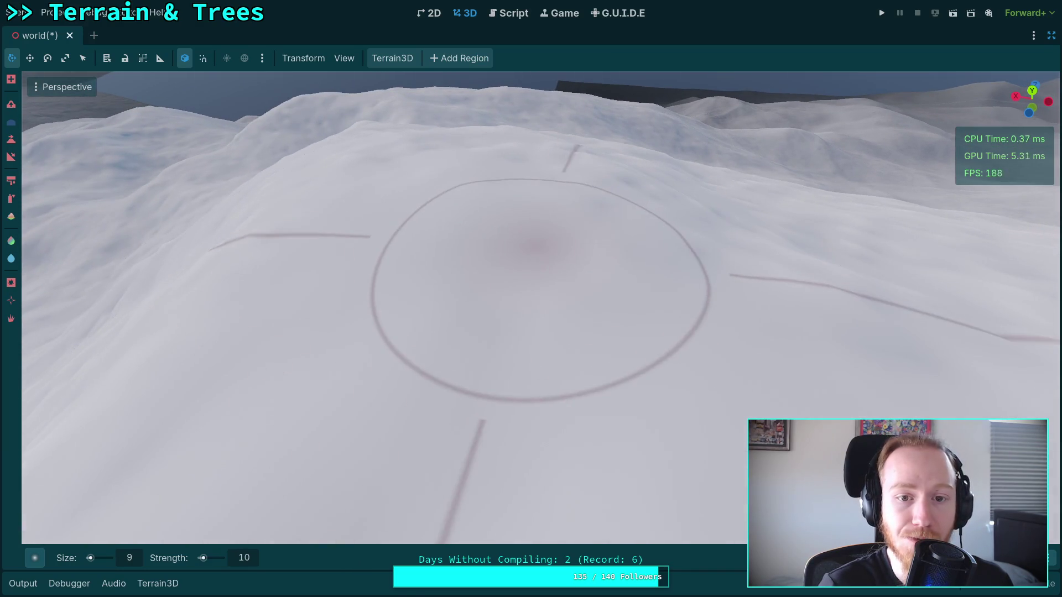
scroll(351, 273, up, 2)
drag(602, 296, 553, 309)
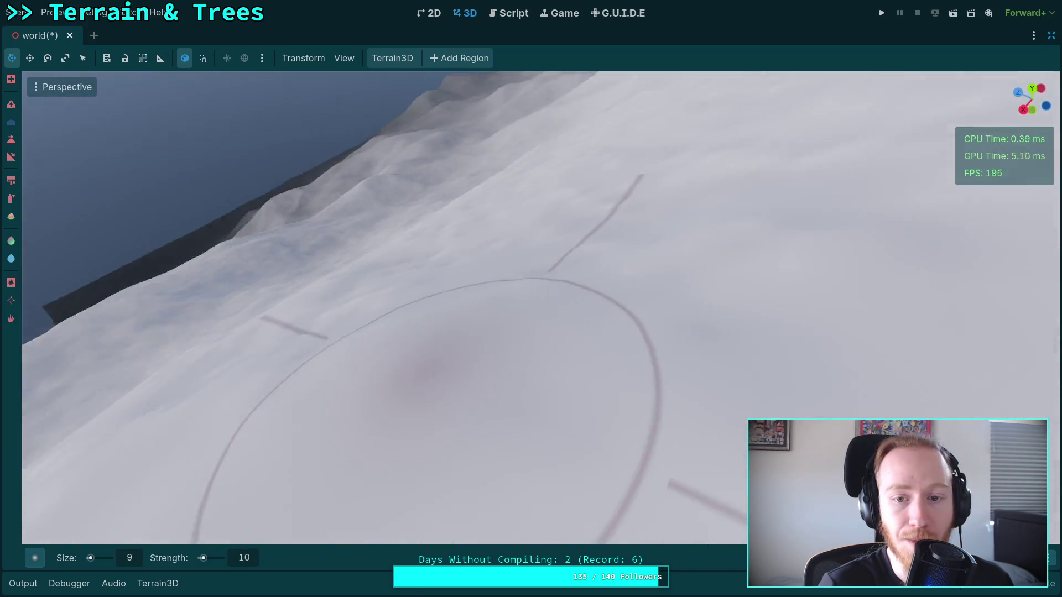
scroll(661, 313, up, 3)
scroll(506, 263, down, 3)
scroll(331, 386, up, 3)
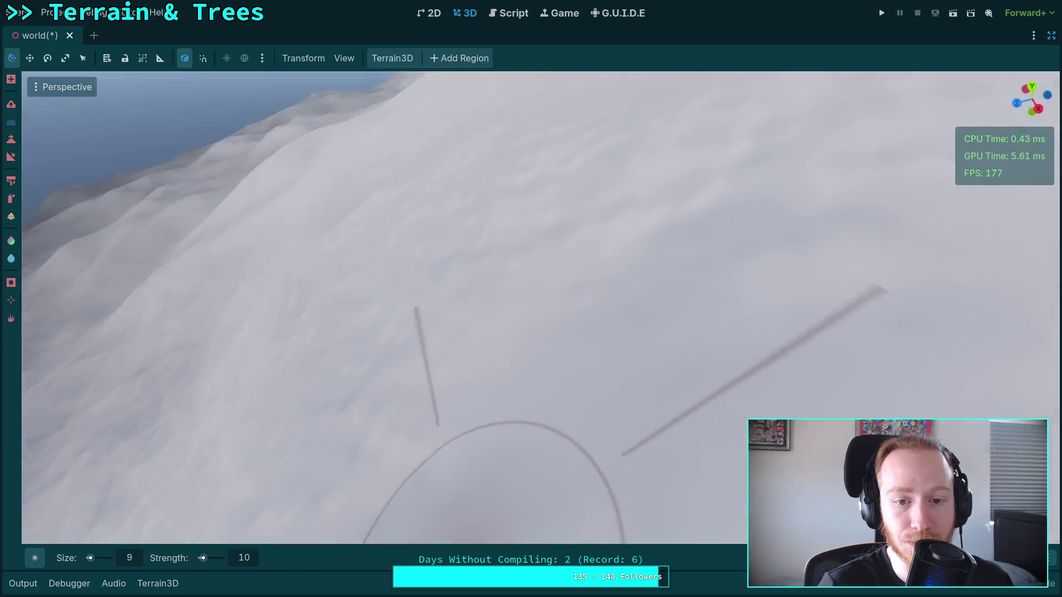
scroll(492, 520, down, 3)
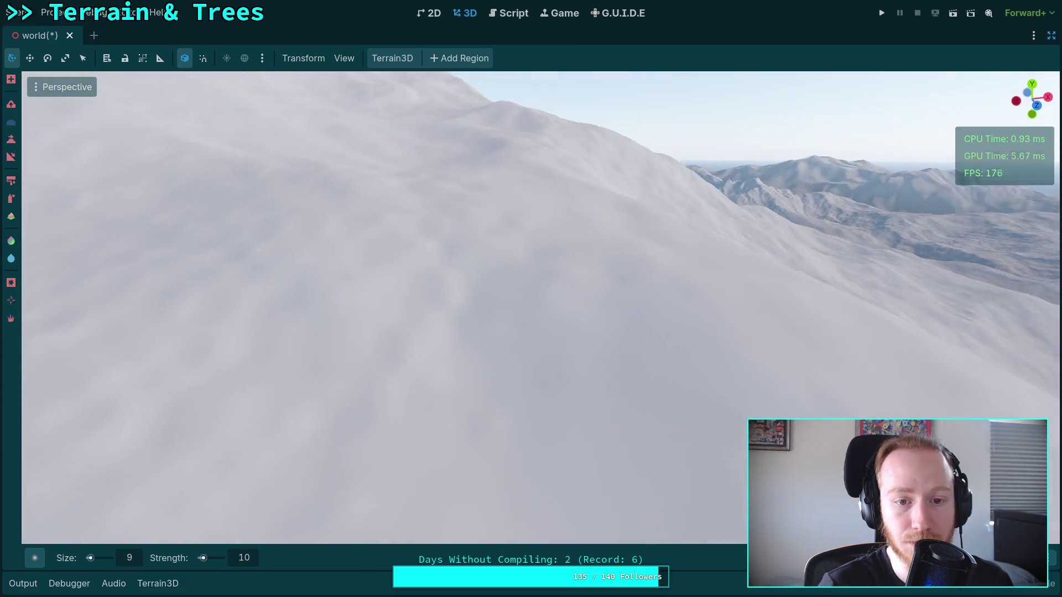
scroll(481, 351, up, 3)
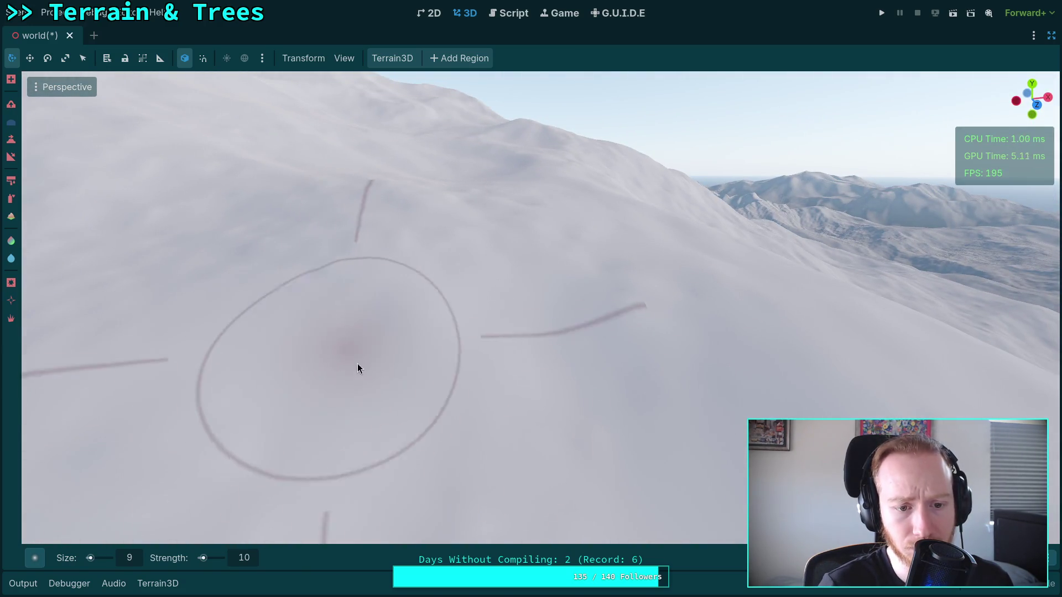
scroll(357, 363, up, 2)
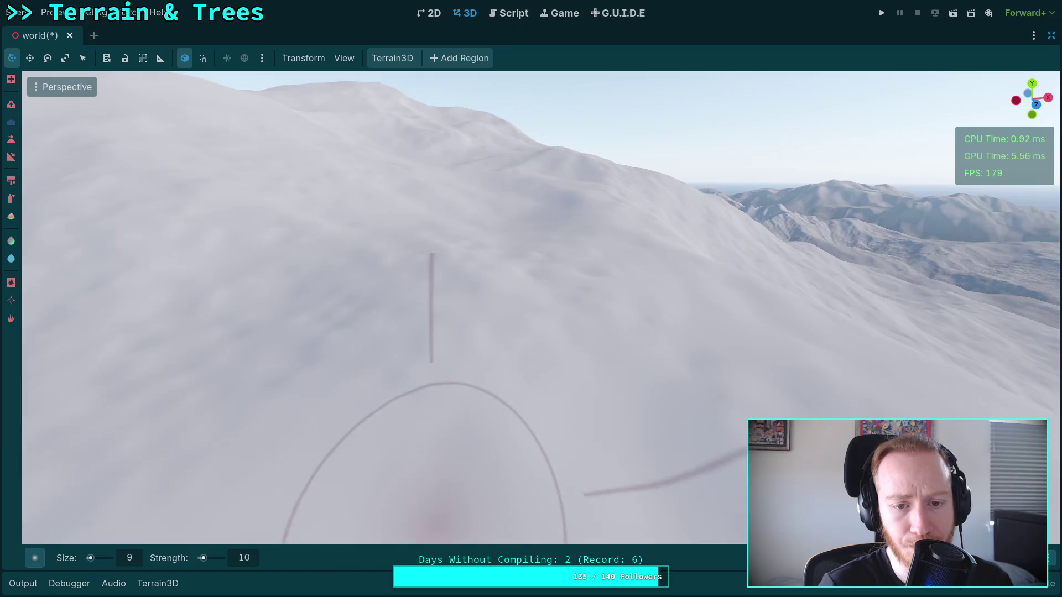
scroll(234, 360, down, 3)
scroll(298, 341, up, 3)
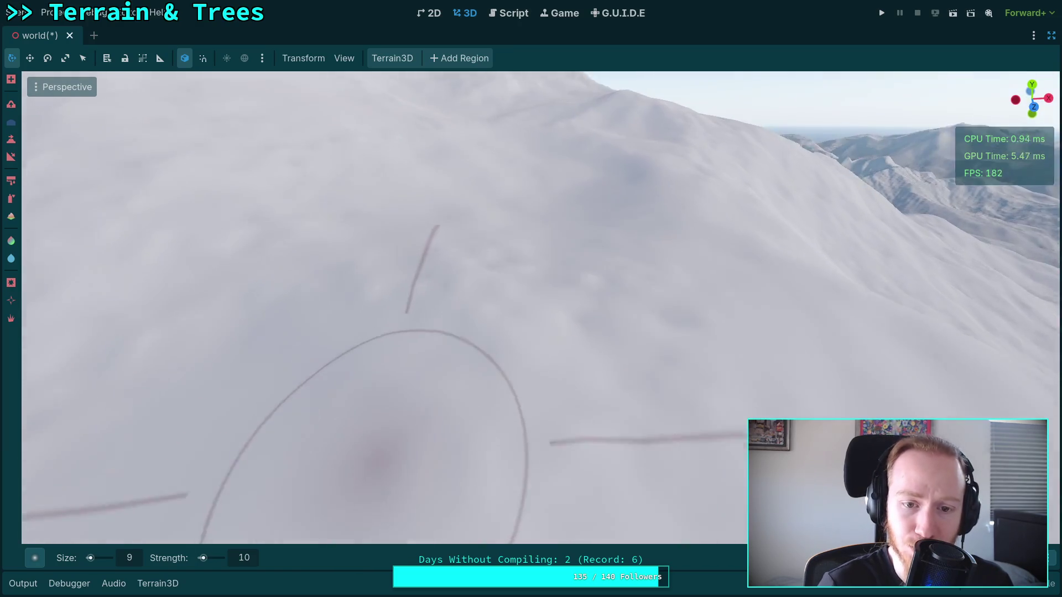
scroll(537, 281, down, 3)
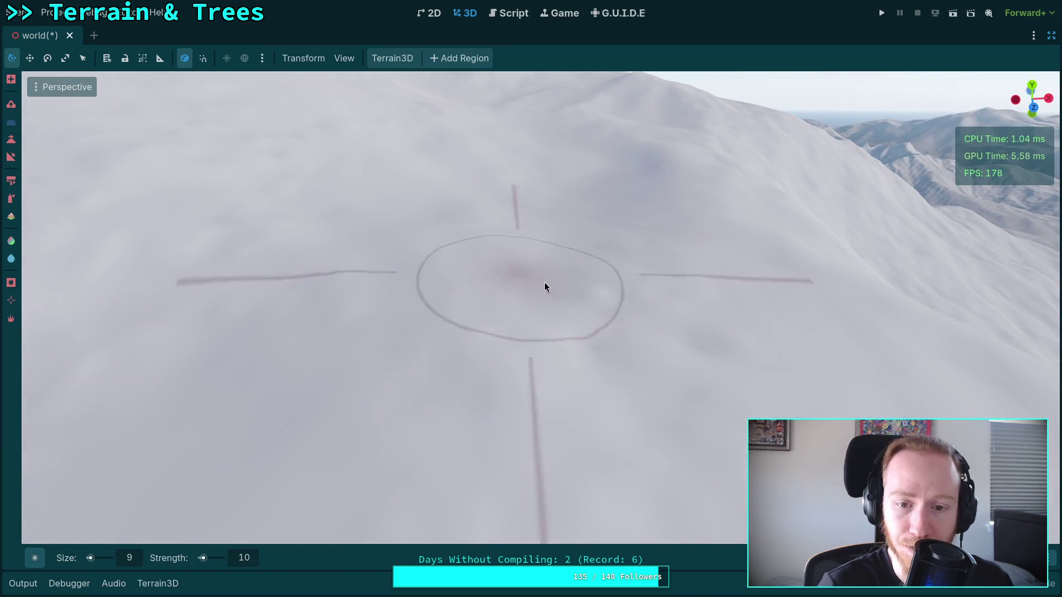
scroll(573, 364, up, 2)
scroll(590, 315, up, 3)
scroll(591, 315, down, 3)
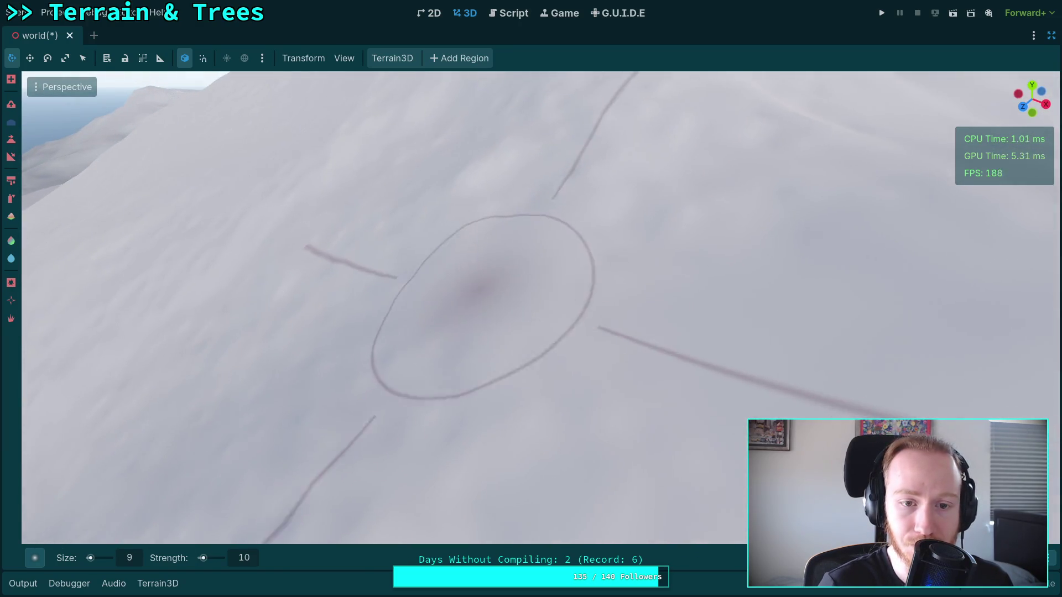
scroll(462, 292, up, 3)
scroll(569, 308, down, 2)
scroll(485, 282, down, 2)
scroll(645, 237, up, 2)
scroll(625, 305, down, 3)
scroll(490, 293, up, 2)
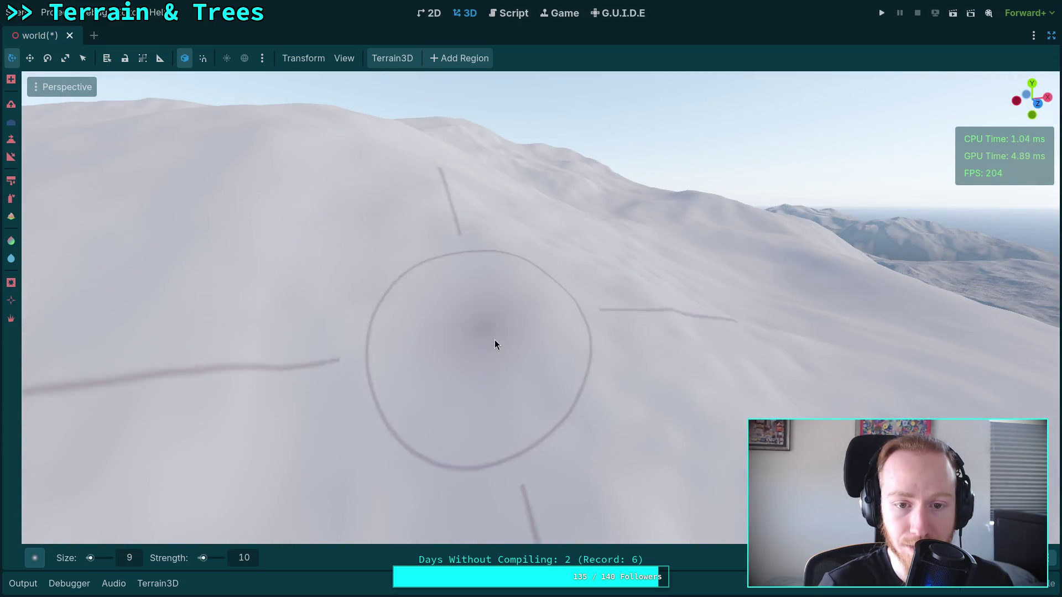
scroll(488, 336, up, 2)
scroll(505, 345, down, 1)
scroll(519, 294, up, 4)
scroll(551, 336, down, 3)
scroll(598, 275, up, 1)
scroll(470, 206, up, 1)
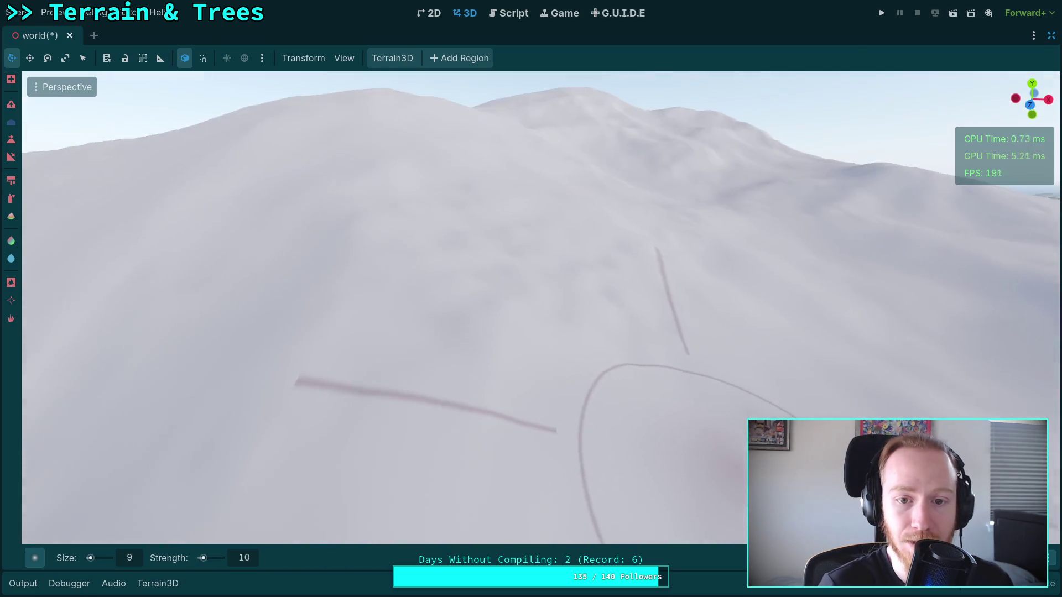
scroll(434, 251, down, 3)
scroll(482, 247, up, 3)
scroll(569, 261, down, 3)
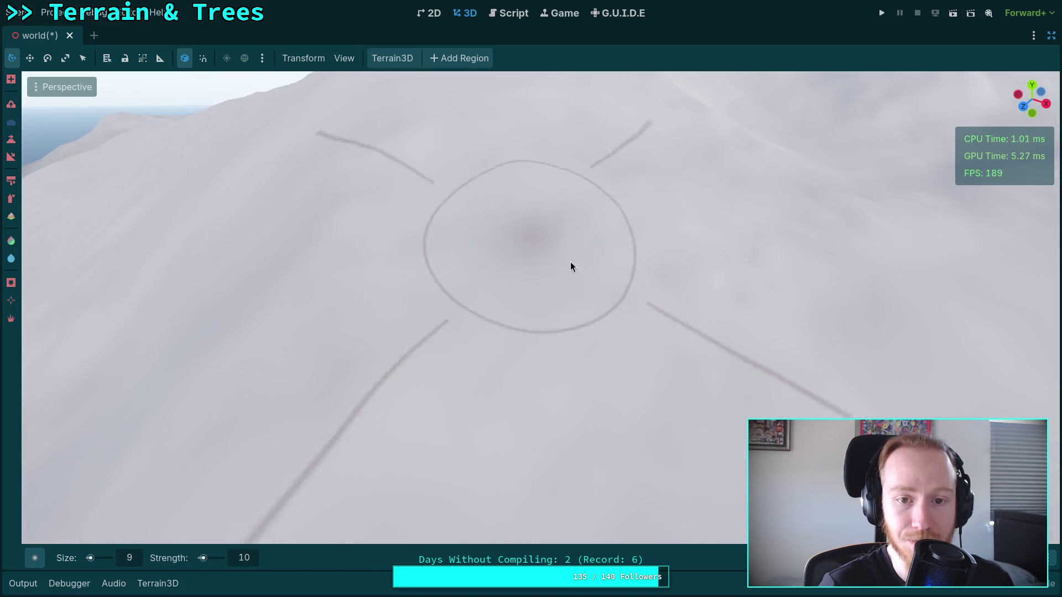
scroll(571, 267, down, 3)
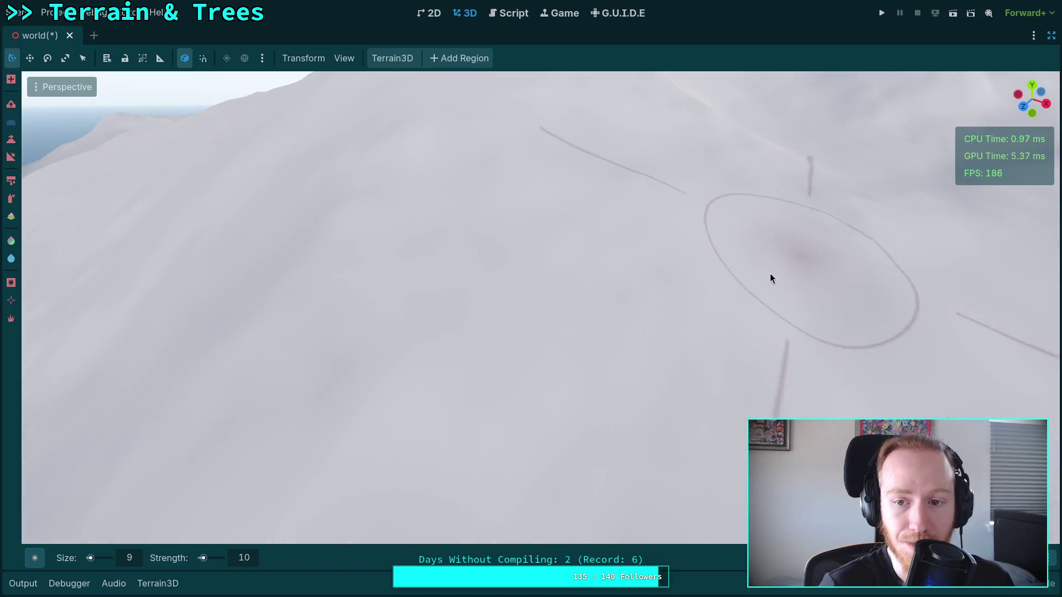
scroll(789, 268, up, 3)
scroll(403, 332, down, 3)
scroll(403, 332, up, 2)
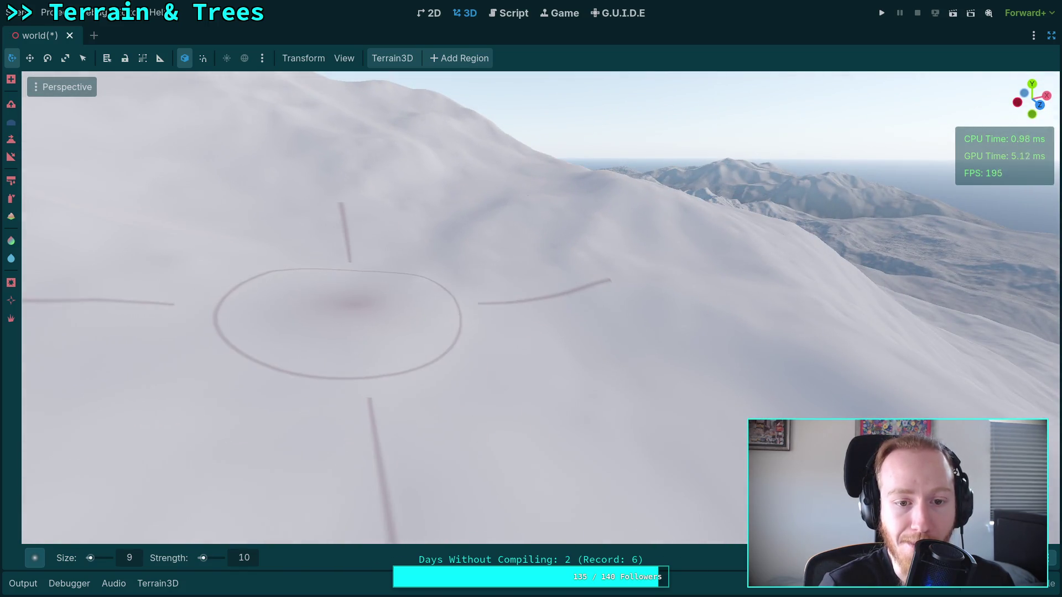
scroll(403, 332, up, 3)
scroll(344, 267, down, 3)
scroll(417, 293, up, 2)
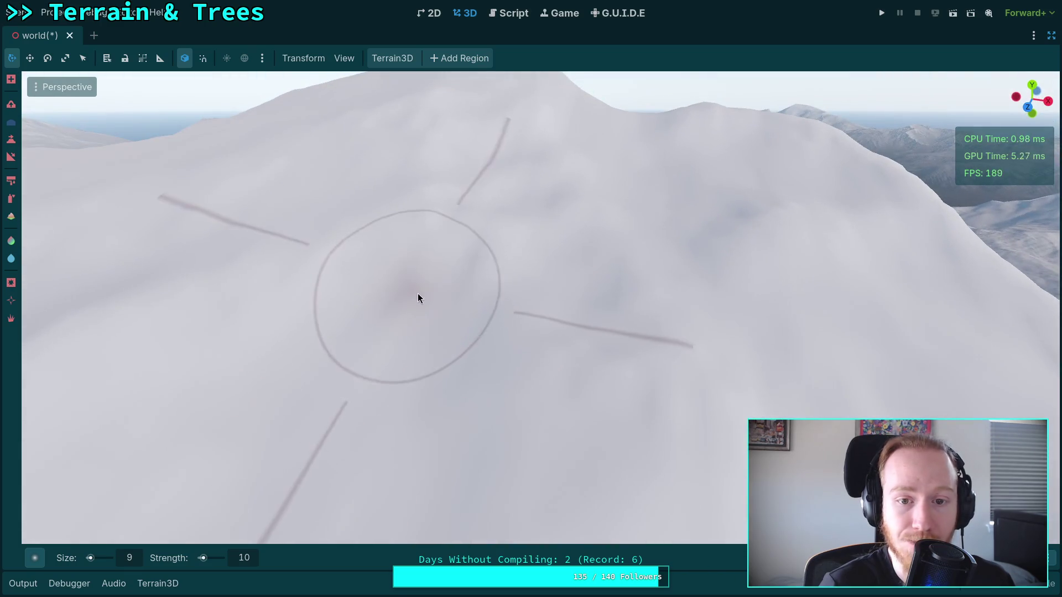
scroll(417, 298, down, 3)
scroll(526, 206, up, 3)
scroll(574, 358, up, 3)
scroll(582, 353, up, 3)
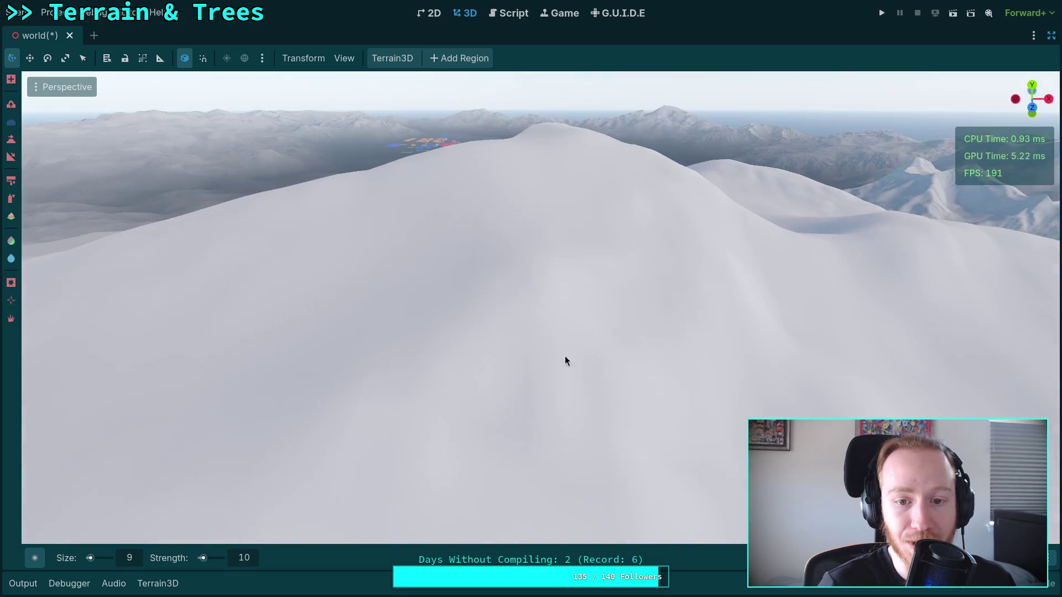
scroll(506, 334, down, 3)
scroll(507, 334, up, 3)
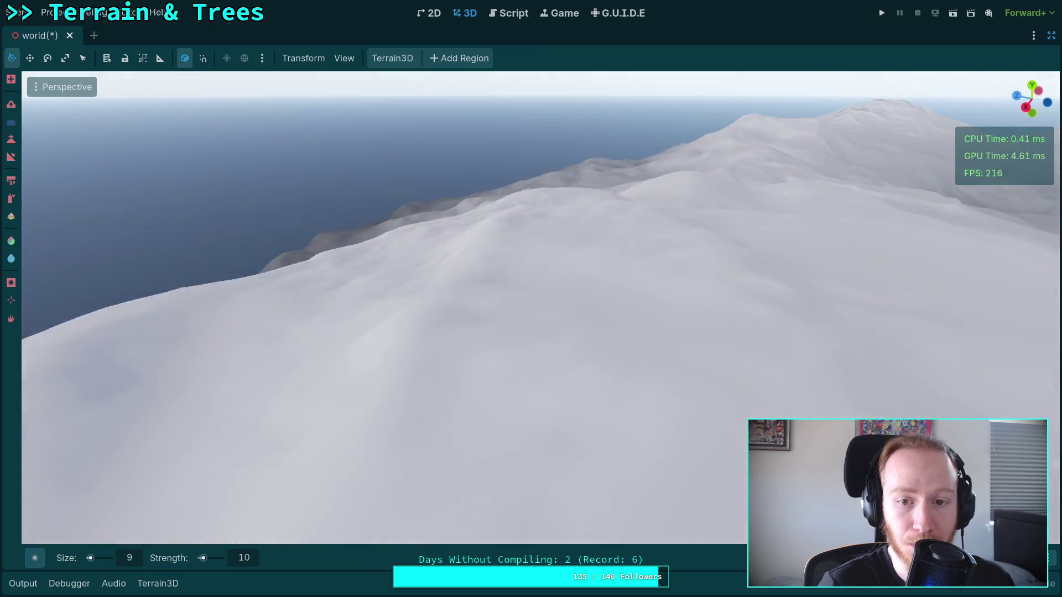
scroll(531, 298, up, 3)
scroll(447, 202, down, 3)
scroll(560, 251, up, 3)
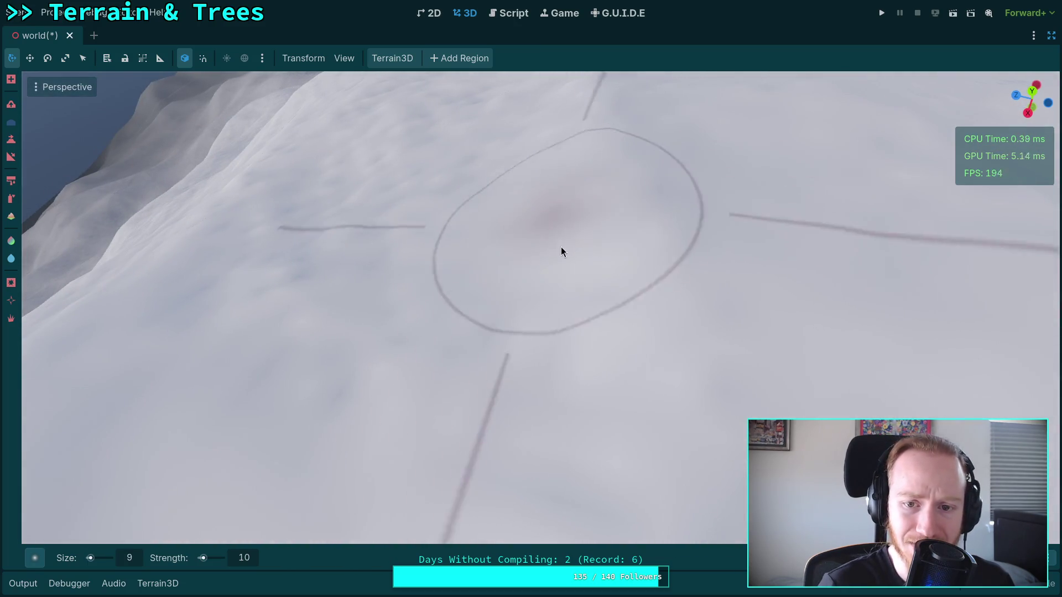
scroll(560, 252, down, 3)
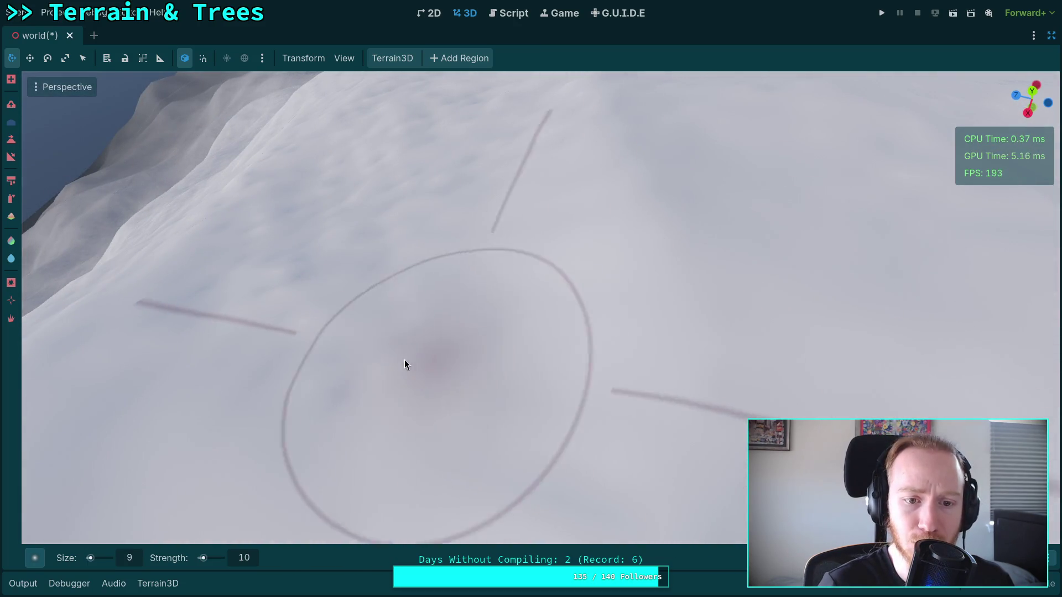
scroll(351, 290, up, 3)
scroll(416, 175, down, 2)
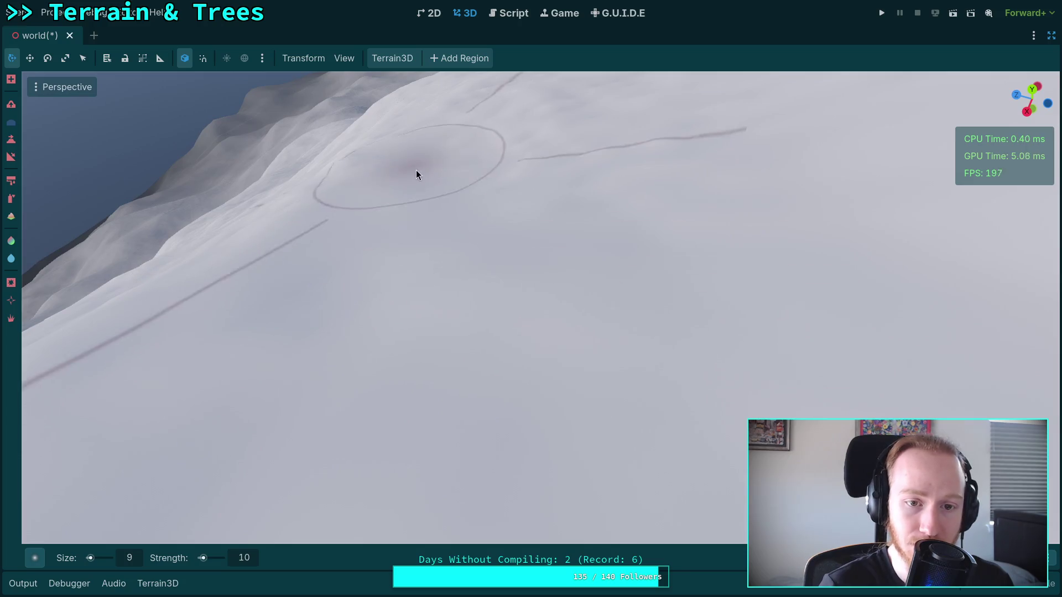
scroll(416, 174, up, 5)
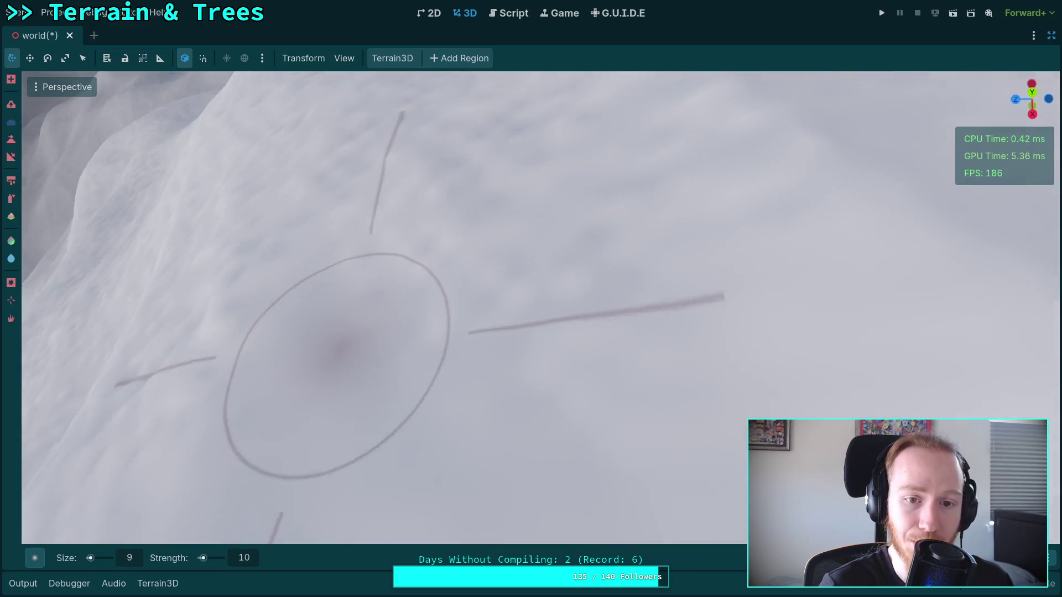
scroll(600, 355, up, 2)
scroll(523, 206, down, 3)
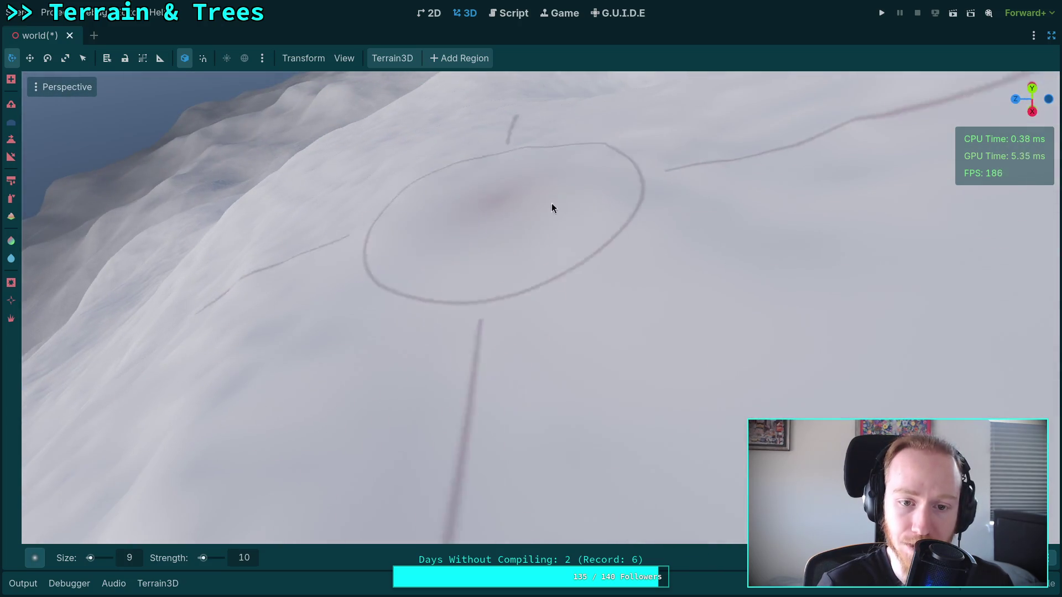
scroll(523, 206, up, 3)
scroll(517, 334, down, 2)
scroll(641, 279, up, 2)
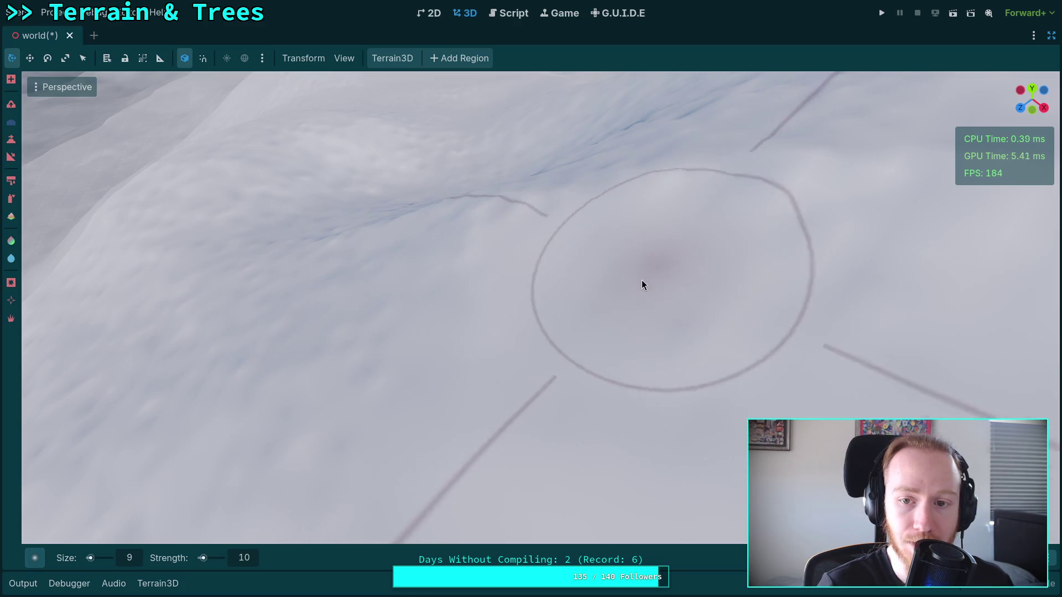
scroll(642, 279, down, 3)
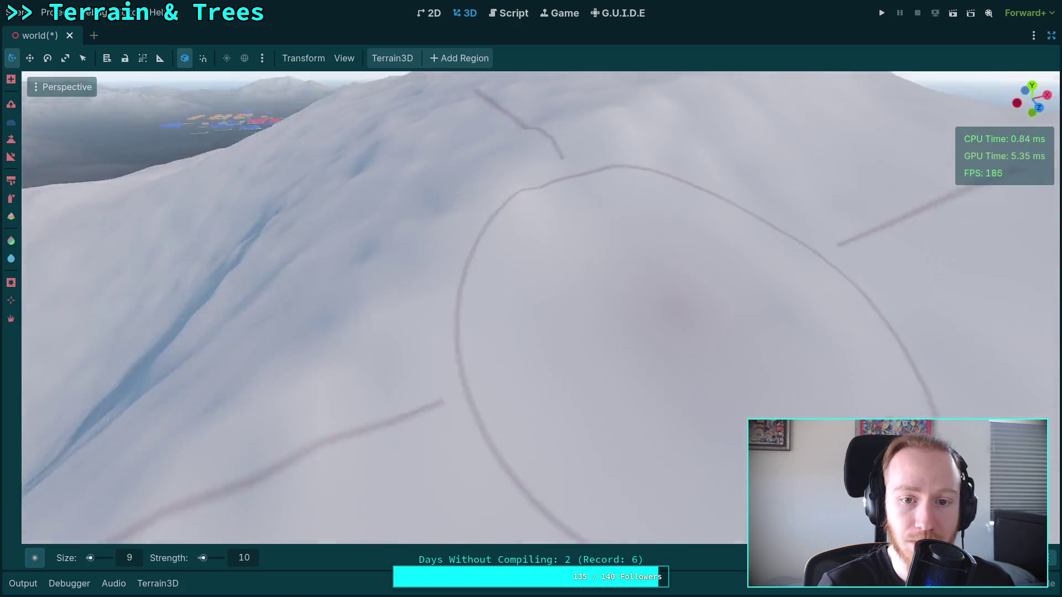
scroll(301, 326, up, 3)
scroll(359, 436, down, 2)
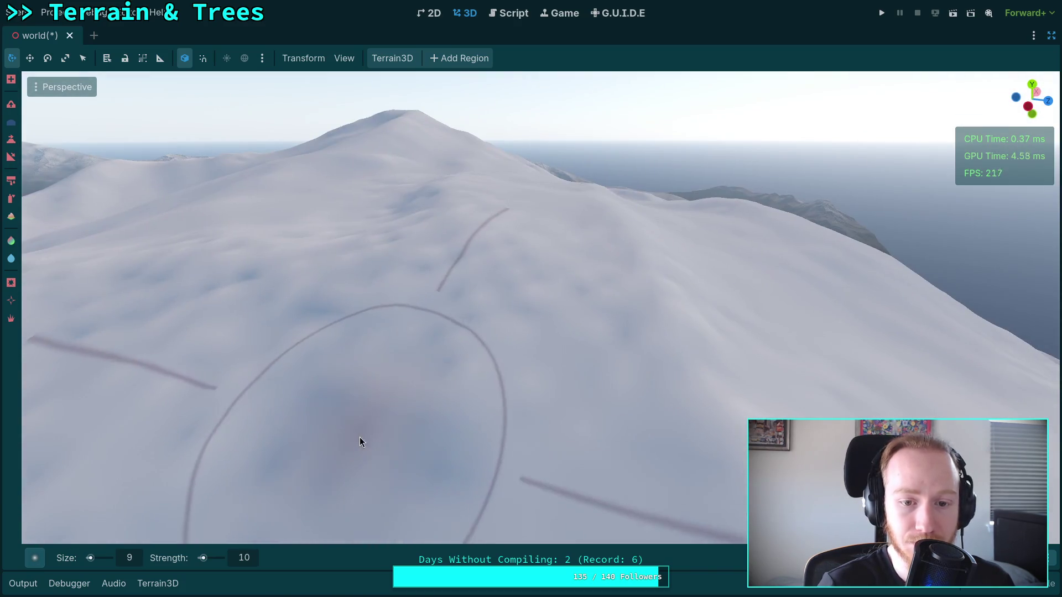
scroll(652, 285, up, 2)
scroll(536, 351, down, 2)
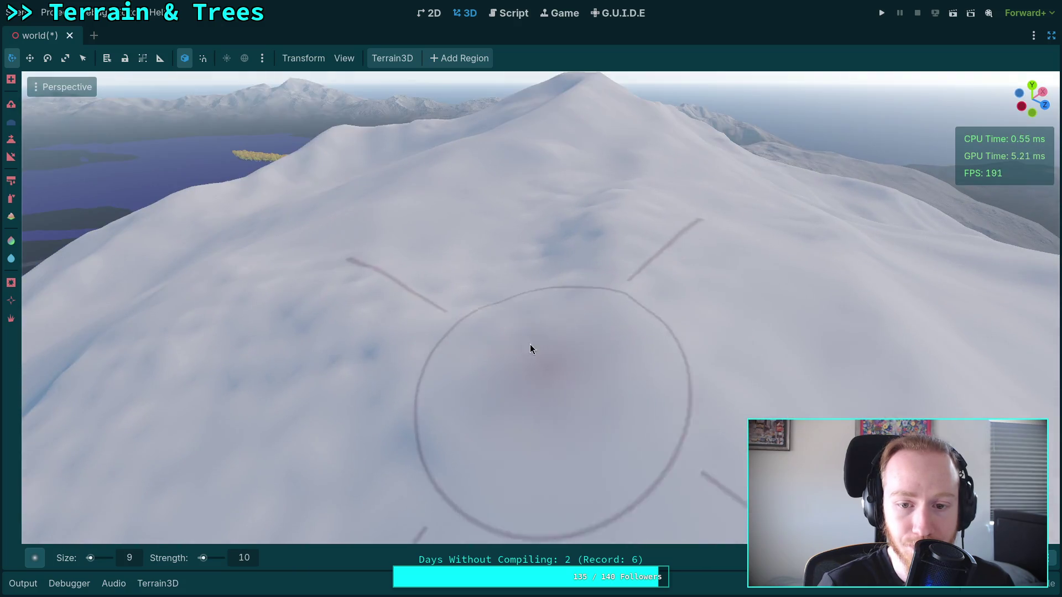
scroll(377, 346, down, 2)
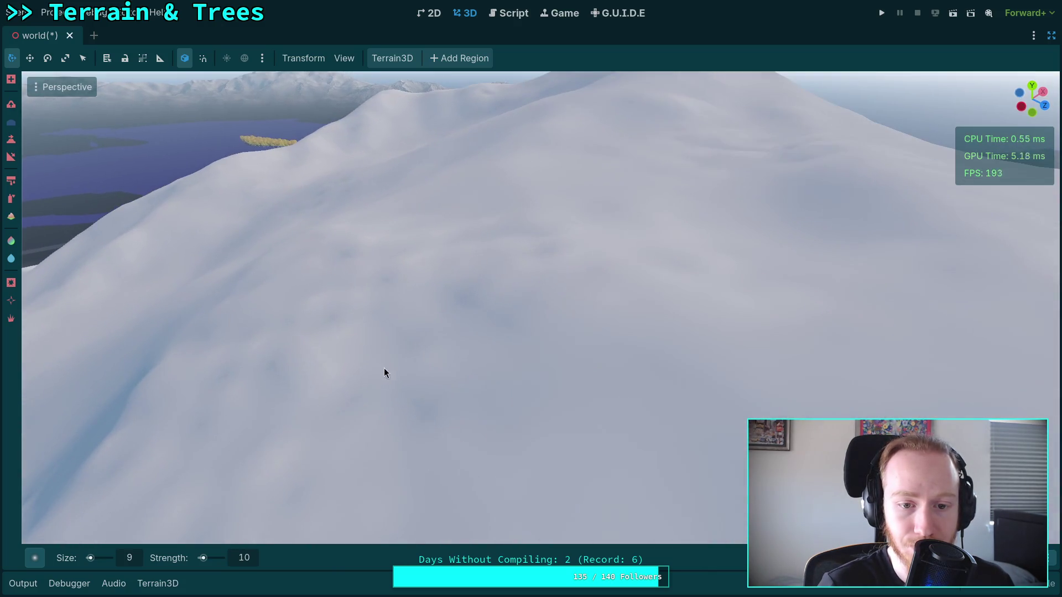
scroll(410, 245, up, 2)
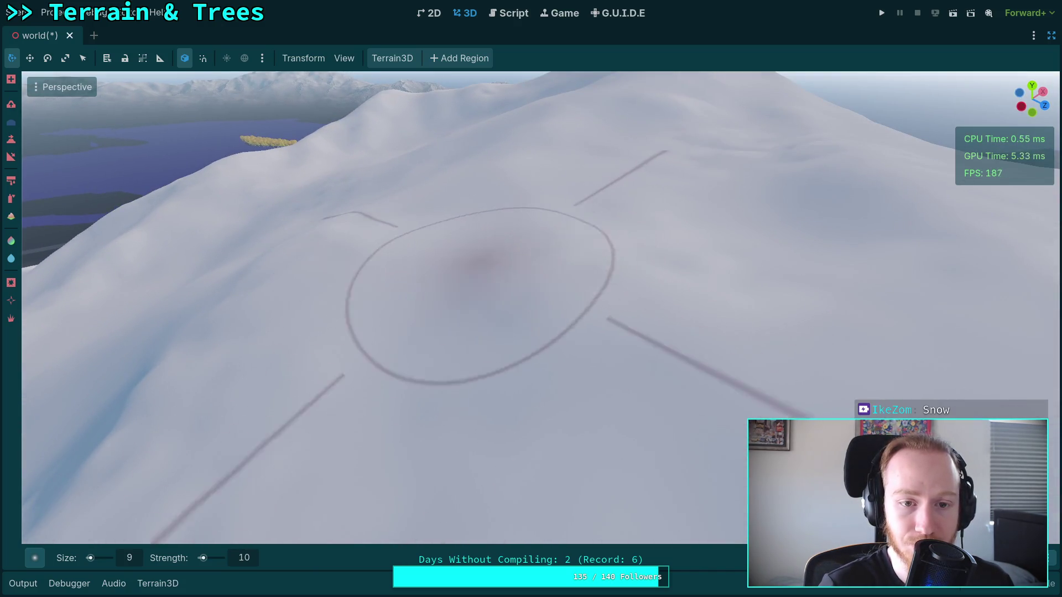
scroll(480, 263, up, 2)
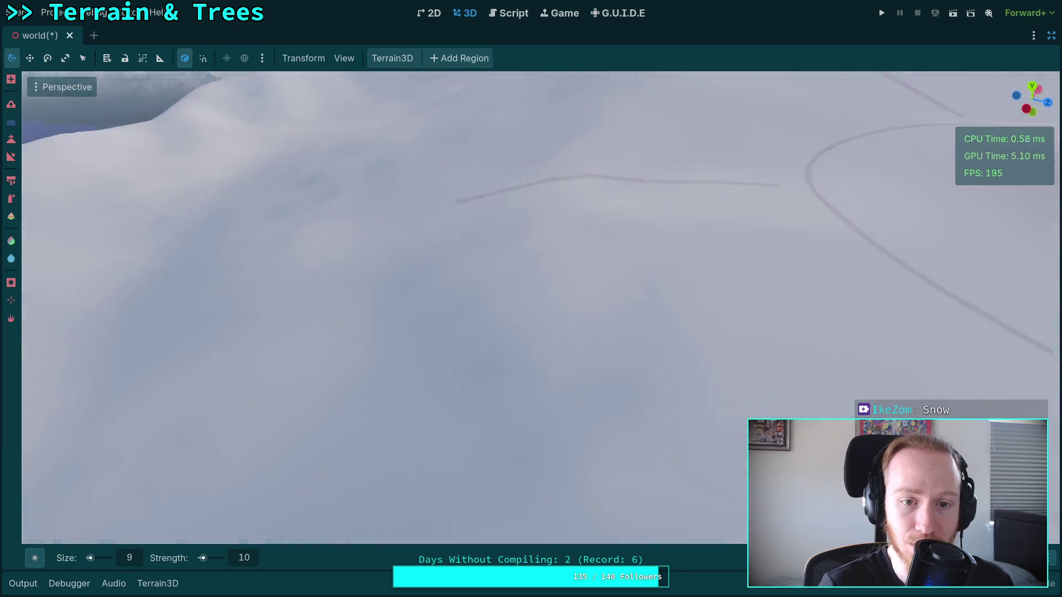
scroll(426, 241, down, 2)
scroll(396, 270, up, 3)
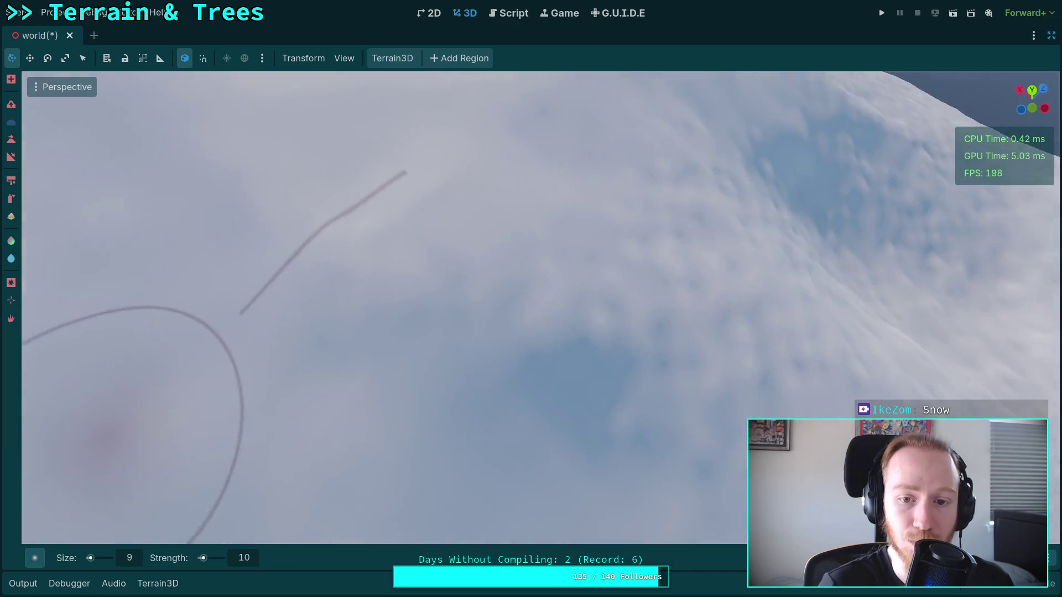
scroll(291, 358, down, 2)
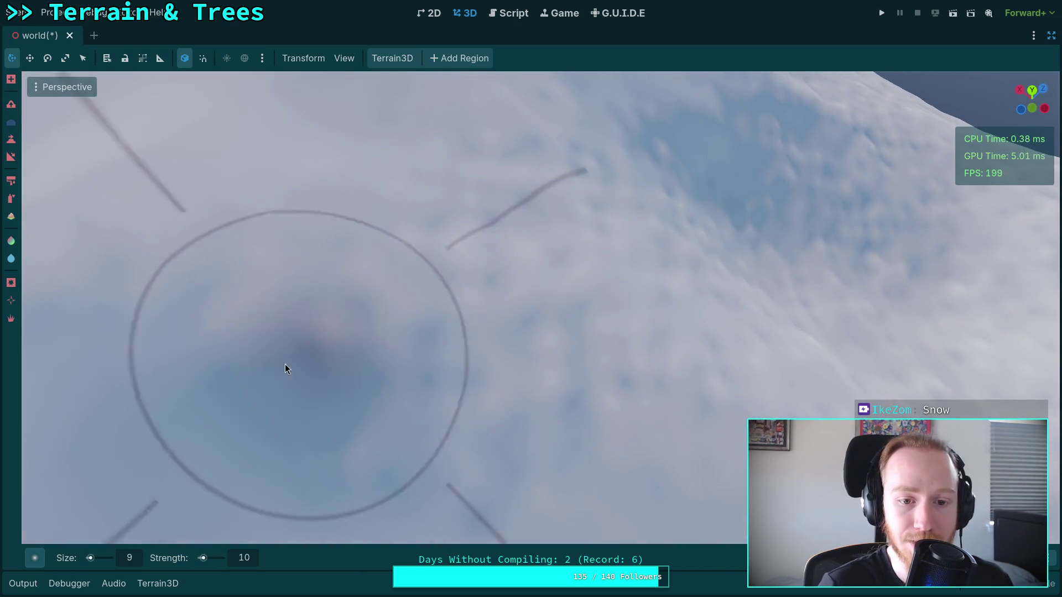
scroll(603, 364, up, 2)
scroll(719, 415, down, 2)
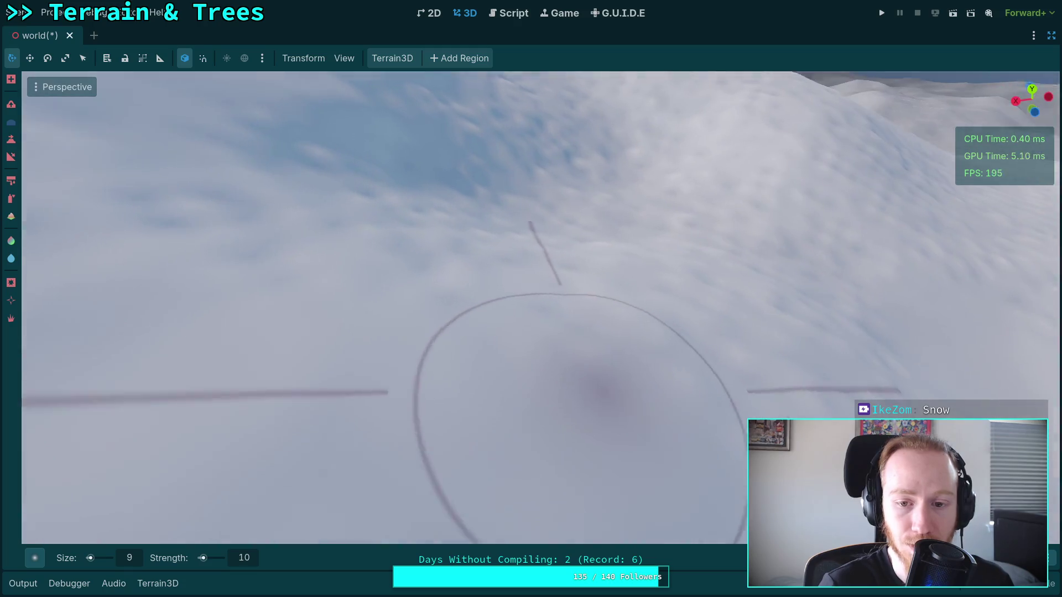
scroll(357, 230, up, 2)
scroll(384, 186, down, 2)
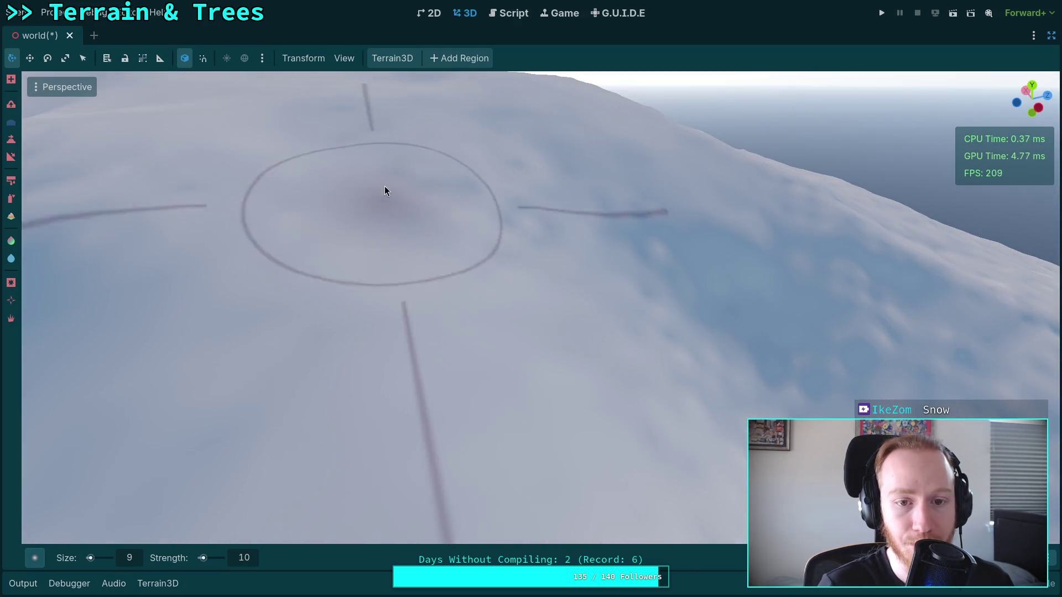
scroll(587, 294, down, 1)
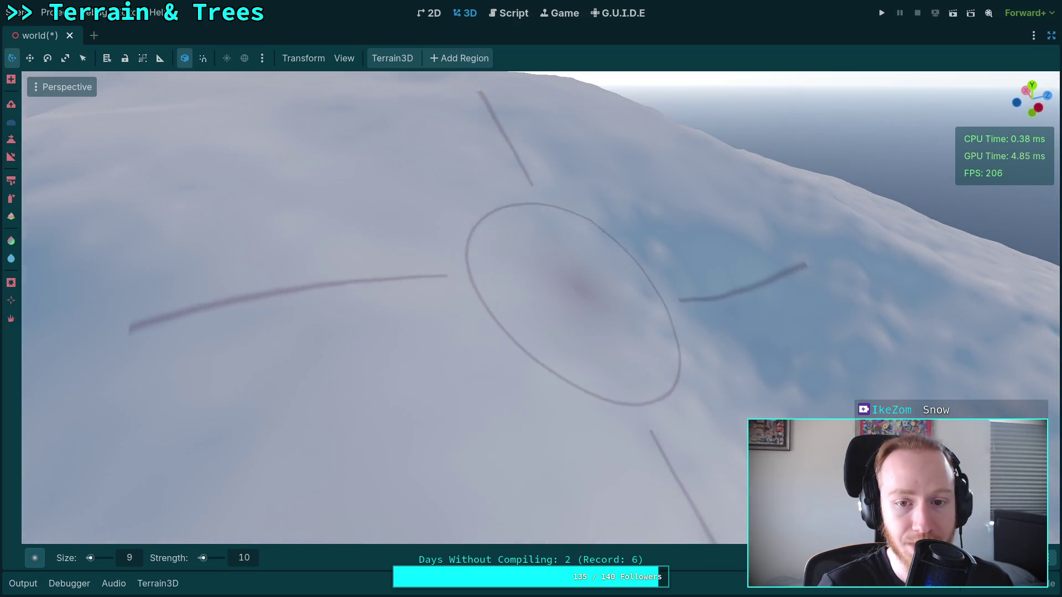
scroll(523, 336, up, 3)
scroll(581, 332, down, 2)
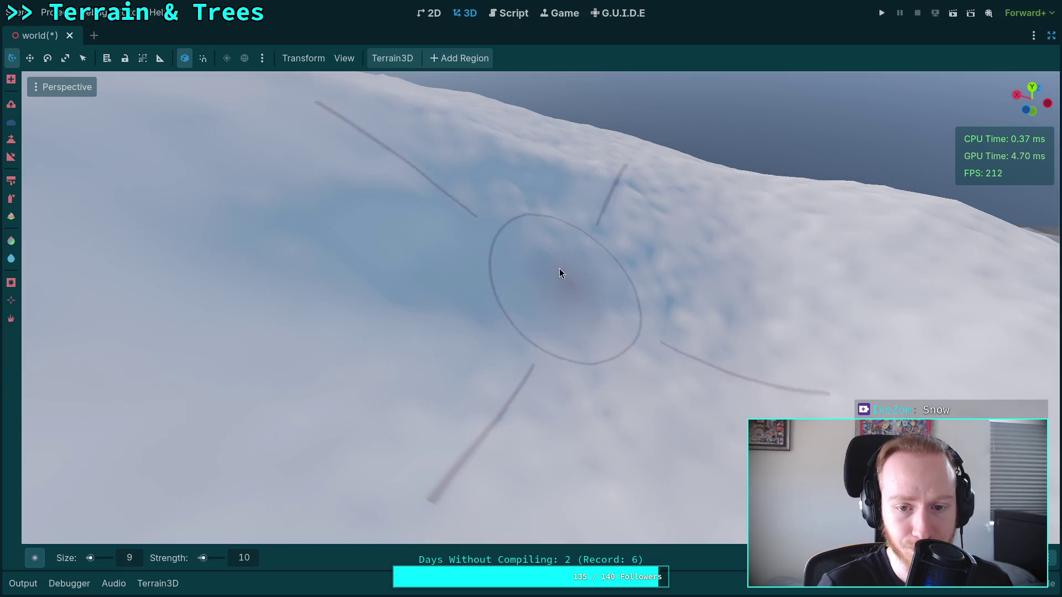
scroll(559, 240, up, 2)
scroll(520, 233, down, 1)
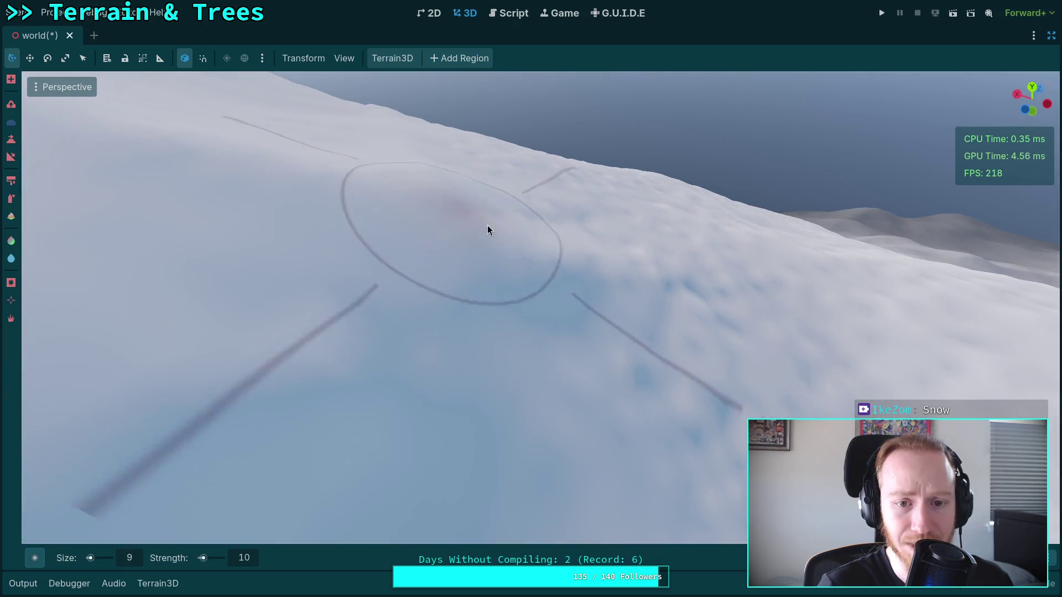
scroll(514, 243, up, 2)
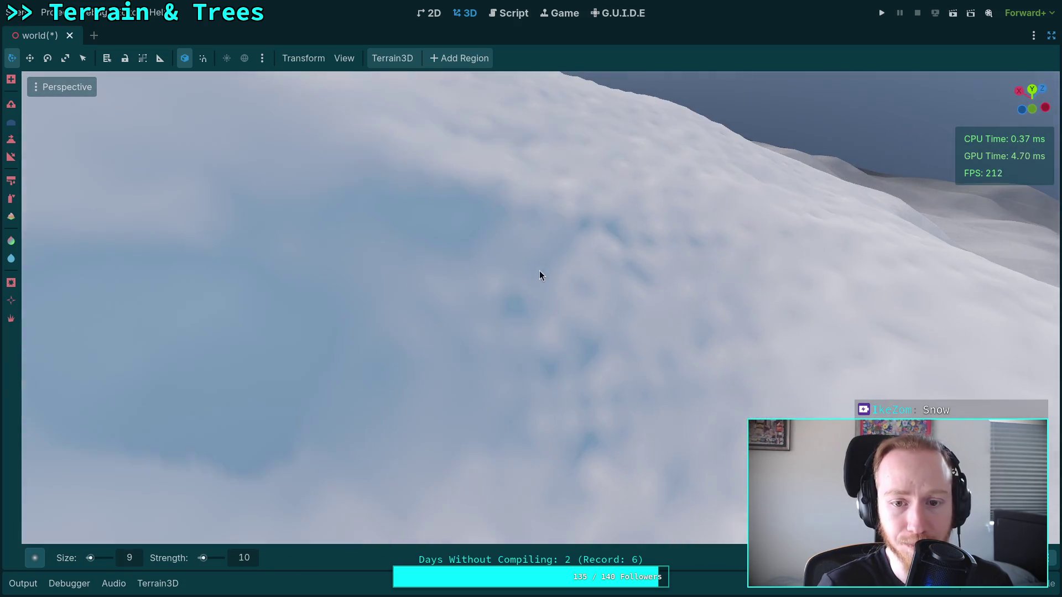
scroll(613, 330, down, 1)
scroll(635, 298, up, 3)
scroll(556, 346, down, 1)
scroll(556, 345, up, 1)
scroll(556, 345, down, 1)
scroll(569, 287, up, 1)
scroll(431, 282, down, 1)
scroll(383, 234, down, 1)
scroll(340, 209, up, 1)
scroll(340, 215, down, 1)
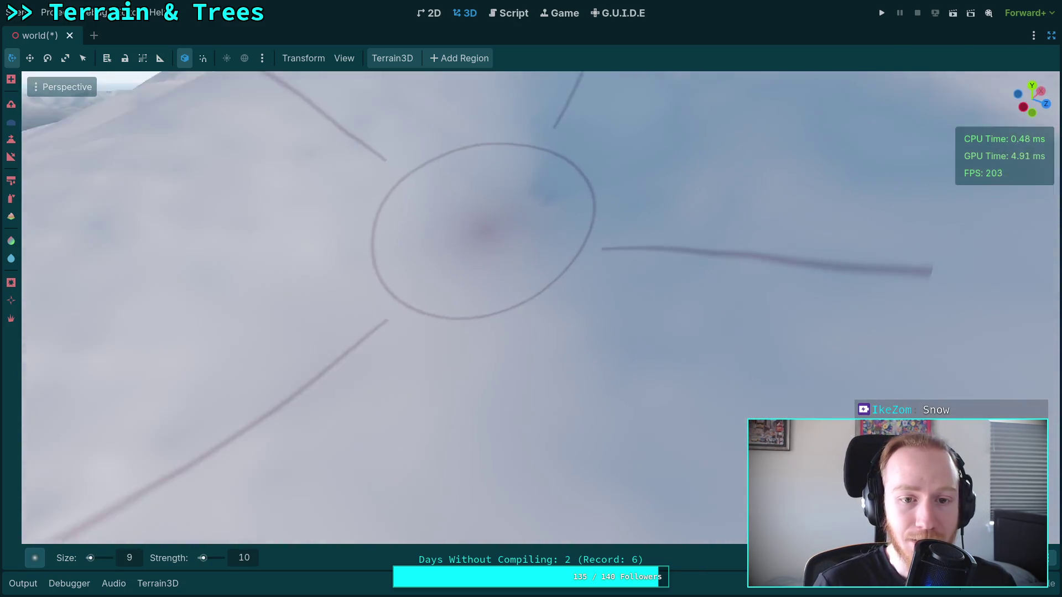
scroll(387, 218, down, 1)
scroll(425, 221, up, 1)
scroll(410, 301, down, 1)
scroll(480, 312, up, 3)
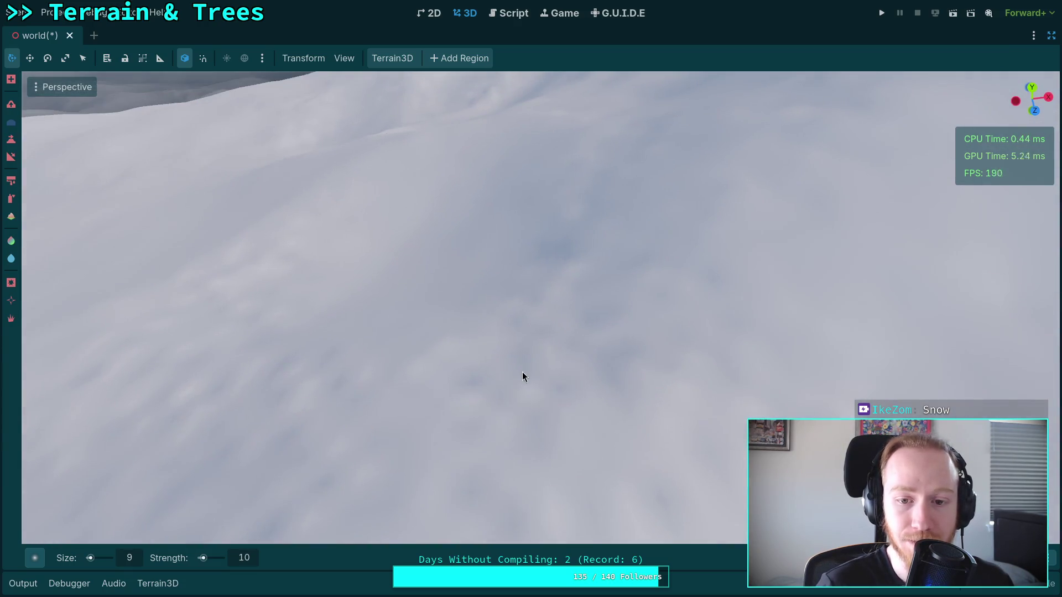
scroll(601, 349, down, 1)
scroll(602, 348, down, 1)
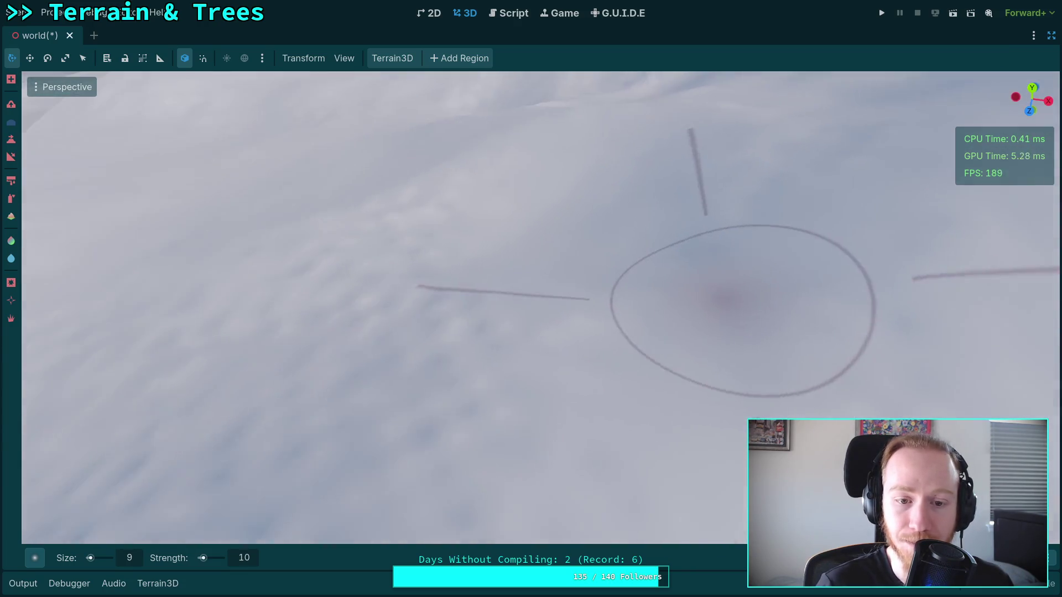
scroll(428, 359, up, 1)
scroll(491, 308, down, 1)
scroll(439, 254, down, 1)
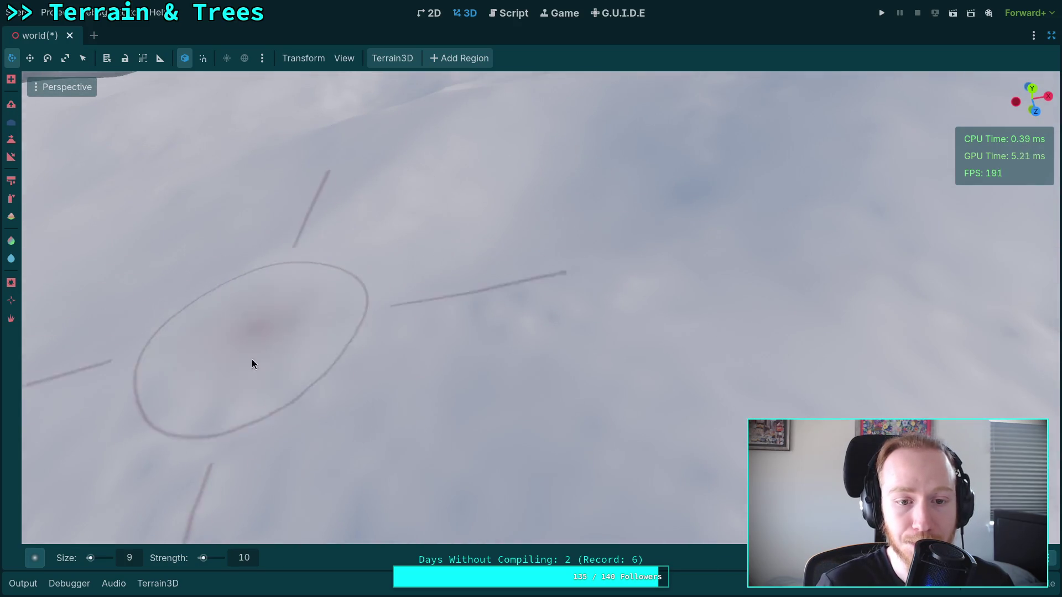
scroll(451, 241, down, 6)
scroll(437, 252, up, 5)
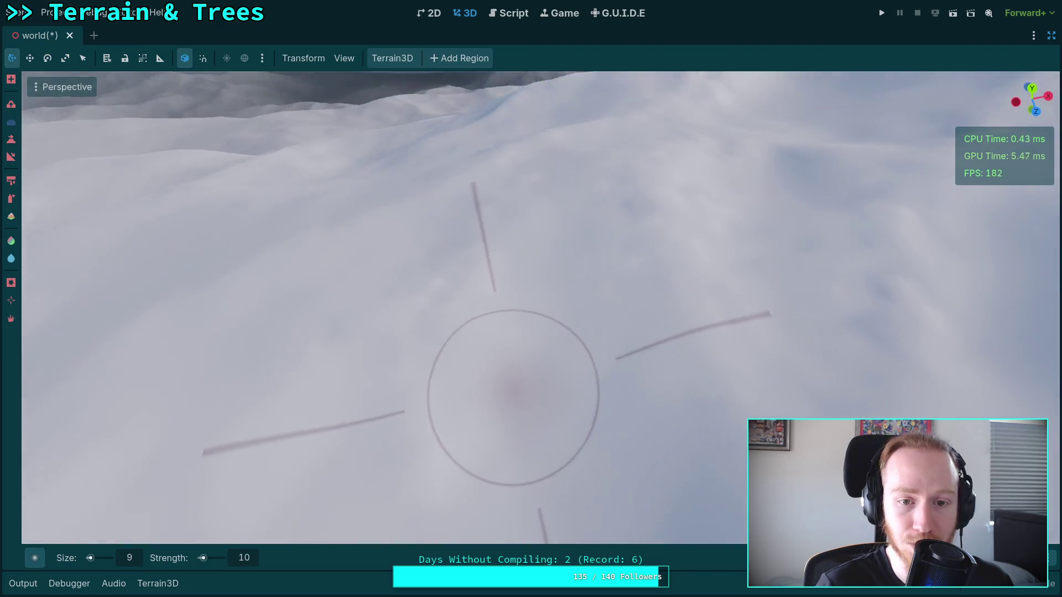
Orbit the viewport around the snowy terrain down to a close view of the hill slope
mouse_move(513, 394)
mouse_down()
mouse_move(462, 275)
mouse_move(498, 343)
mouse_move(507, 233)
mouse_move(415, 423)
mouse_move(529, 292)
mouse_move(621, 332)
mouse_move(449, 257)
mouse_move(613, 528)
mouse_move(645, 252)
mouse_move(528, 304)
mouse_up()
drag(366, 316, 637, 328)
drag(796, 360, 488, 386)
mouse_move(516, 295)
mouse_down()
mouse_move(404, 268)
mouse_move(417, 324)
mouse_move(492, 260)
mouse_move(366, 264)
mouse_move(573, 235)
mouse_move(559, 256)
mouse_move(670, 257)
mouse_move(335, 358)
mouse_move(356, 339)
mouse_move(495, 303)
mouse_move(607, 372)
mouse_move(527, 368)
mouse_move(457, 336)
mouse_move(183, 379)
mouse_move(279, 398)
mouse_up()
mouse_move(390, 320)
mouse_down()
mouse_move(524, 438)
mouse_move(348, 328)
mouse_move(453, 265)
mouse_move(363, 294)
mouse_move(409, 365)
mouse_move(482, 388)
mouse_up()
mouse_move(659, 430)
mouse_down()
mouse_move(583, 355)
mouse_move(552, 296)
mouse_move(431, 393)
mouse_move(443, 342)
mouse_up()
drag(241, 380, 173, 376)
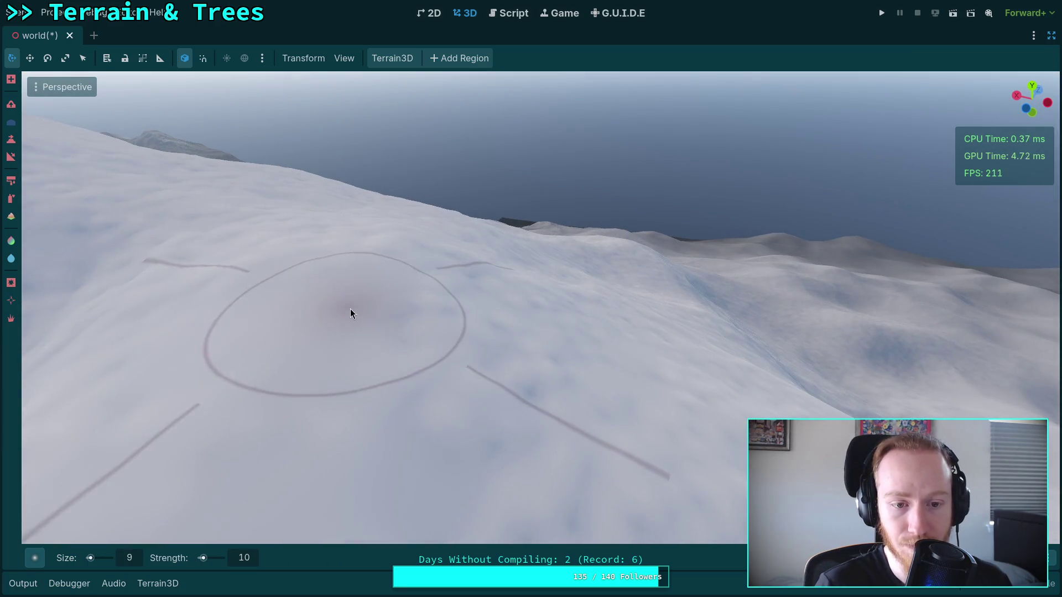
drag(536, 417, 376, 381)
drag(447, 310, 447, 320)
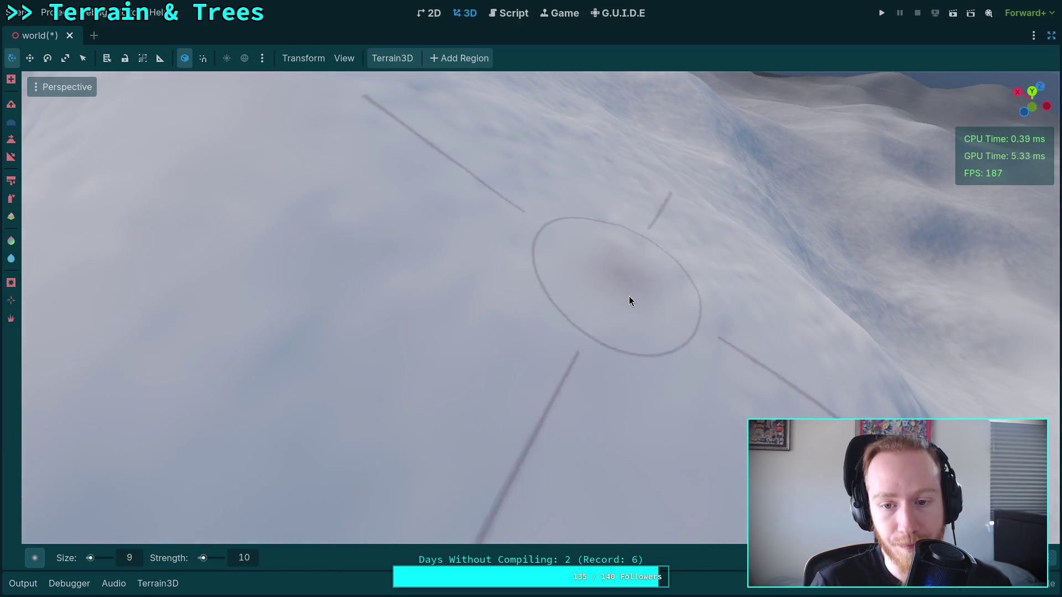
drag(626, 288, 636, 298)
mouse_move(406, 218)
mouse_down()
mouse_move(608, 327)
mouse_move(478, 256)
mouse_move(376, 252)
mouse_move(580, 322)
mouse_move(324, 321)
mouse_move(440, 337)
mouse_move(317, 346)
mouse_move(443, 359)
mouse_move(503, 451)
mouse_move(714, 359)
mouse_move(498, 200)
mouse_move(530, 299)
mouse_move(454, 388)
mouse_move(576, 310)
mouse_up()
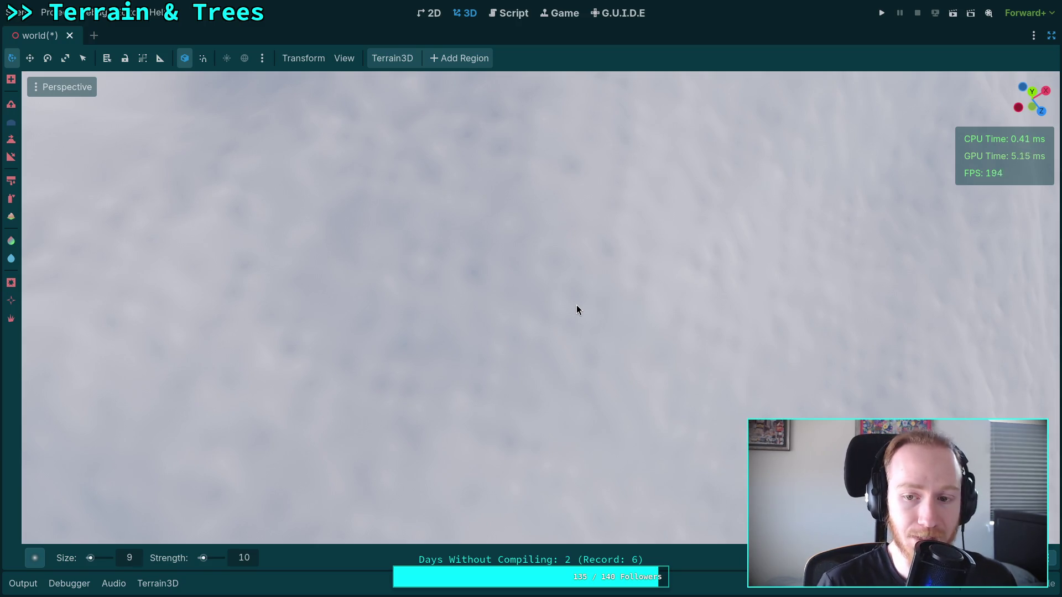
Sculpt the snowy slope with size 9, strength 10 strokes toward the lower left and right
mouse_move(493, 301)
mouse_down()
mouse_move(574, 319)
mouse_move(570, 238)
mouse_move(479, 308)
mouse_up()
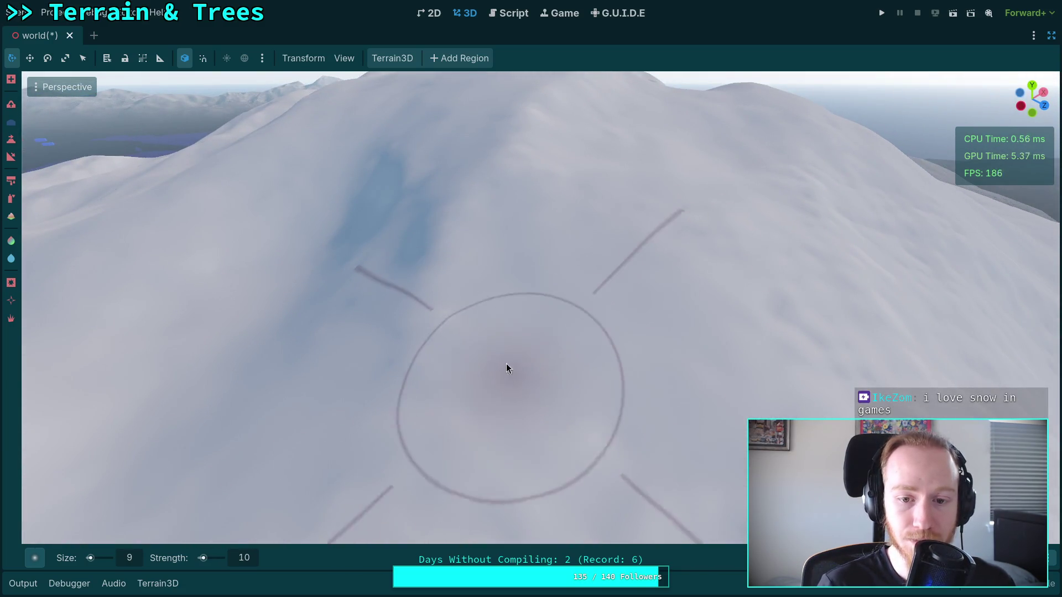
drag(507, 366, 516, 358)
drag(301, 315, 397, 383)
drag(554, 380, 523, 386)
drag(500, 303, 500, 303)
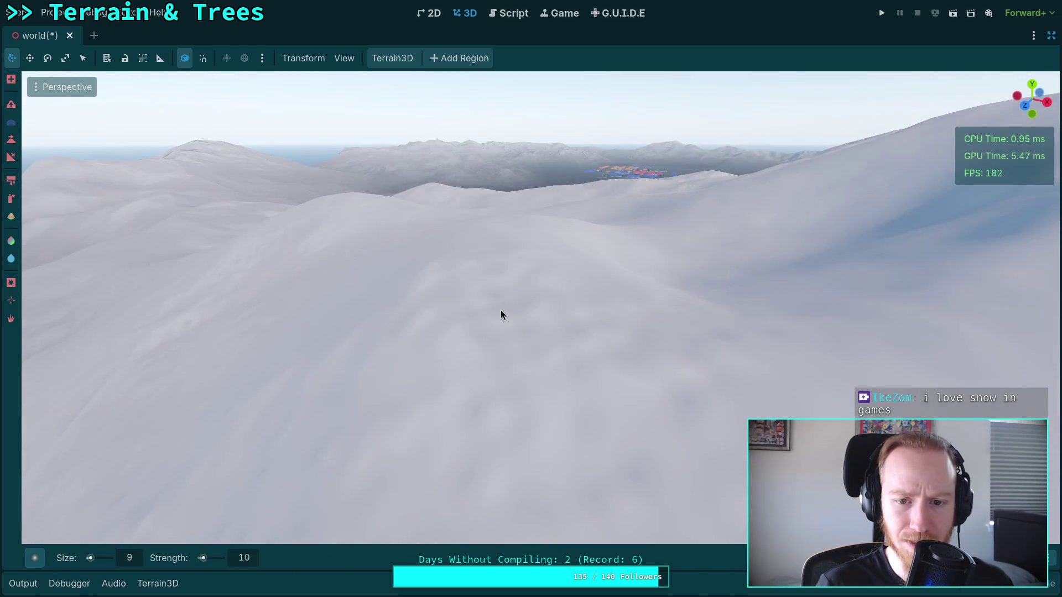
mouse_move(512, 395)
mouse_down()
mouse_move(471, 397)
mouse_move(494, 267)
mouse_up()
Reshape the slope above the lake with more sculpt strokes, checking the ridge and peak
mouse_move(489, 319)
mouse_down()
mouse_move(513, 333)
mouse_move(502, 304)
mouse_move(593, 250)
mouse_move(529, 304)
mouse_move(596, 285)
mouse_move(557, 313)
mouse_up()
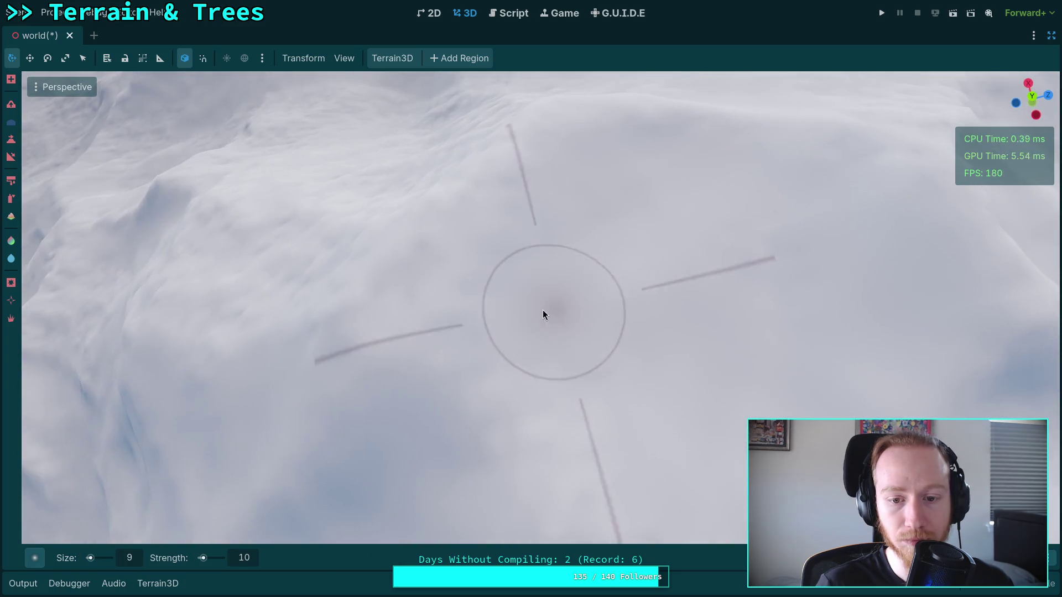
drag(561, 374, 562, 374)
drag(339, 351, 339, 350)
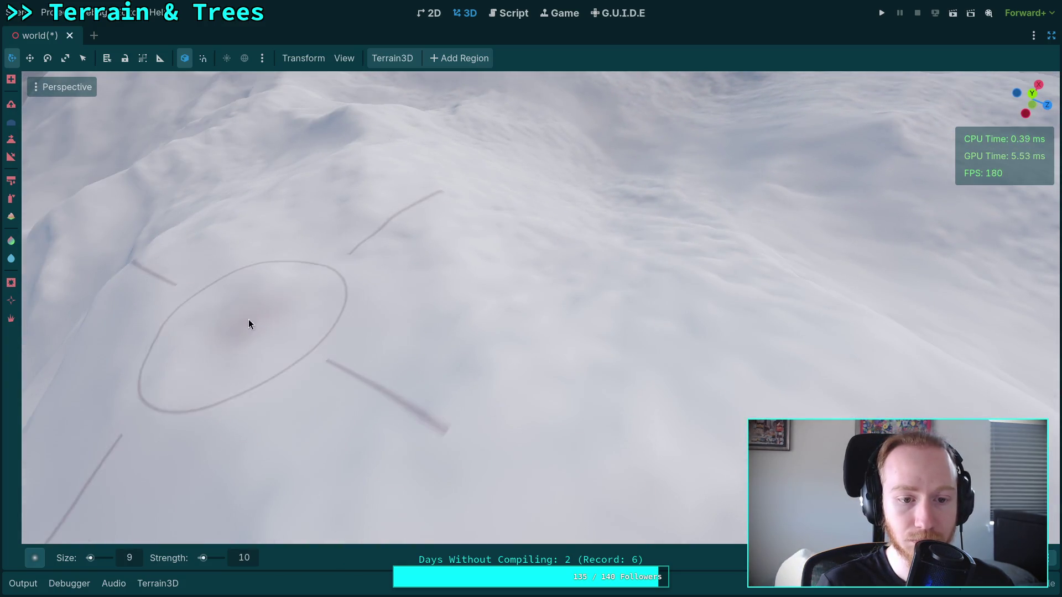
mouse_move(419, 257)
mouse_down()
mouse_move(500, 235)
mouse_move(443, 255)
mouse_up()
drag(502, 272, 548, 296)
drag(415, 205, 303, 288)
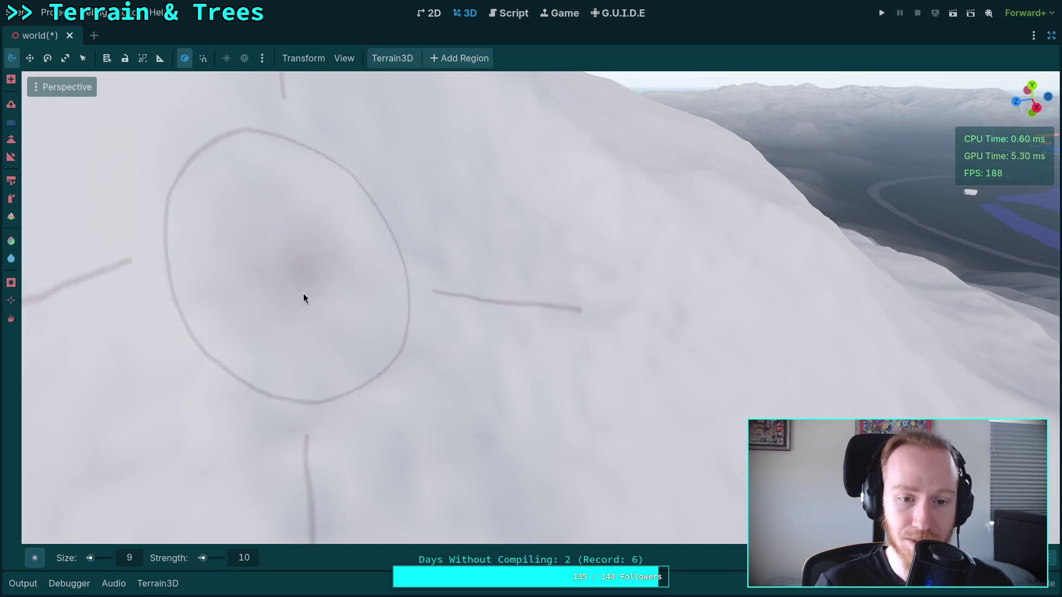
mouse_move(465, 292)
mouse_down()
mouse_move(649, 325)
mouse_move(475, 292)
mouse_move(429, 332)
mouse_move(375, 242)
mouse_move(374, 145)
mouse_move(457, 347)
mouse_move(469, 344)
mouse_move(458, 330)
mouse_move(410, 377)
mouse_move(598, 441)
mouse_move(441, 386)
mouse_move(602, 391)
mouse_move(391, 294)
mouse_move(576, 356)
mouse_move(569, 285)
mouse_move(523, 469)
mouse_move(581, 433)
mouse_move(541, 355)
mouse_move(296, 304)
mouse_move(440, 257)
mouse_move(327, 204)
mouse_move(559, 356)
mouse_move(600, 300)
mouse_move(455, 339)
mouse_move(663, 474)
mouse_move(557, 410)
mouse_move(450, 266)
mouse_move(623, 336)
mouse_move(417, 431)
mouse_move(436, 410)
mouse_move(546, 359)
mouse_up()
scroll(602, 391, up, 3)
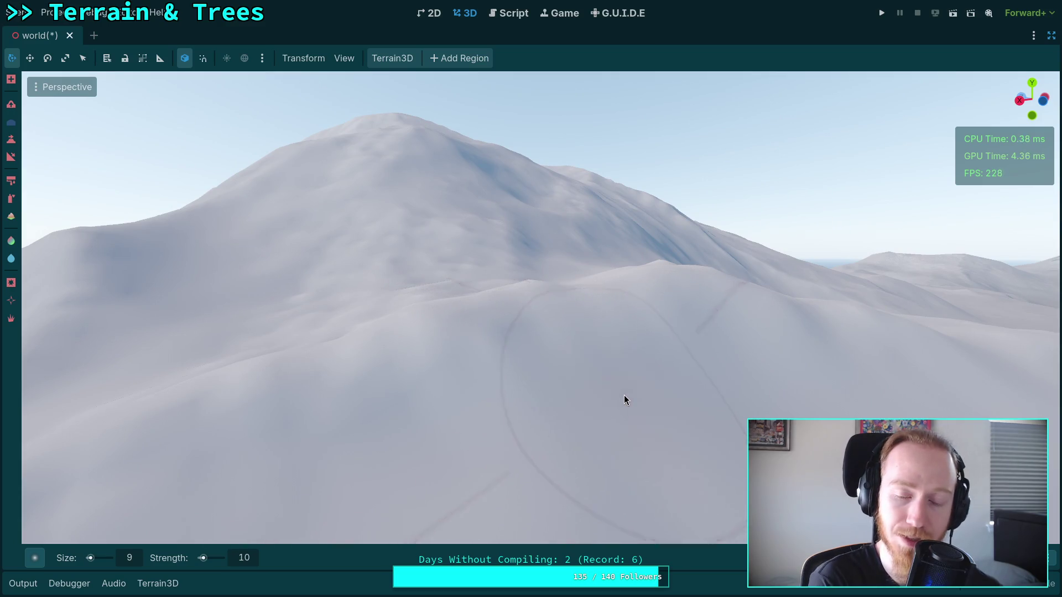
mouse_move(623, 395)
mouse_down()
mouse_move(517, 416)
mouse_move(485, 266)
mouse_move(432, 350)
mouse_move(666, 289)
mouse_move(426, 230)
mouse_move(367, 142)
mouse_move(567, 270)
mouse_up()
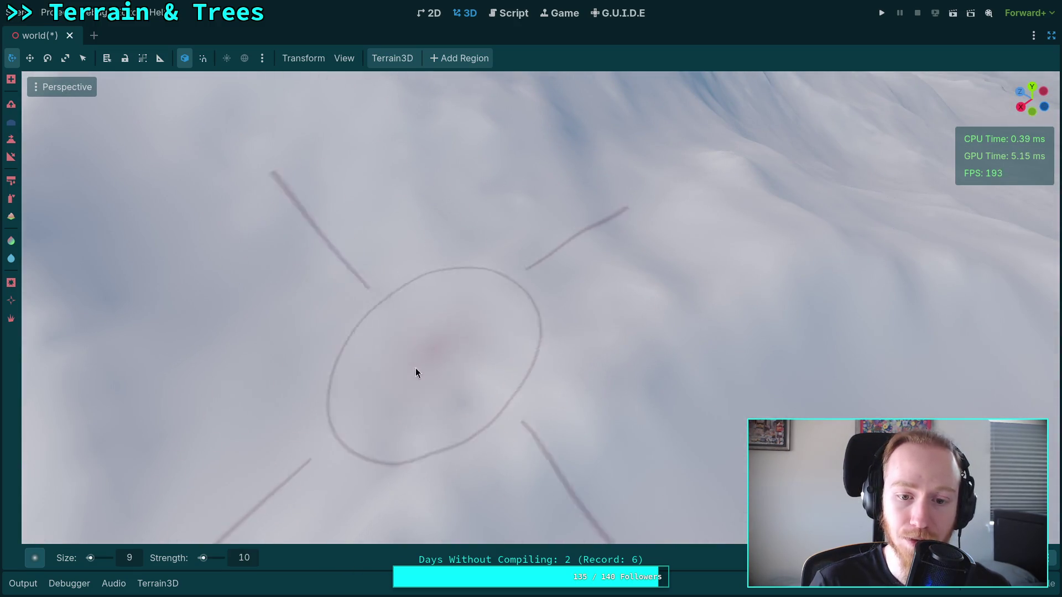
mouse_move(532, 220)
mouse_down()
mouse_move(532, 122)
mouse_move(385, 348)
mouse_move(356, 304)
mouse_move(404, 236)
mouse_move(433, 237)
mouse_move(433, 261)
mouse_move(342, 324)
mouse_move(500, 343)
mouse_move(522, 364)
mouse_move(596, 311)
mouse_move(548, 302)
mouse_move(432, 320)
mouse_move(472, 301)
mouse_move(481, 313)
mouse_move(462, 277)
mouse_move(557, 332)
mouse_move(481, 346)
mouse_move(481, 309)
mouse_up()
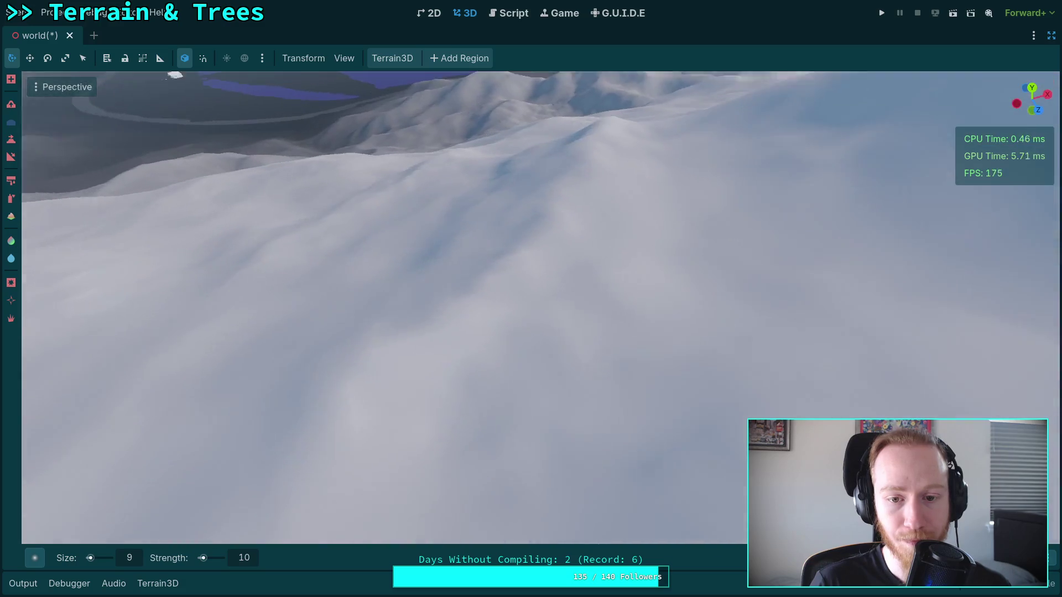
Zoom and tilt over the lower slope, lake on the left, and sculpt it into soft mounds
scroll(506, 281, up, 3)
scroll(474, 283, down, 3)
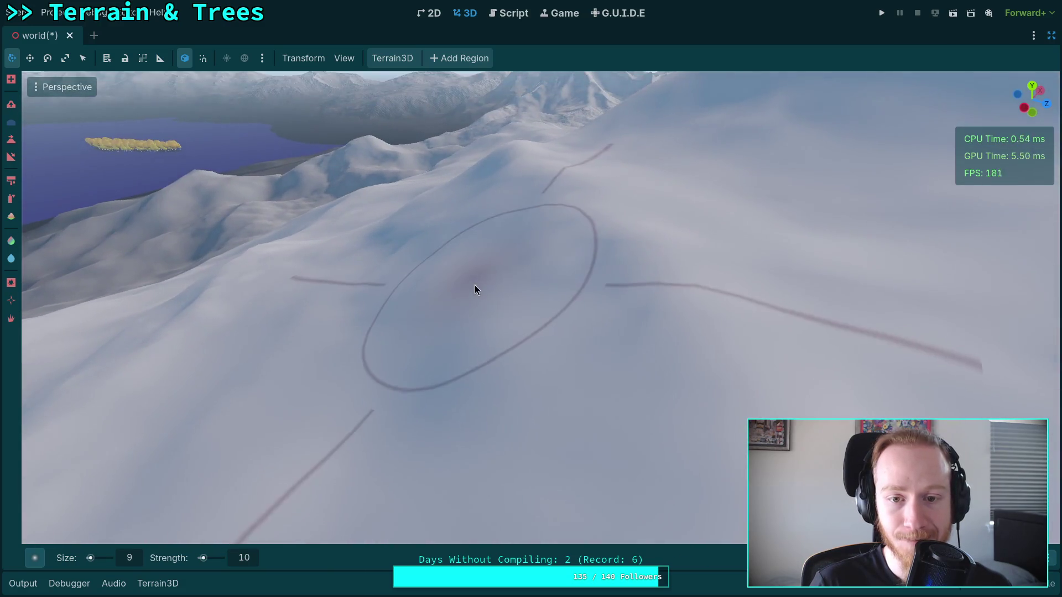
scroll(380, 399, down, 3)
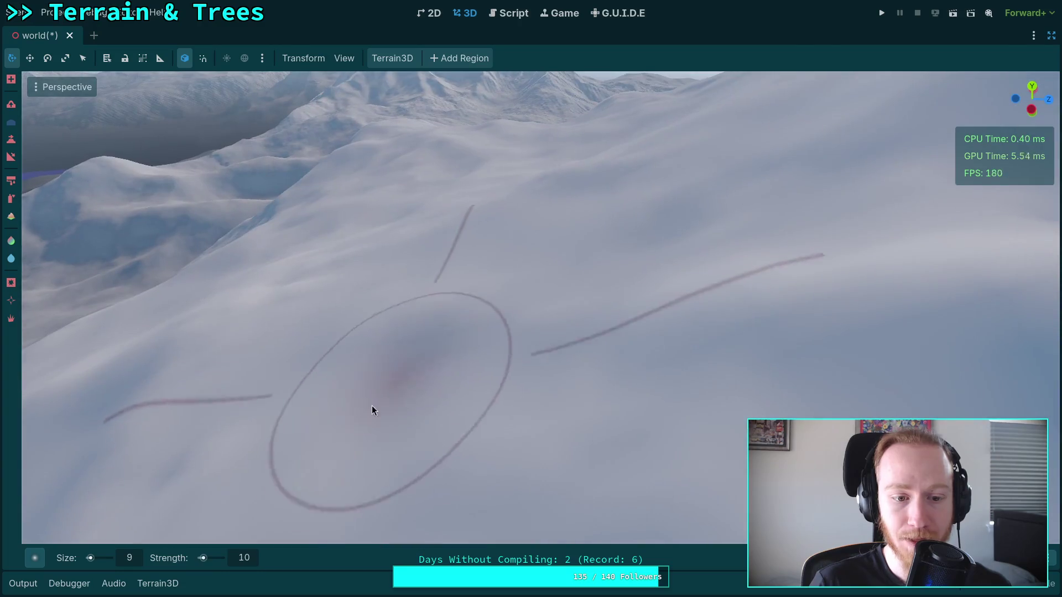
scroll(267, 416, down, 3)
scroll(294, 356, up, 3)
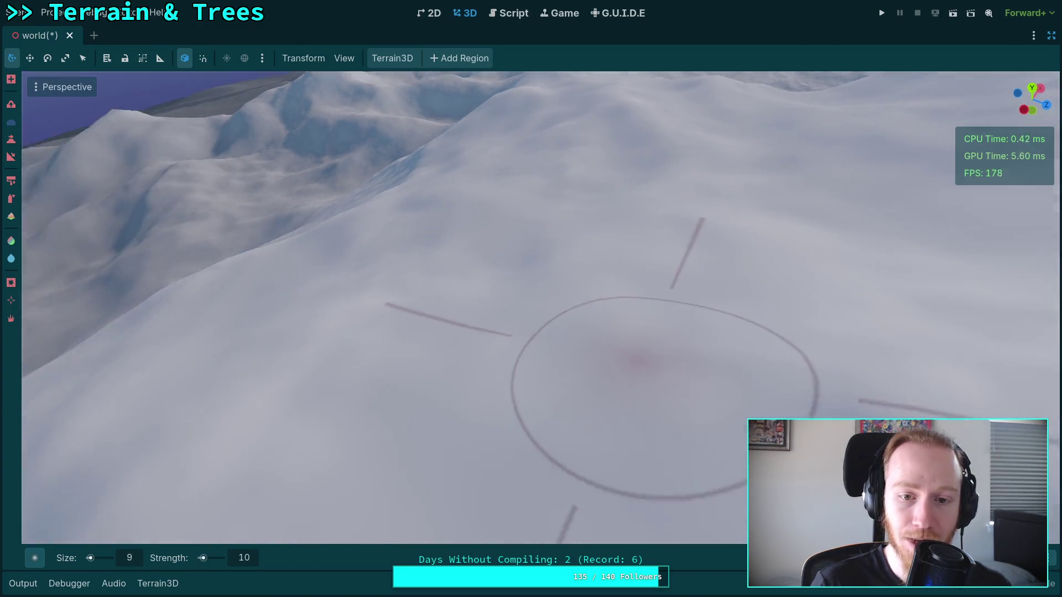
scroll(504, 360, down, 5)
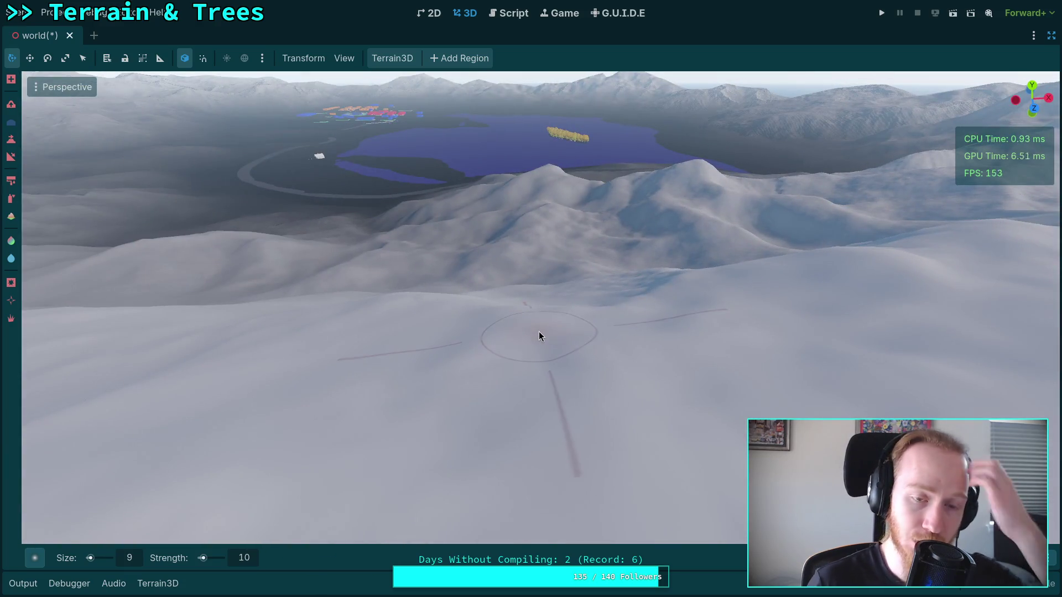
drag(539, 331, 653, 332)
drag(560, 299, 560, 320)
scroll(555, 247, up, 3)
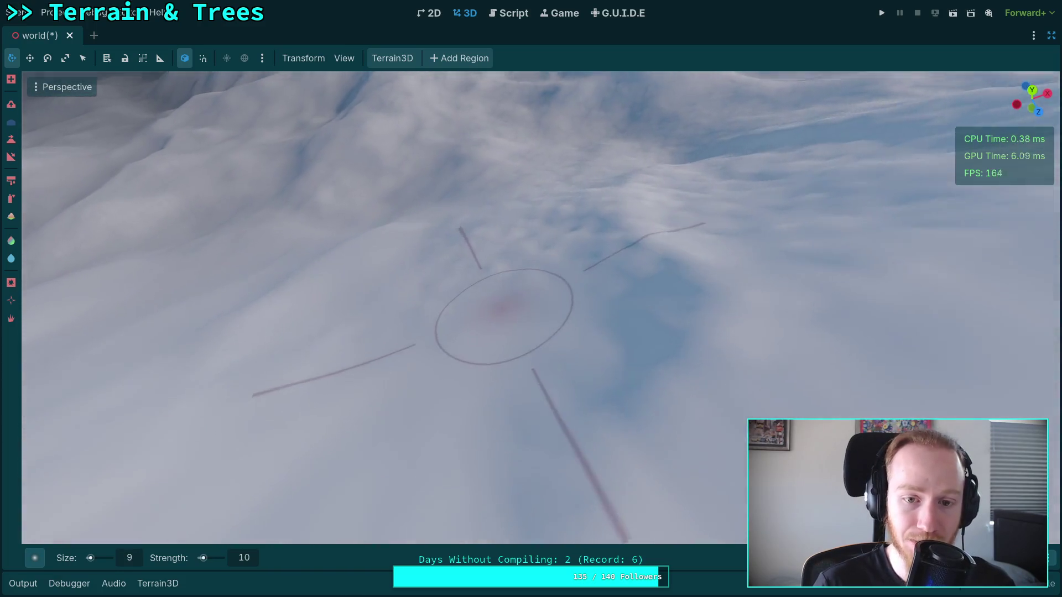
mouse_move(680, 303)
mouse_down()
mouse_move(545, 202)
mouse_move(612, 230)
mouse_move(817, 209)
mouse_move(446, 276)
mouse_move(374, 351)
mouse_move(510, 357)
mouse_move(332, 351)
mouse_move(354, 387)
mouse_move(374, 337)
mouse_move(513, 398)
mouse_move(590, 360)
mouse_move(533, 308)
mouse_move(391, 241)
mouse_move(445, 217)
mouse_move(657, 304)
mouse_move(676, 382)
mouse_move(526, 303)
mouse_move(539, 310)
mouse_move(462, 474)
mouse_move(614, 308)
mouse_move(367, 330)
mouse_move(451, 308)
mouse_move(481, 248)
mouse_move(665, 236)
mouse_move(630, 329)
mouse_move(538, 282)
mouse_move(562, 207)
mouse_move(526, 280)
mouse_move(436, 365)
mouse_move(466, 343)
mouse_move(491, 281)
mouse_move(407, 368)
mouse_move(441, 256)
mouse_up()
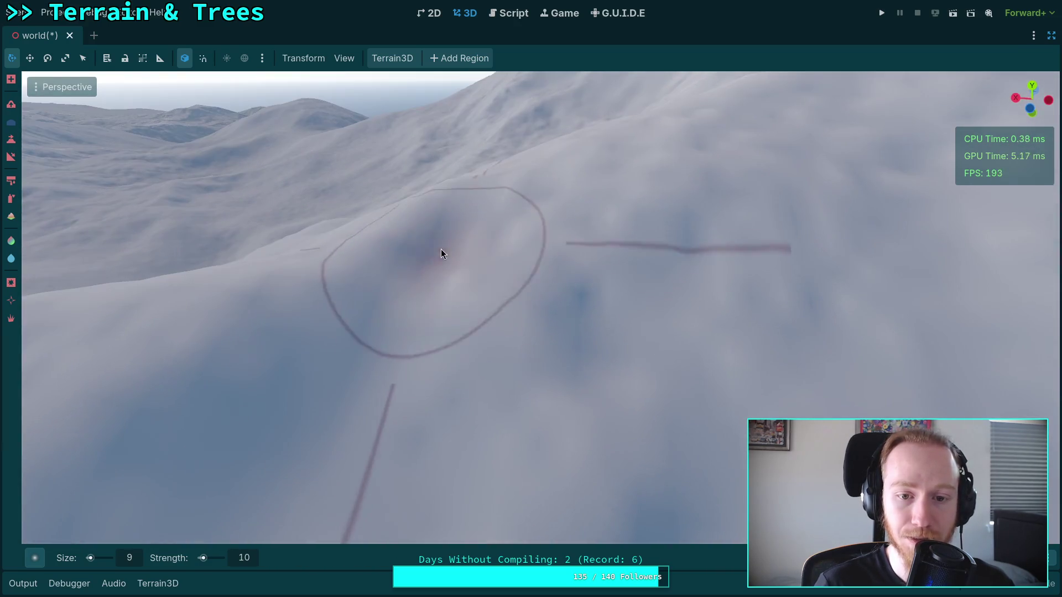
Sculpt back-and-forth strokes across the snowy hillside above the lake into gently rolling mounds
drag(710, 233, 692, 346)
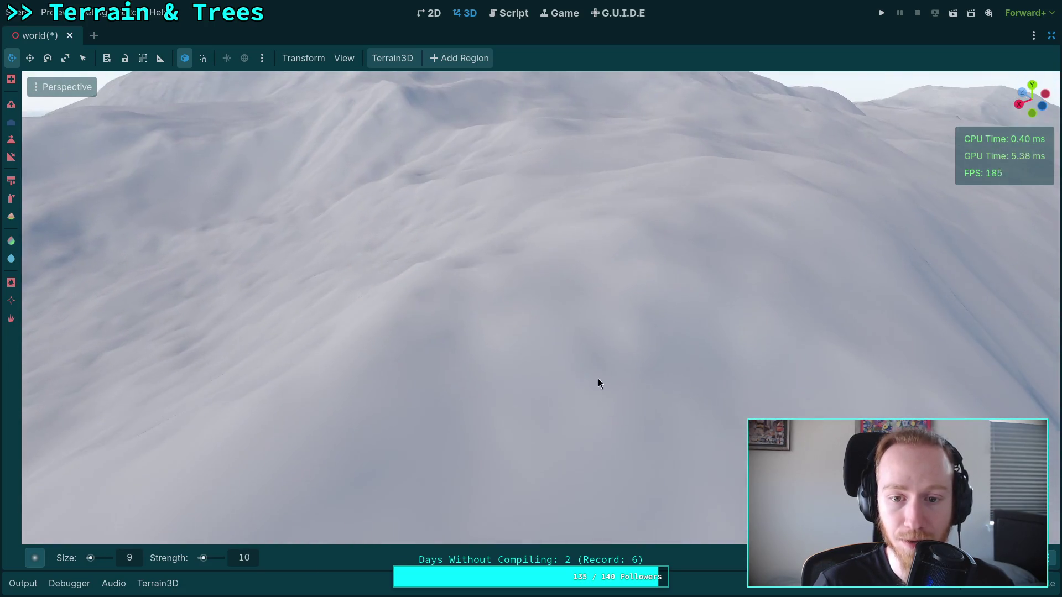
mouse_move(510, 310)
mouse_down()
mouse_move(421, 306)
mouse_move(463, 354)
mouse_move(387, 318)
mouse_move(608, 232)
mouse_move(390, 284)
mouse_move(492, 266)
mouse_move(347, 244)
mouse_move(399, 298)
mouse_move(484, 293)
mouse_move(567, 330)
mouse_move(455, 410)
mouse_move(550, 337)
mouse_move(545, 266)
mouse_move(442, 299)
mouse_move(454, 282)
mouse_move(575, 364)
mouse_up()
mouse_move(427, 350)
mouse_down()
mouse_move(448, 321)
mouse_move(383, 318)
mouse_move(396, 324)
mouse_up()
drag(510, 344, 387, 272)
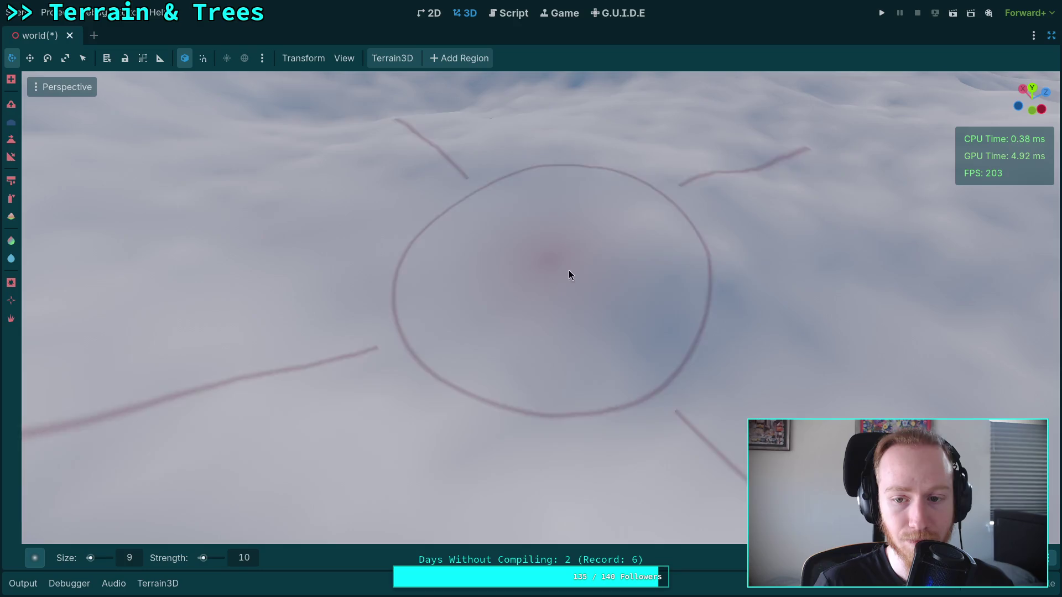
mouse_move(691, 297)
mouse_down()
mouse_move(398, 273)
mouse_move(720, 291)
mouse_move(502, 159)
mouse_move(509, 315)
mouse_move(314, 307)
mouse_move(723, 268)
mouse_move(592, 251)
mouse_move(315, 356)
mouse_move(443, 360)
mouse_move(400, 356)
mouse_move(622, 287)
mouse_move(506, 281)
mouse_up()
mouse_move(350, 294)
mouse_down()
mouse_move(569, 255)
mouse_move(450, 234)
mouse_move(355, 247)
mouse_move(434, 274)
mouse_move(564, 251)
mouse_move(611, 301)
mouse_move(608, 288)
mouse_move(452, 272)
mouse_move(393, 284)
mouse_move(360, 412)
mouse_move(538, 332)
mouse_move(457, 392)
mouse_move(459, 348)
mouse_move(433, 321)
mouse_move(398, 237)
mouse_move(331, 408)
mouse_move(430, 481)
mouse_move(465, 462)
mouse_move(595, 467)
mouse_move(580, 367)
mouse_move(415, 354)
mouse_move(636, 350)
mouse_move(406, 316)
mouse_move(470, 247)
mouse_move(509, 310)
mouse_move(541, 287)
mouse_move(304, 379)
mouse_move(486, 228)
mouse_move(533, 232)
mouse_move(618, 308)
mouse_move(761, 216)
mouse_move(711, 287)
mouse_move(483, 257)
mouse_move(547, 337)
mouse_move(420, 274)
mouse_move(326, 354)
mouse_move(470, 398)
mouse_move(564, 312)
mouse_move(386, 227)
mouse_move(426, 283)
mouse_move(590, 280)
mouse_move(340, 271)
mouse_move(619, 258)
mouse_move(533, 381)
mouse_move(526, 324)
mouse_move(260, 427)
mouse_move(480, 296)
mouse_move(556, 365)
mouse_move(367, 344)
mouse_move(571, 315)
mouse_move(553, 355)
mouse_move(619, 431)
mouse_move(319, 231)
mouse_move(587, 398)
mouse_move(460, 256)
mouse_move(521, 242)
mouse_move(568, 307)
mouse_move(386, 400)
mouse_move(388, 387)
mouse_move(508, 365)
mouse_move(315, 310)
mouse_move(569, 406)
mouse_move(352, 283)
mouse_move(330, 298)
mouse_move(341, 420)
mouse_move(411, 379)
mouse_move(489, 299)
mouse_move(476, 239)
mouse_move(496, 287)
mouse_move(446, 221)
mouse_move(498, 260)
mouse_move(550, 275)
mouse_move(713, 254)
mouse_move(232, 279)
mouse_move(713, 288)
mouse_move(419, 213)
mouse_move(509, 204)
mouse_move(538, 220)
mouse_move(448, 272)
mouse_move(448, 354)
mouse_up()
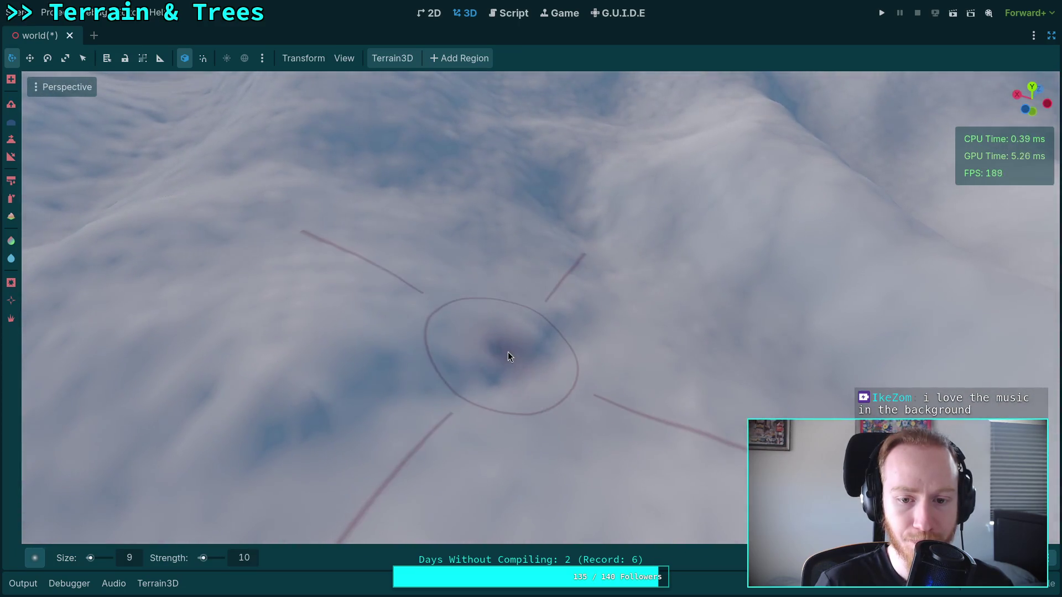
Work around the hilltop from several angles, shaping its slopes into rounded contours with shallow hollows
drag(413, 294, 412, 294)
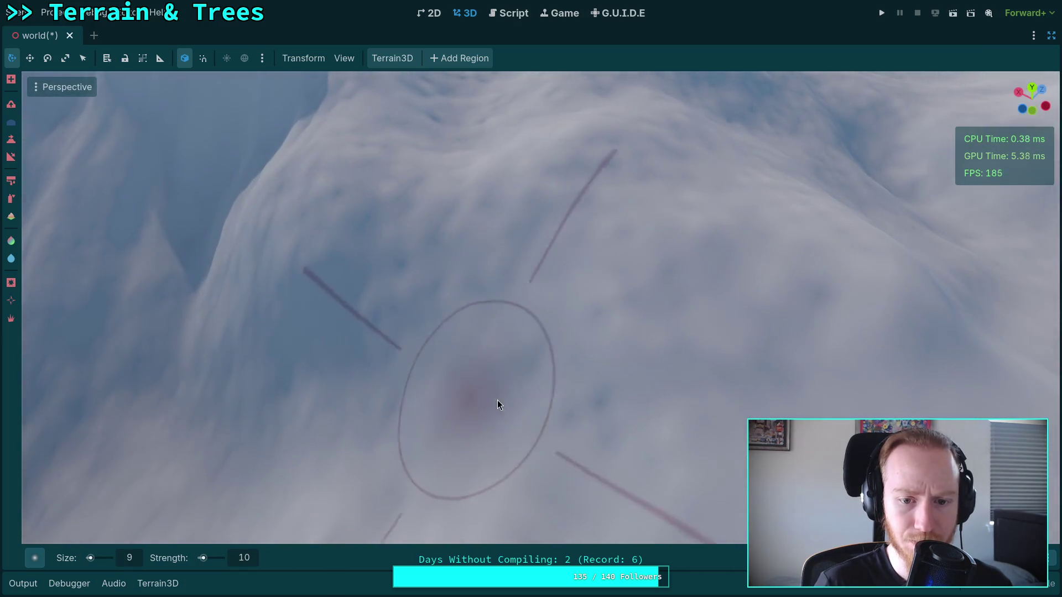
mouse_move(488, 243)
mouse_down()
mouse_move(394, 219)
mouse_move(461, 179)
mouse_up()
drag(579, 221, 560, 224)
mouse_move(438, 231)
mouse_down()
mouse_move(630, 291)
mouse_move(612, 441)
mouse_move(640, 223)
mouse_move(620, 296)
mouse_move(672, 287)
mouse_up()
mouse_move(430, 286)
mouse_down()
mouse_move(521, 407)
mouse_move(503, 413)
mouse_move(567, 291)
mouse_move(540, 288)
mouse_move(439, 345)
mouse_move(417, 324)
mouse_up()
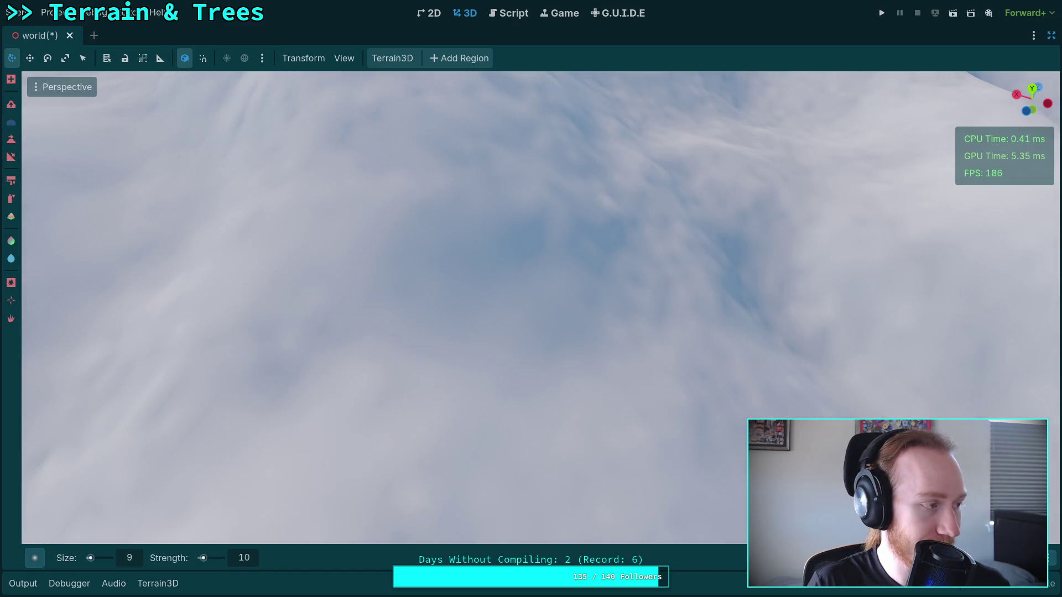
mouse_move(441, 374)
mouse_down()
mouse_move(166, 514)
mouse_move(389, 383)
mouse_move(475, 428)
mouse_move(387, 455)
mouse_move(412, 339)
mouse_move(506, 423)
mouse_move(406, 406)
mouse_move(654, 429)
mouse_move(702, 374)
mouse_move(339, 375)
mouse_move(491, 368)
mouse_move(294, 422)
mouse_move(341, 366)
mouse_move(546, 430)
mouse_move(450, 420)
mouse_move(477, 305)
mouse_move(531, 343)
mouse_move(514, 376)
mouse_move(495, 402)
mouse_move(339, 380)
mouse_move(391, 403)
mouse_move(351, 485)
mouse_move(436, 360)
mouse_move(578, 398)
mouse_move(553, 377)
mouse_move(379, 310)
mouse_move(445, 441)
mouse_move(459, 413)
mouse_move(393, 292)
mouse_move(490, 429)
mouse_move(436, 280)
mouse_move(500, 365)
mouse_move(586, 391)
mouse_move(598, 369)
mouse_move(533, 301)
mouse_move(475, 337)
mouse_up()
mouse_move(221, 353)
mouse_down()
mouse_move(407, 230)
mouse_move(538, 264)
mouse_move(626, 327)
mouse_move(607, 337)
mouse_move(457, 254)
mouse_move(706, 387)
mouse_move(357, 374)
mouse_up()
mouse_move(375, 327)
mouse_down()
mouse_move(237, 398)
mouse_move(491, 343)
mouse_move(465, 539)
mouse_move(378, 359)
mouse_move(433, 270)
mouse_move(687, 439)
mouse_move(528, 408)
mouse_move(540, 304)
mouse_move(481, 234)
mouse_move(723, 343)
mouse_move(701, 357)
mouse_move(506, 290)
mouse_move(493, 297)
mouse_up()
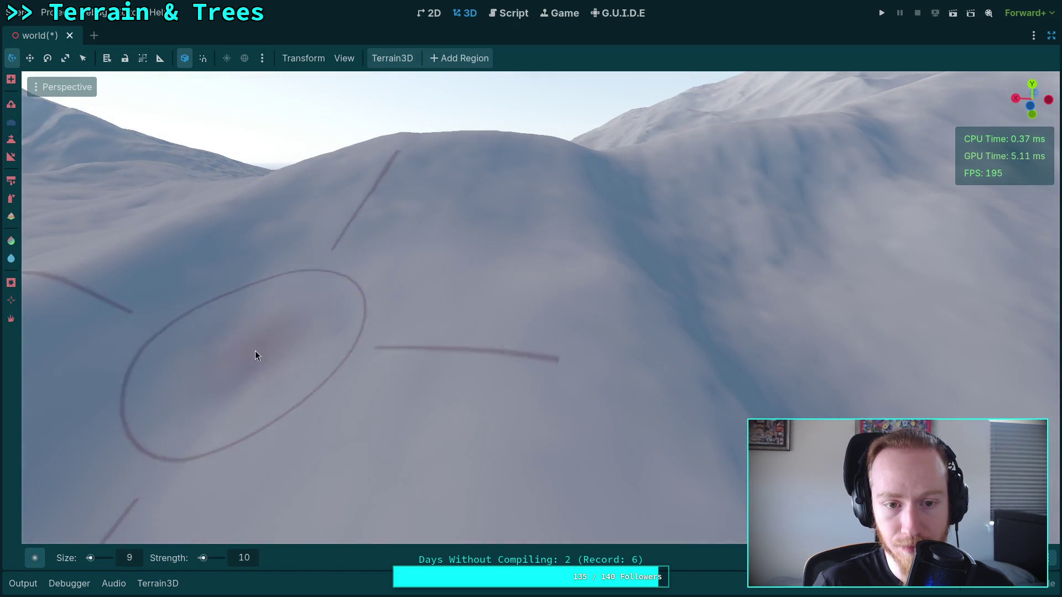
Apply final sculpt and smoothing strokes to the hillside, then zoom out to check it
drag(425, 183, 497, 230)
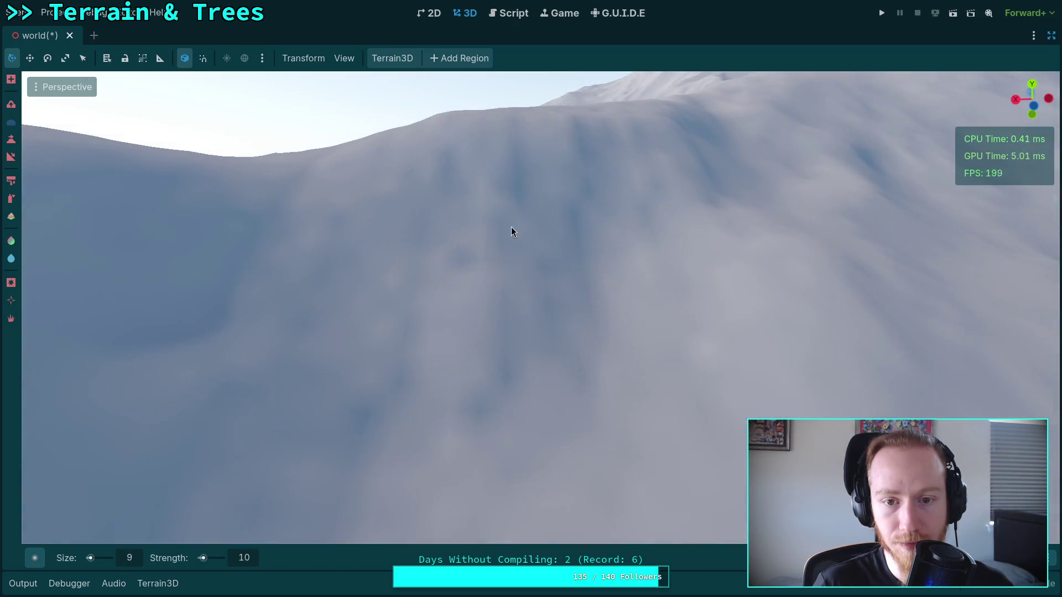
drag(308, 360, 451, 305)
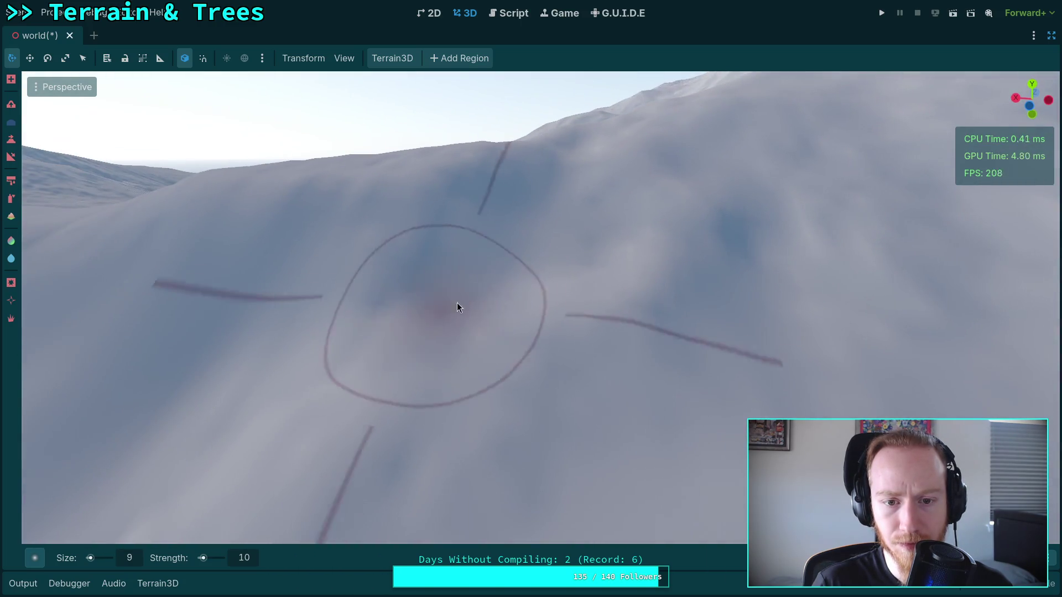
mouse_move(590, 261)
mouse_down()
mouse_move(474, 244)
mouse_move(559, 232)
mouse_move(445, 260)
mouse_move(635, 241)
mouse_up()
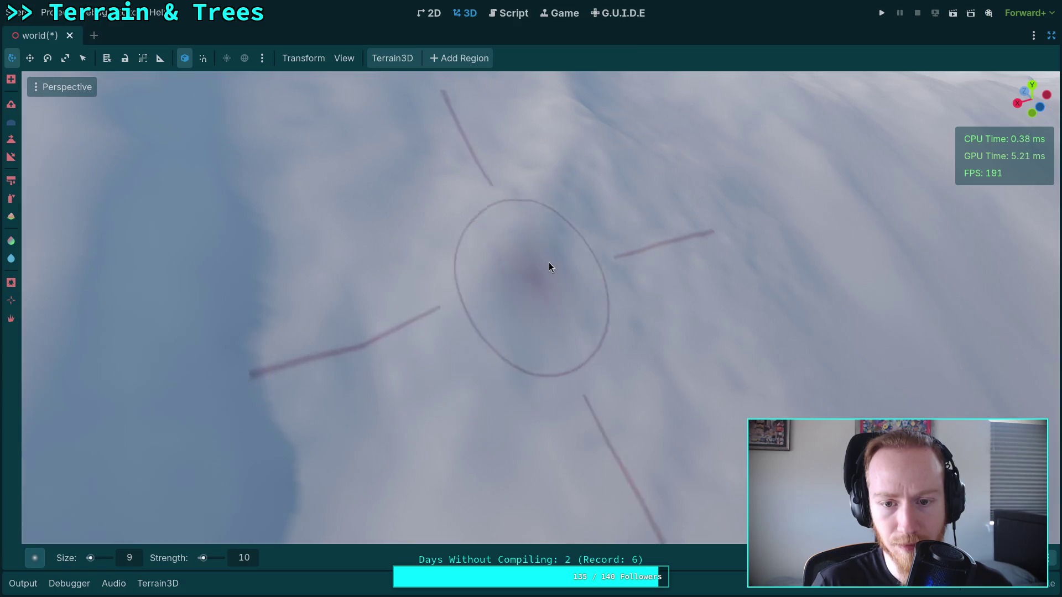
scroll(541, 251, down, 3)
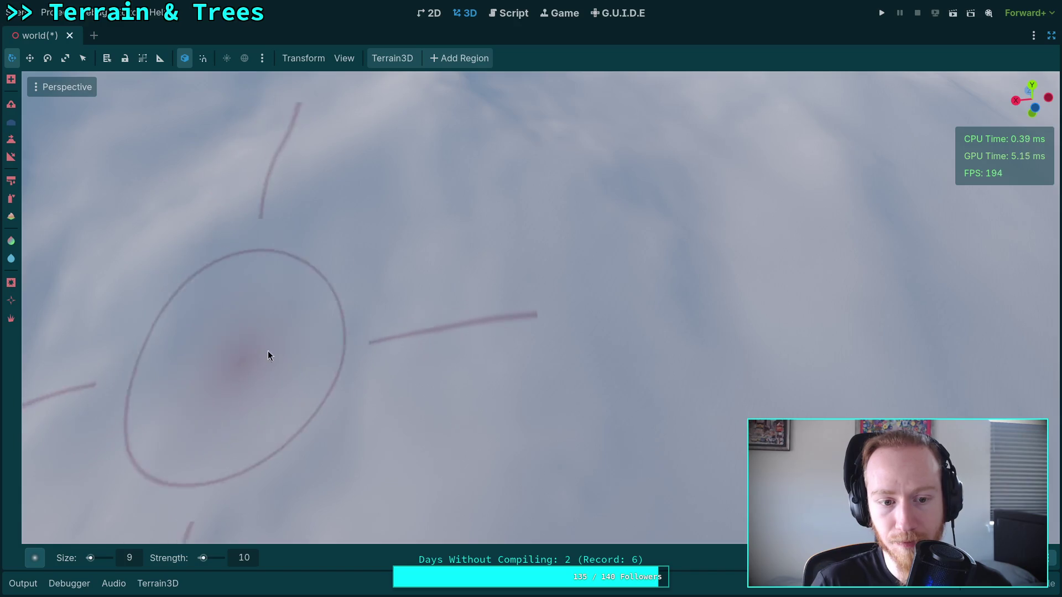
scroll(258, 356, down, 3)
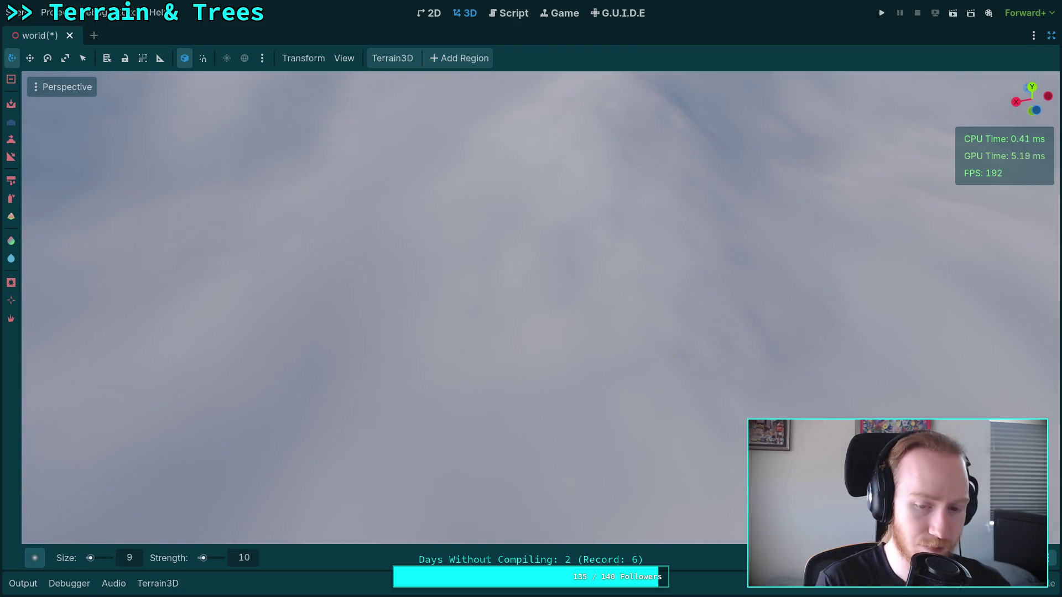
key(ctrl+s)
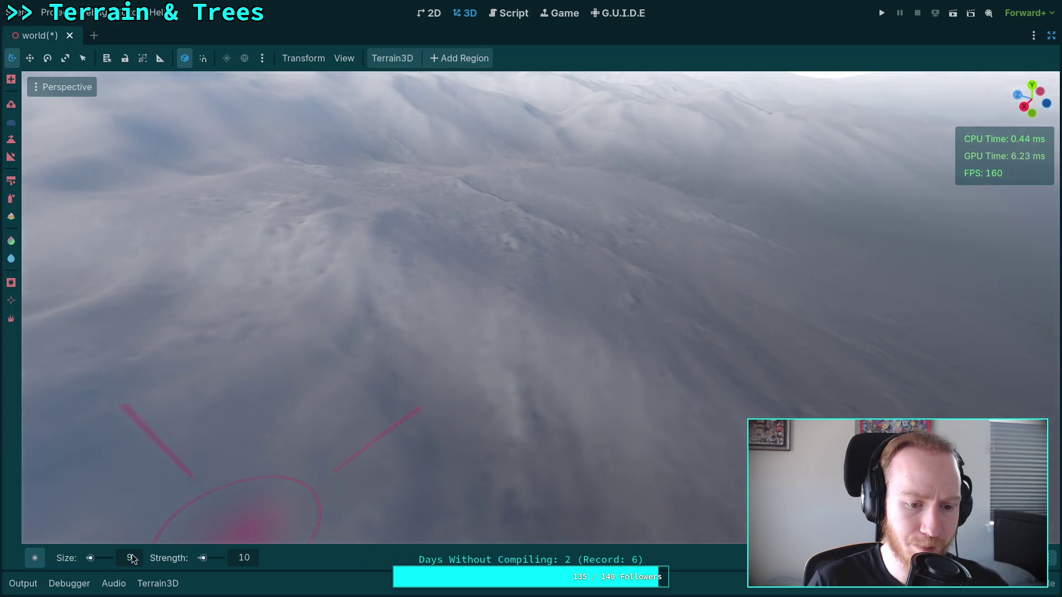
Enlarge the brush to 19 m and smooth the dark ridge running through the terrain's middle
click(132, 559)
text(19)
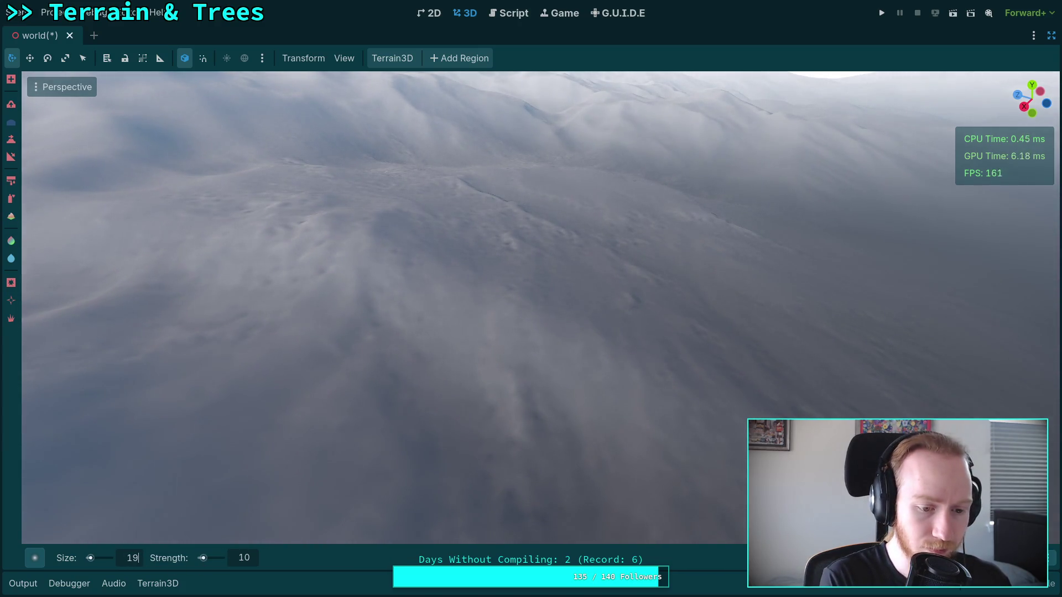
key(Return)
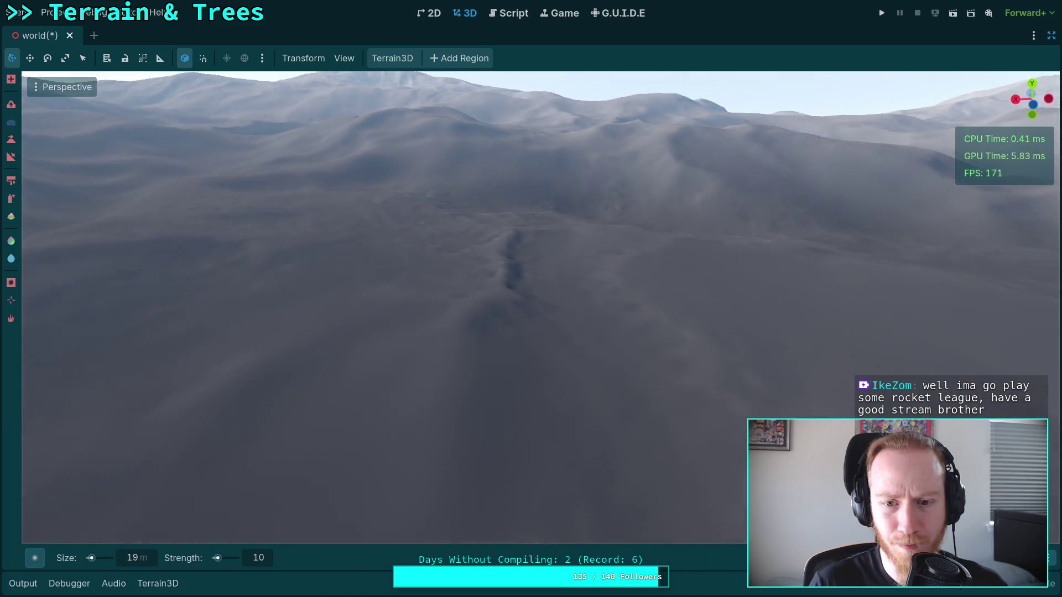
mouse_move(509, 301)
mouse_down()
mouse_move(527, 225)
mouse_move(542, 325)
mouse_move(528, 308)
mouse_up()
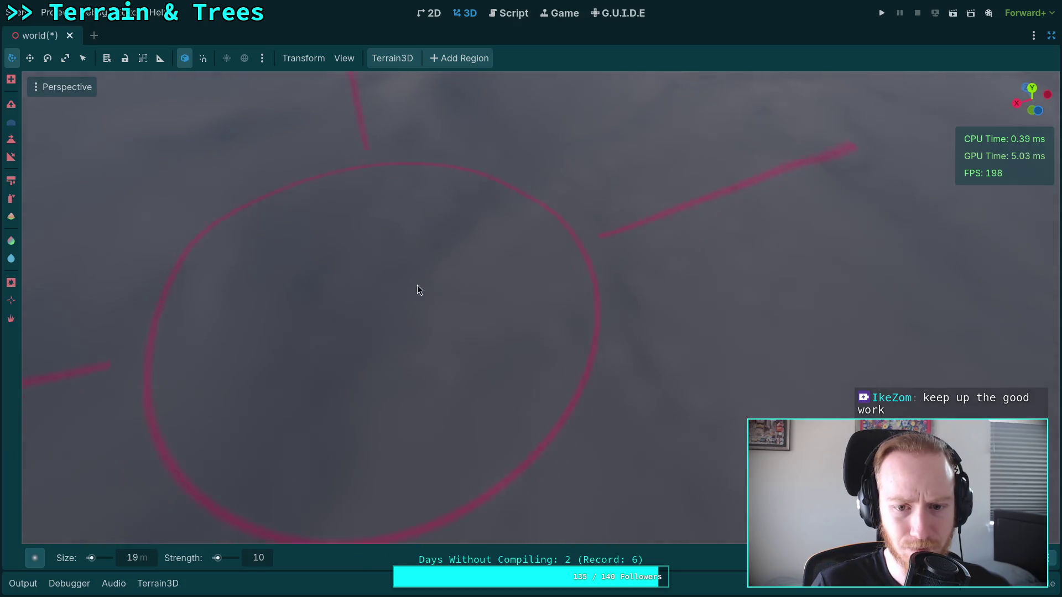
scroll(727, 362, down, 3)
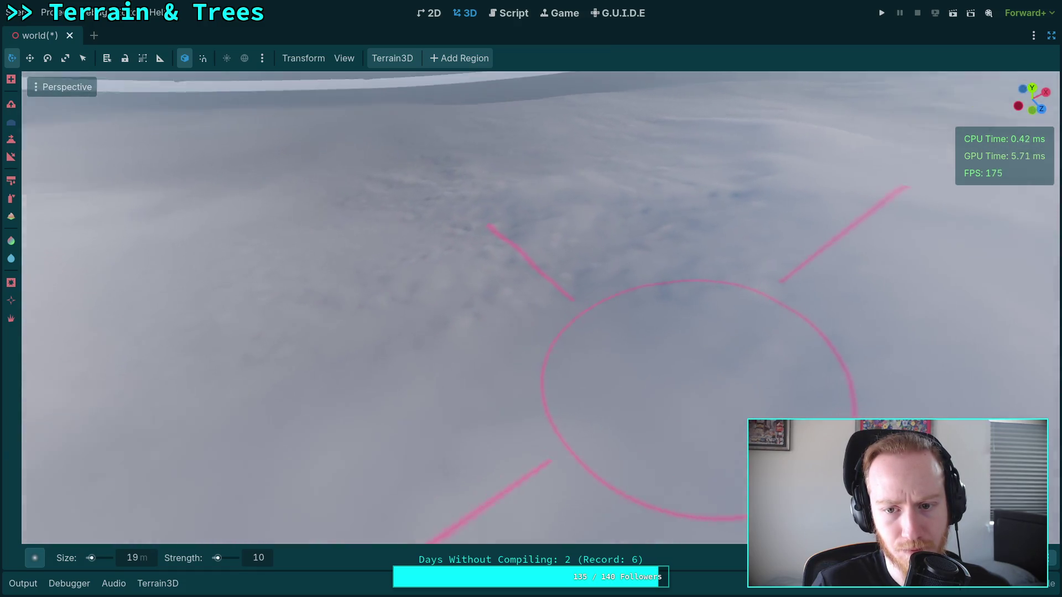
drag(487, 284, 432, 318)
mouse_move(487, 245)
mouse_down()
mouse_move(553, 299)
mouse_move(588, 266)
mouse_up()
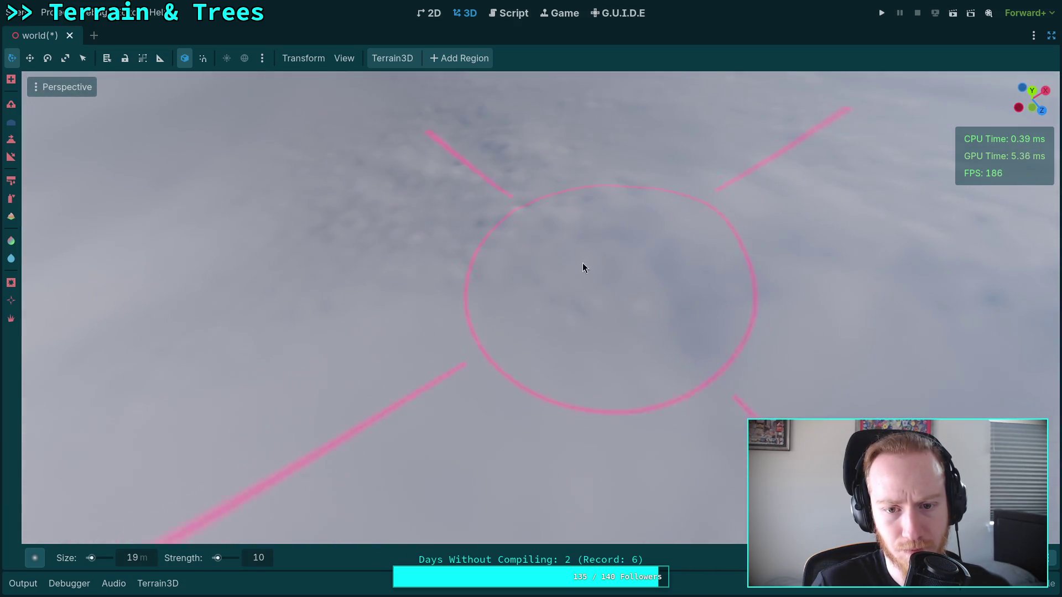
drag(565, 211, 566, 166)
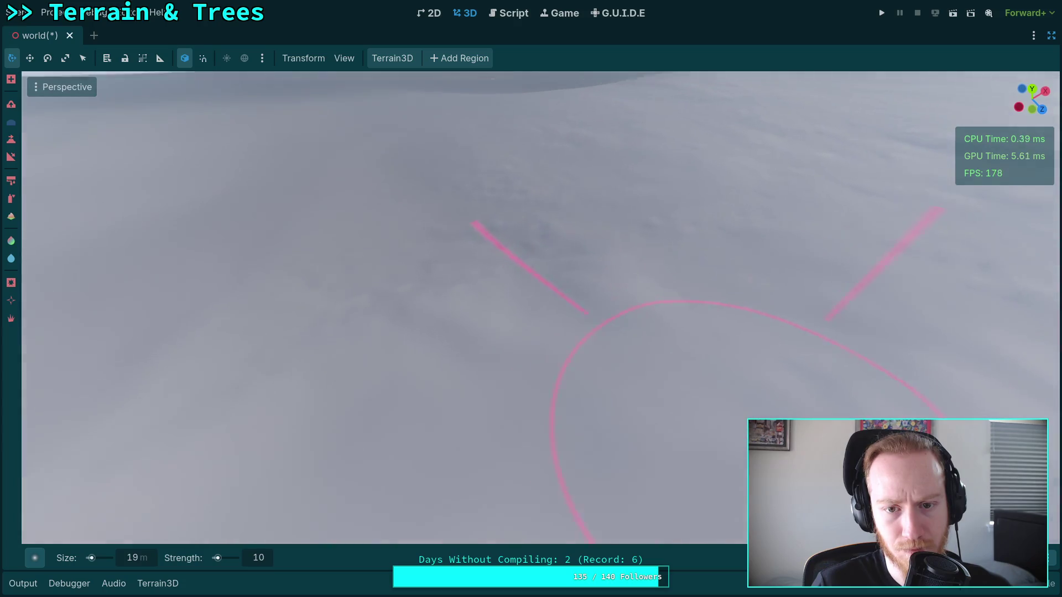
drag(394, 339, 394, 339)
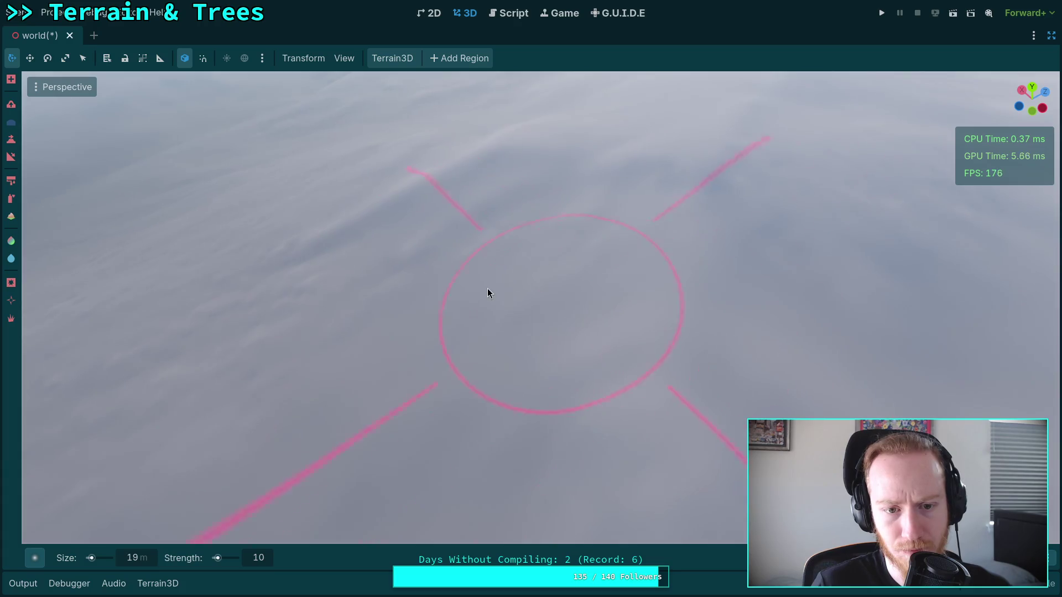
drag(178, 321, 337, 366)
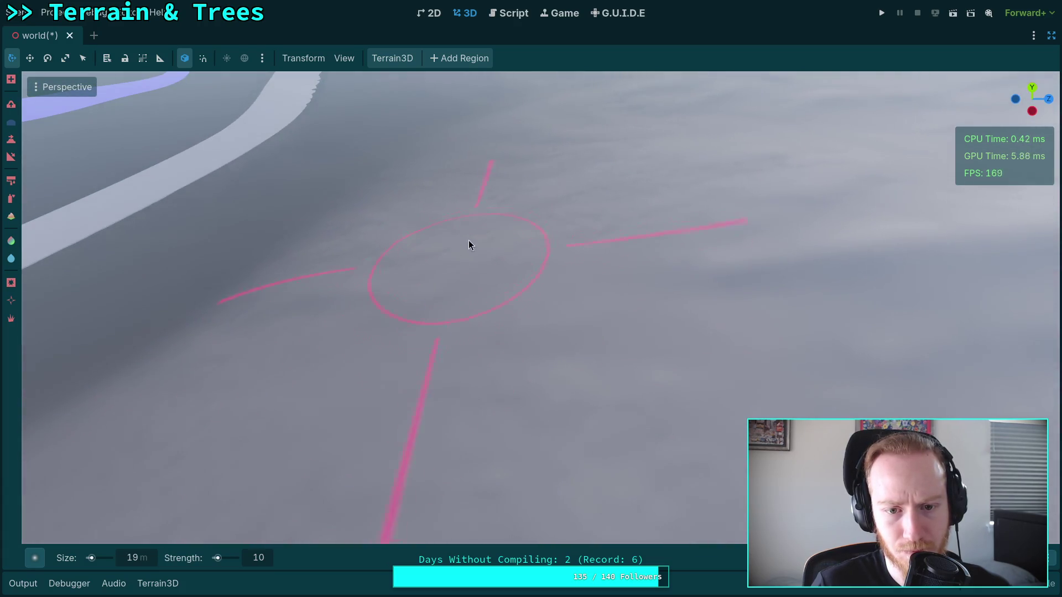
mouse_move(669, 180)
mouse_down()
mouse_move(426, 197)
mouse_move(427, 221)
mouse_move(431, 128)
mouse_move(392, 106)
mouse_up()
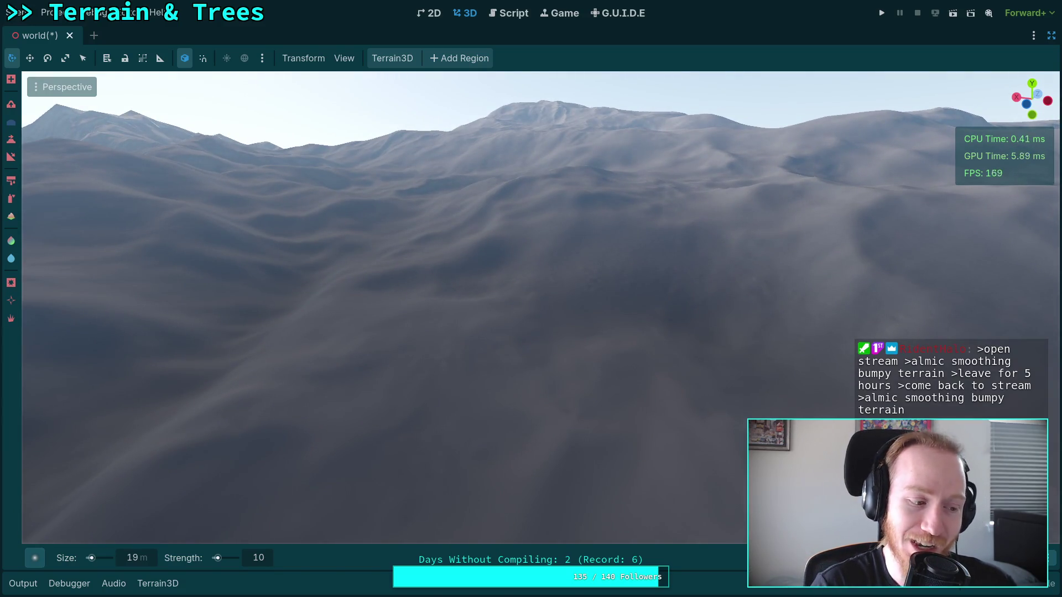
drag(472, 276, 483, 221)
drag(392, 288, 393, 320)
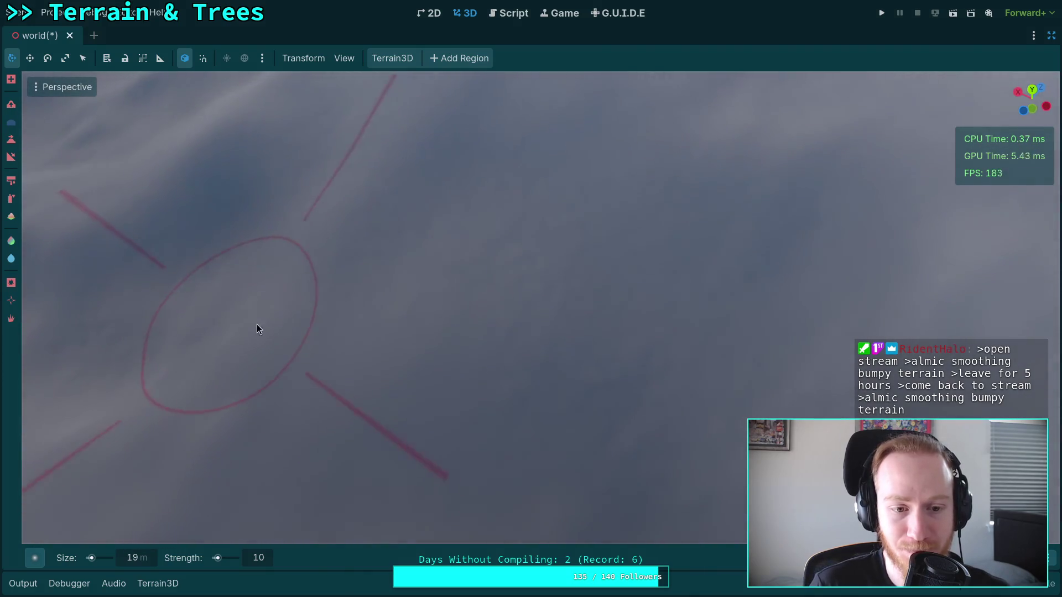
drag(611, 438, 574, 422)
drag(671, 383, 671, 376)
mouse_move(380, 309)
mouse_down()
mouse_move(380, 293)
mouse_move(444, 242)
mouse_move(413, 280)
mouse_move(431, 255)
mouse_move(573, 258)
mouse_move(583, 341)
mouse_move(574, 391)
mouse_move(534, 332)
mouse_move(455, 338)
mouse_up()
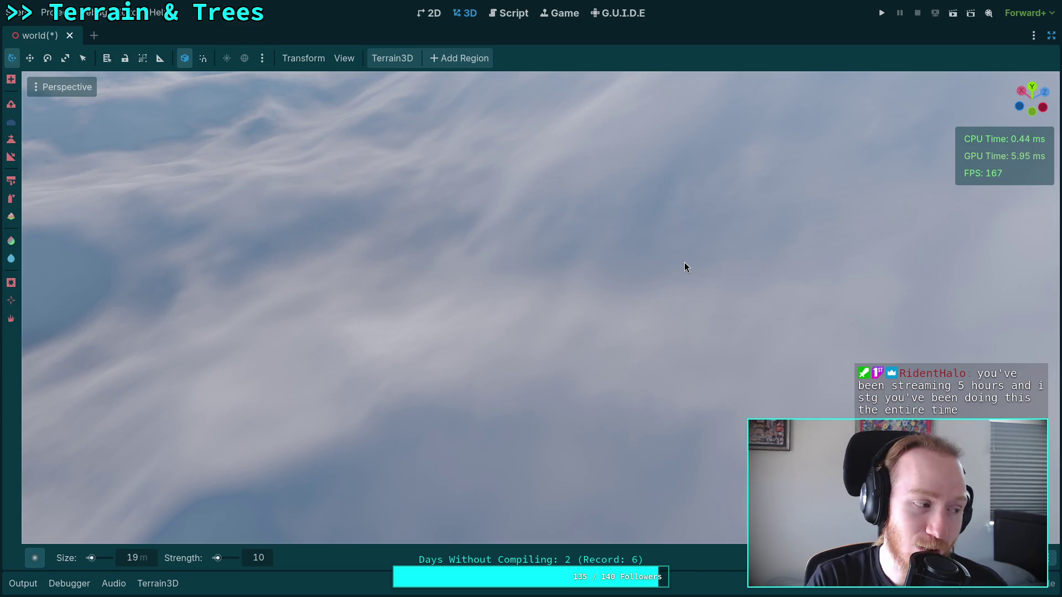
drag(626, 244, 626, 245)
drag(449, 255, 540, 338)
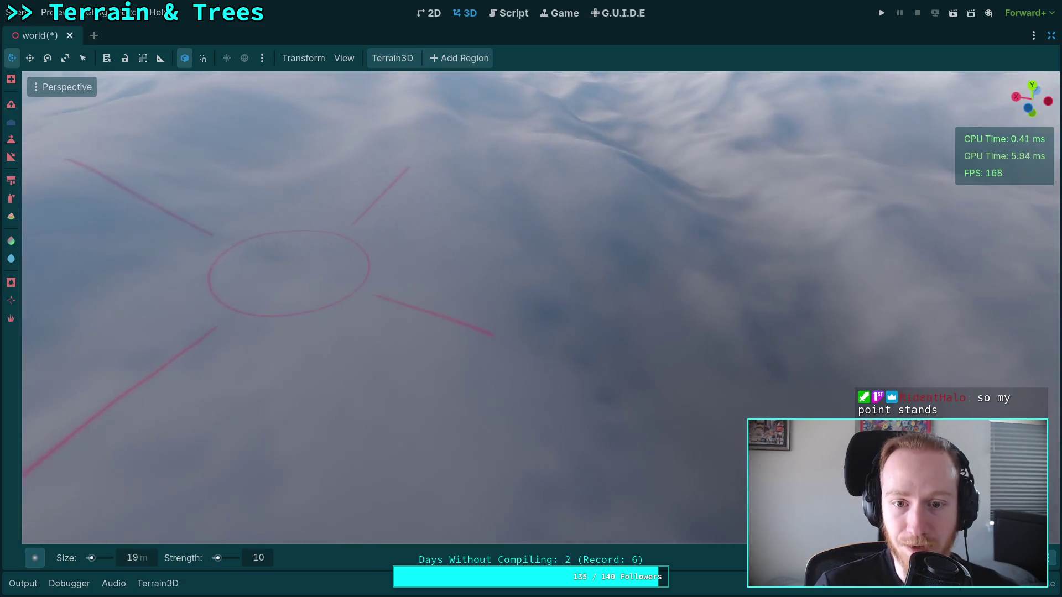
drag(298, 260, 299, 260)
mouse_move(459, 339)
mouse_down()
mouse_move(456, 305)
mouse_move(468, 313)
mouse_move(495, 218)
mouse_up()
drag(468, 312, 393, 290)
drag(465, 234, 466, 233)
drag(366, 279, 312, 463)
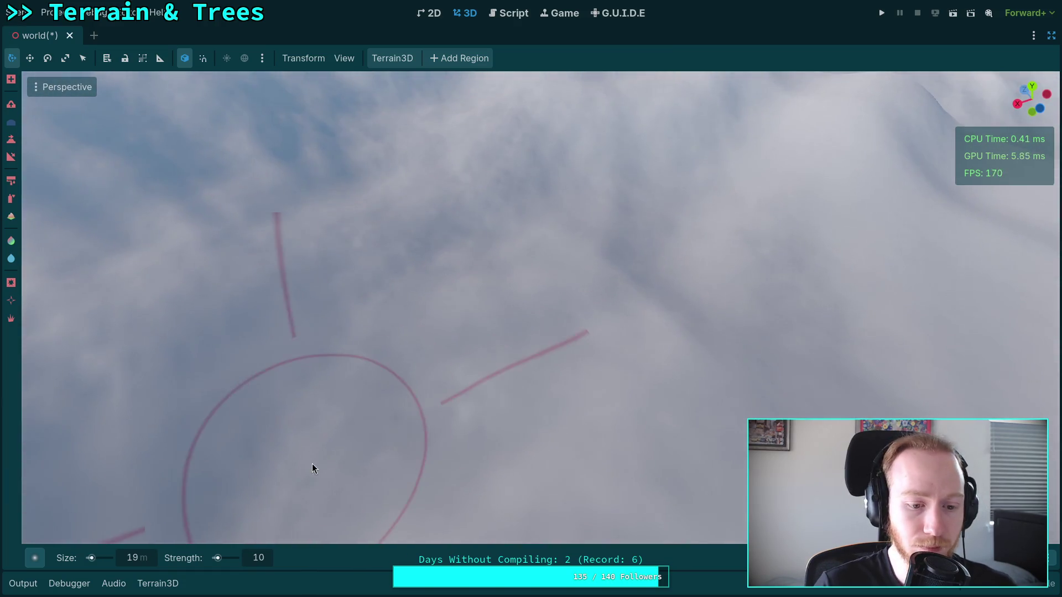
click(150, 553)
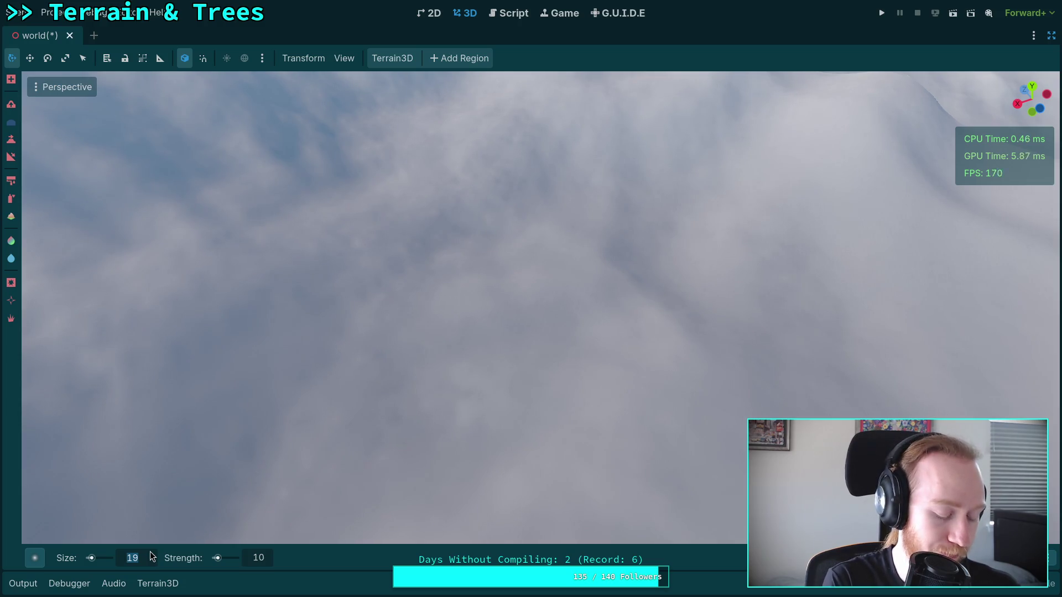
Shrink the terrain brush to 15 m and survey the terrain toward the snowy mountains
text(14)
key(Return)
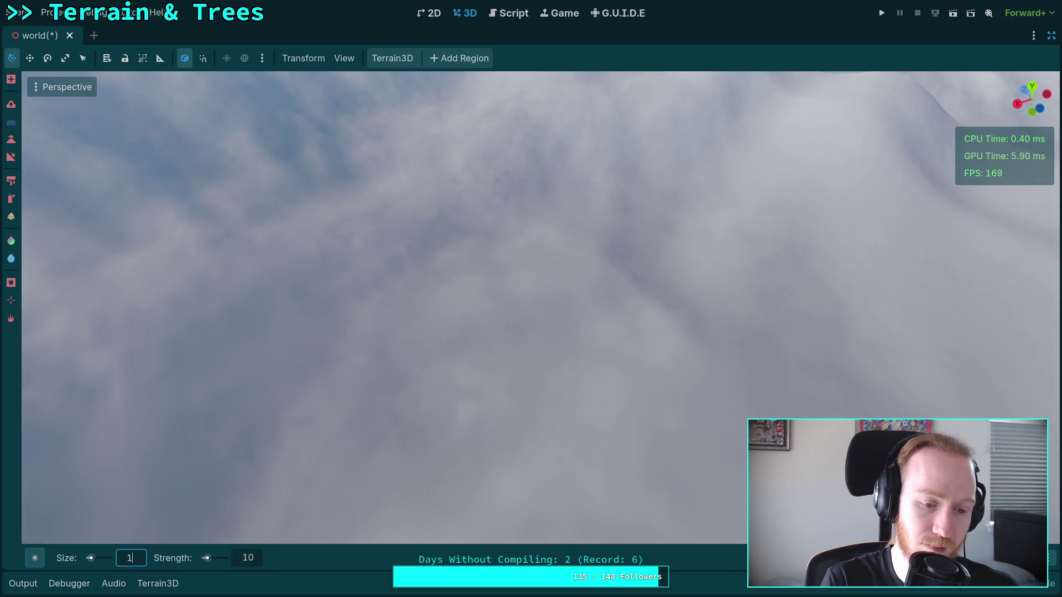
drag(380, 330, 380, 330)
drag(523, 260, 523, 259)
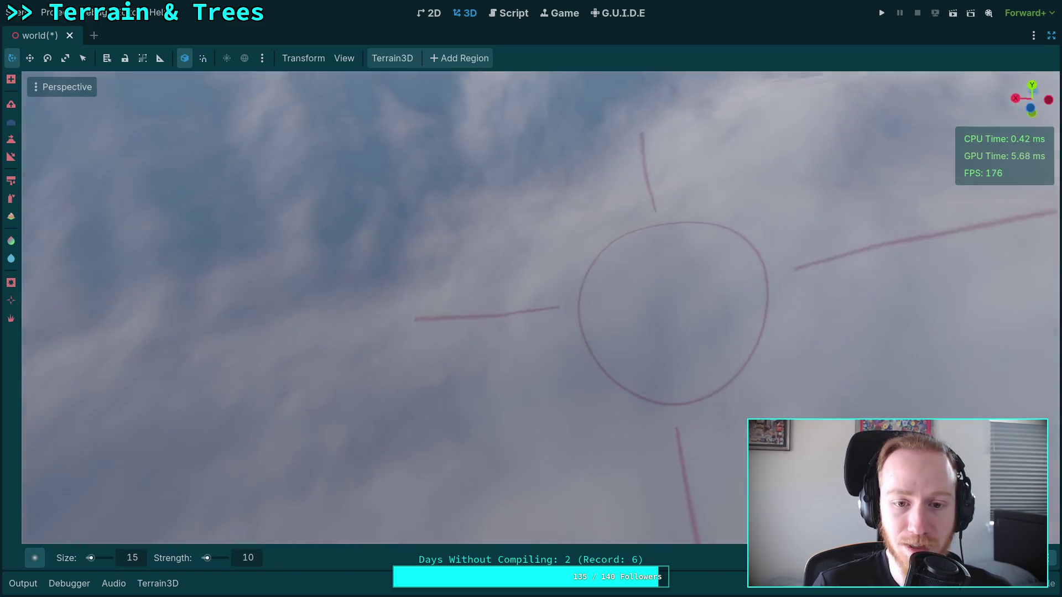
drag(661, 312, 473, 255)
drag(398, 389, 481, 397)
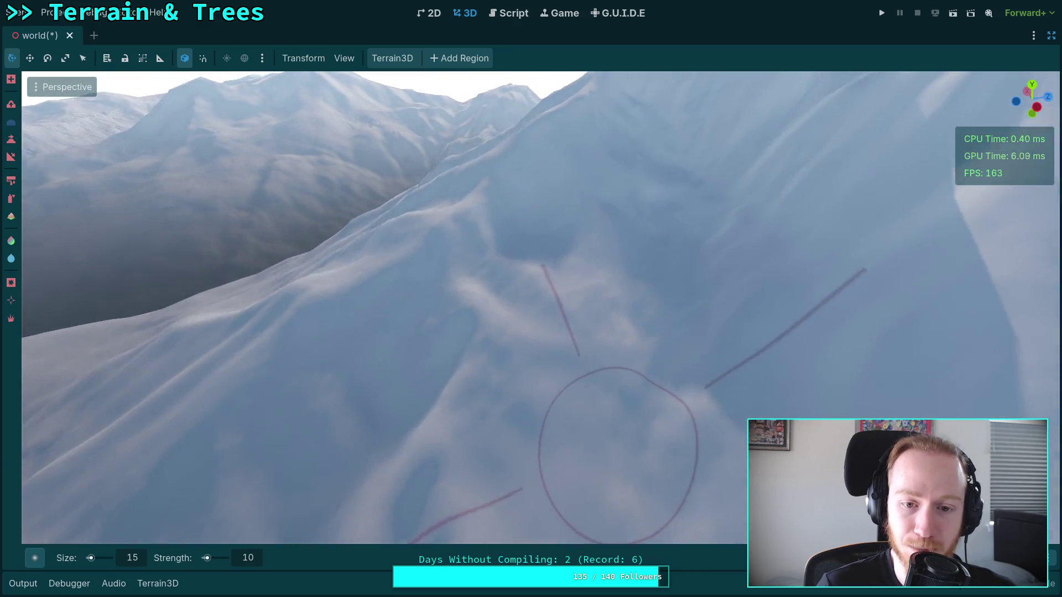
Swing the view across the wide snowy ridge and slope, then begin editing the brush size again
drag(536, 306, 536, 306)
drag(469, 310, 446, 301)
drag(539, 284, 539, 284)
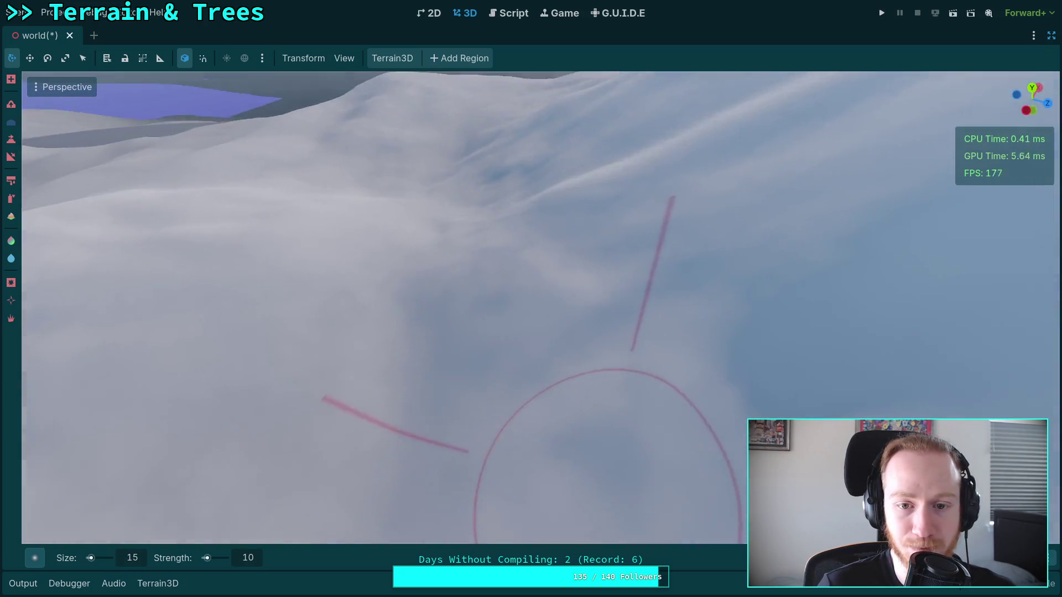
drag(506, 316, 506, 317)
drag(493, 207, 492, 207)
mouse_move(502, 323)
mouse_down()
mouse_move(401, 274)
mouse_move(369, 225)
mouse_up()
drag(367, 474, 367, 474)
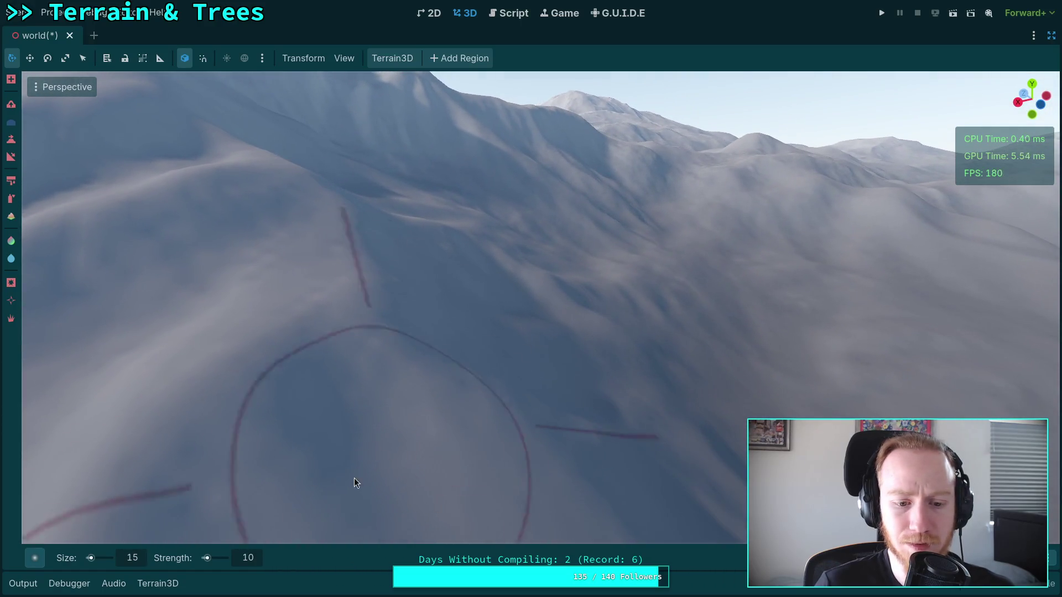
click(140, 551)
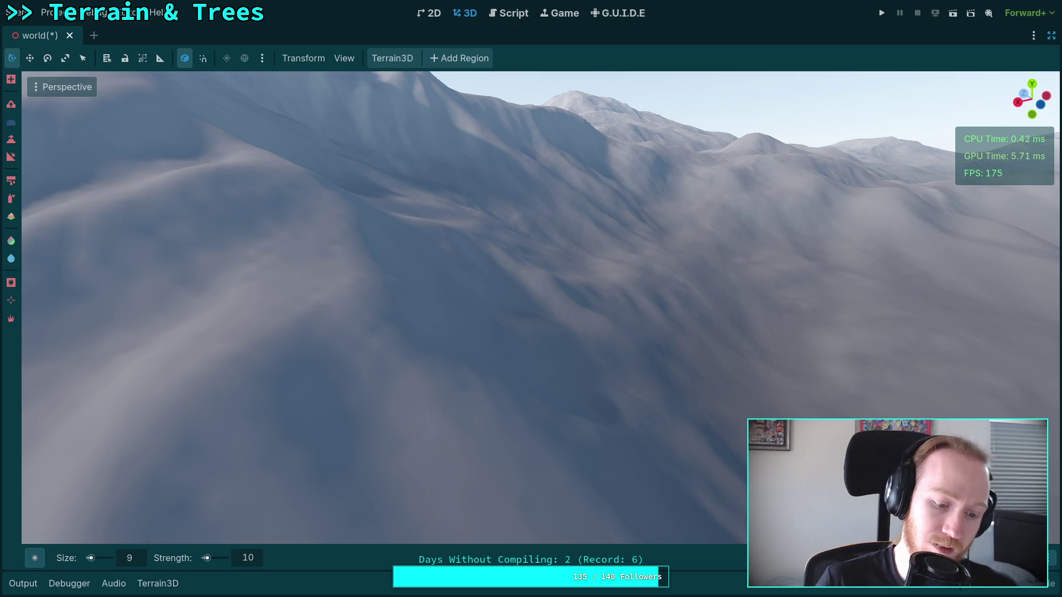
Swing the view around the mountain to see its rounded snowy gullies from a new angle
drag(287, 291, 287, 291)
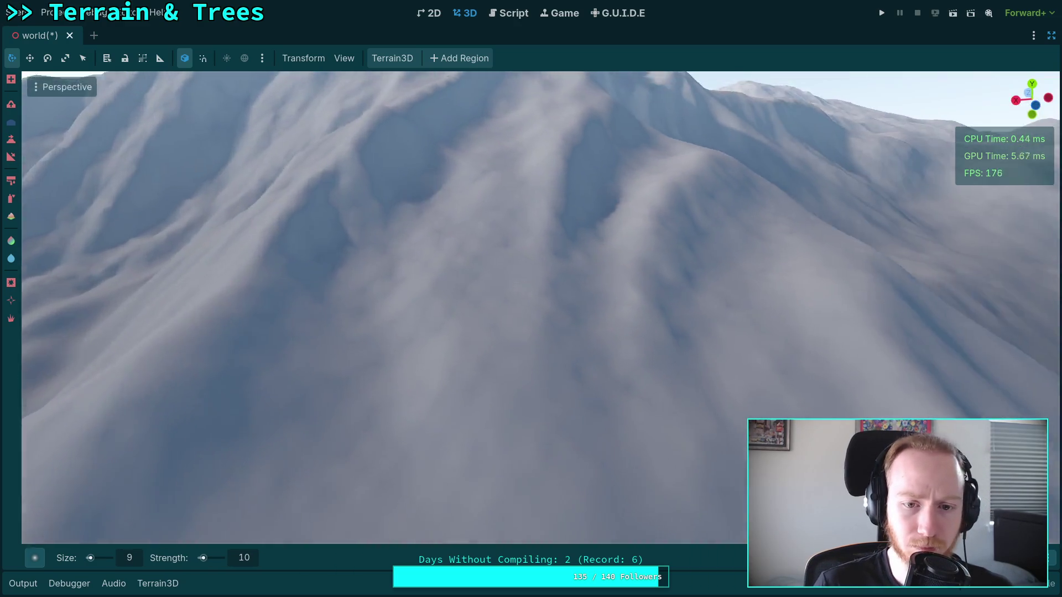
drag(287, 251, 287, 252)
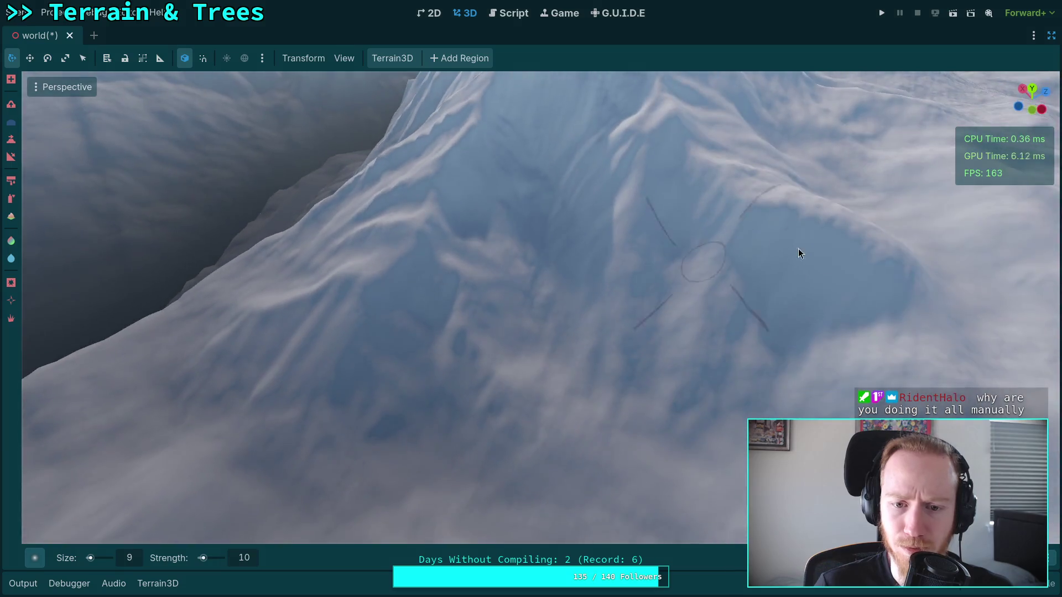
Set the DynamicDay node's Initial Time to about 0.24 for early dawn light
click(1056, 40)
scroll(968, 294, up, 3)
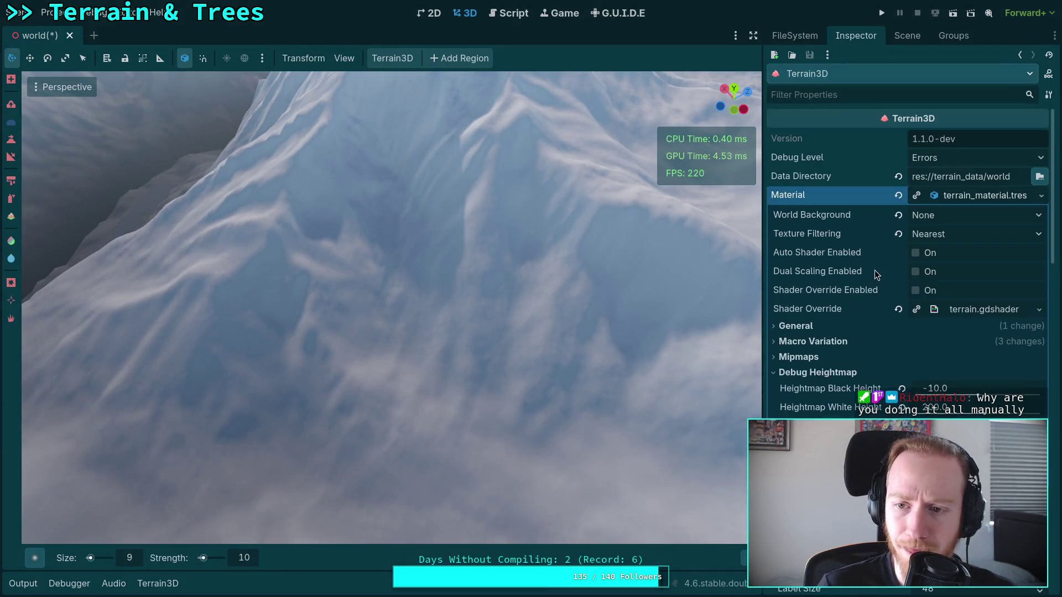
click(907, 37)
click(829, 93)
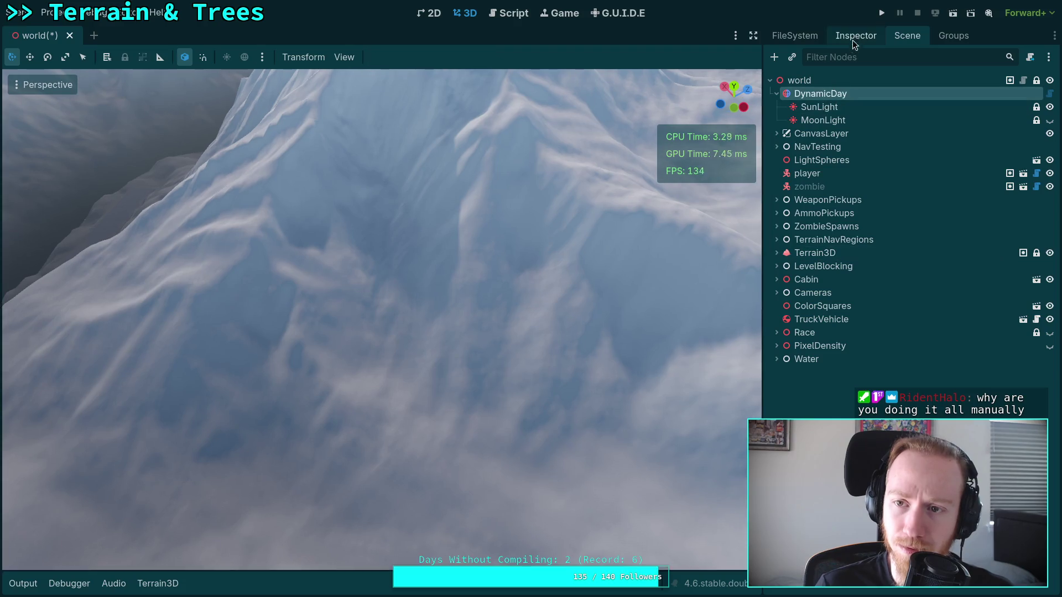
click(856, 36)
drag(992, 183, 937, 177)
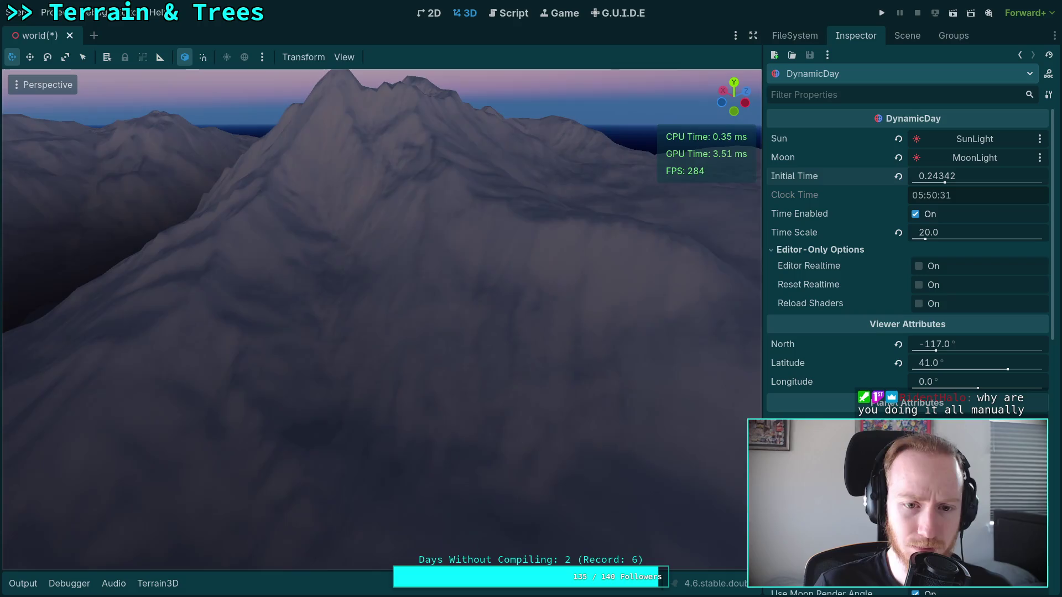
key(w)
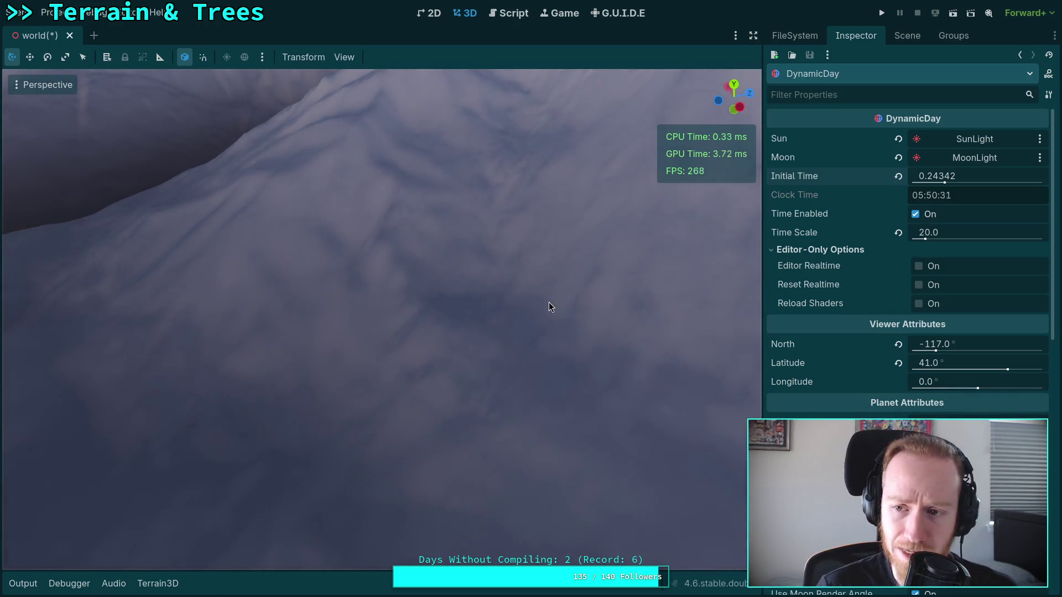
drag(934, 175, 932, 176)
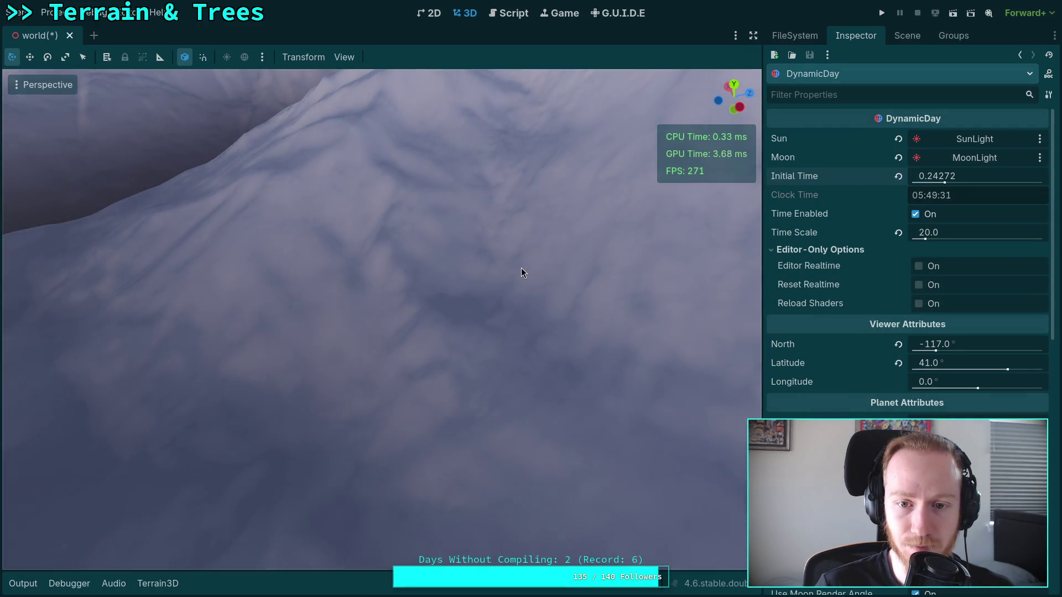
Reselect the Terrain3D node and hide the side panels to resume sculpting
click(910, 36)
click(842, 253)
click(753, 36)
right_click(663, 192)
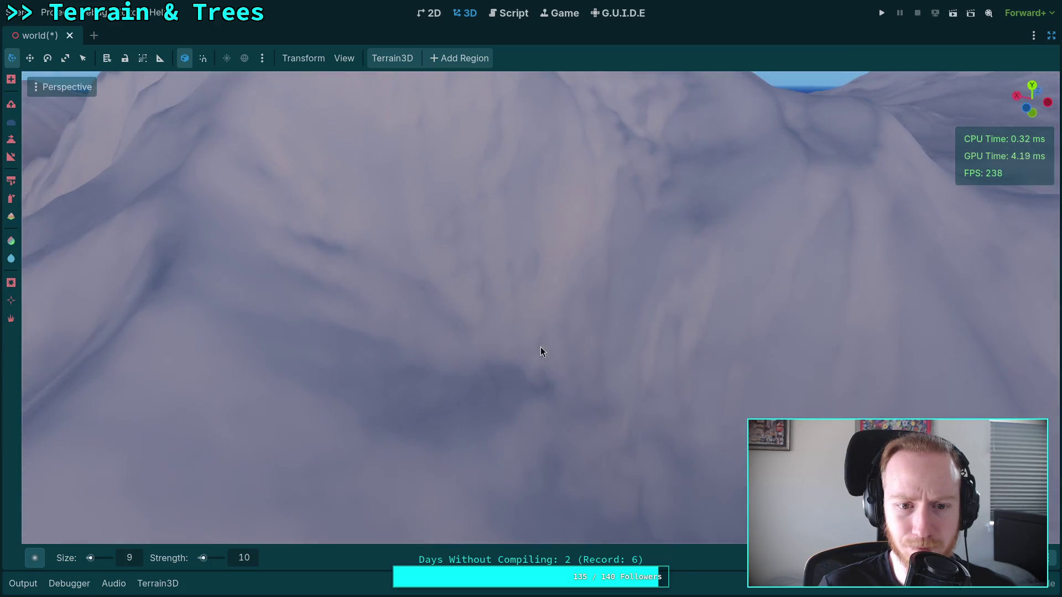
drag(540, 347, 343, 255)
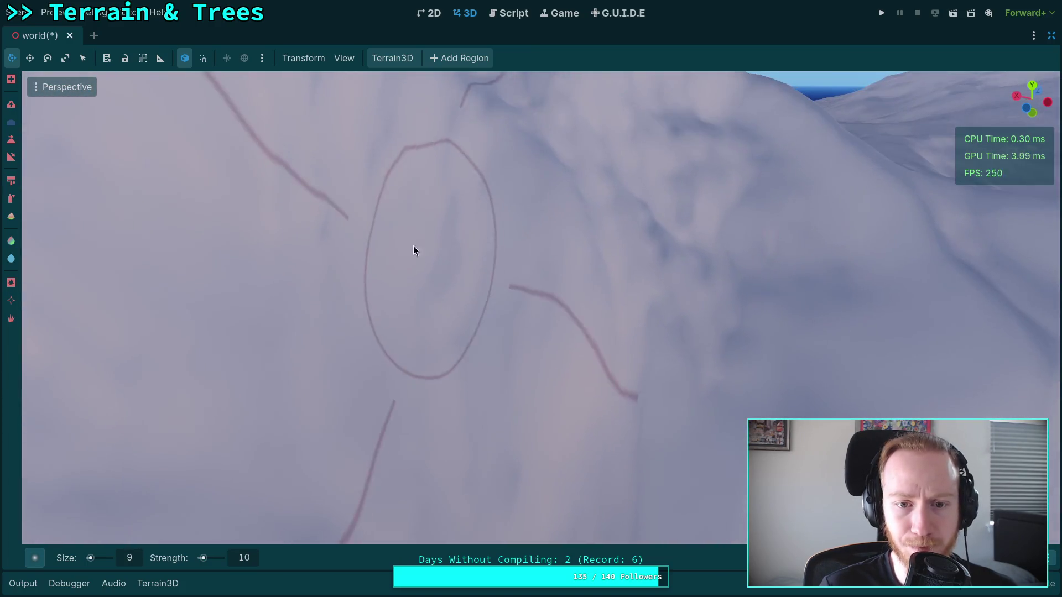
right_click(419, 252)
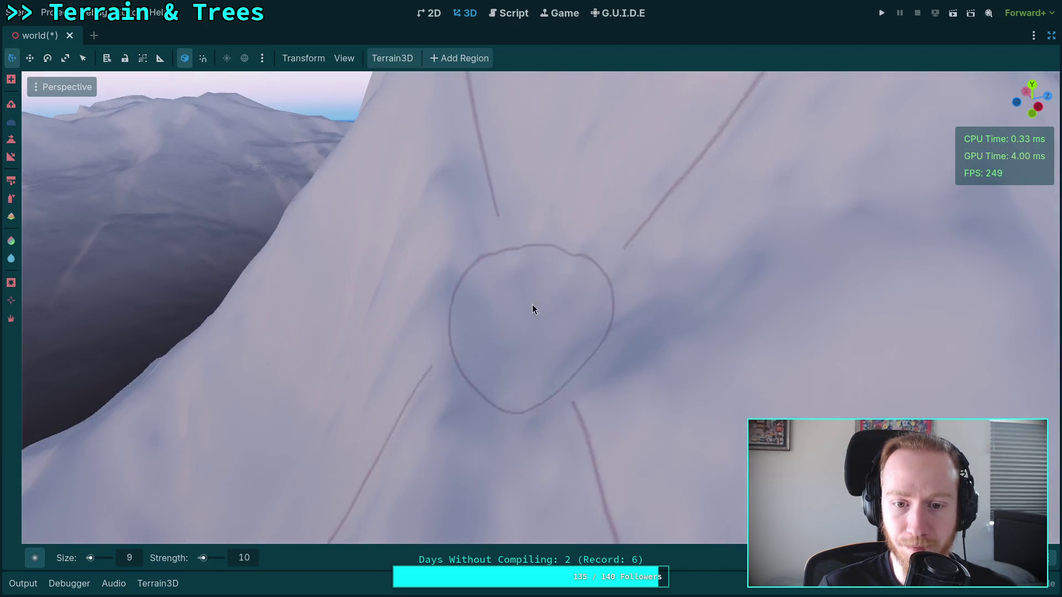
right_click(672, 271)
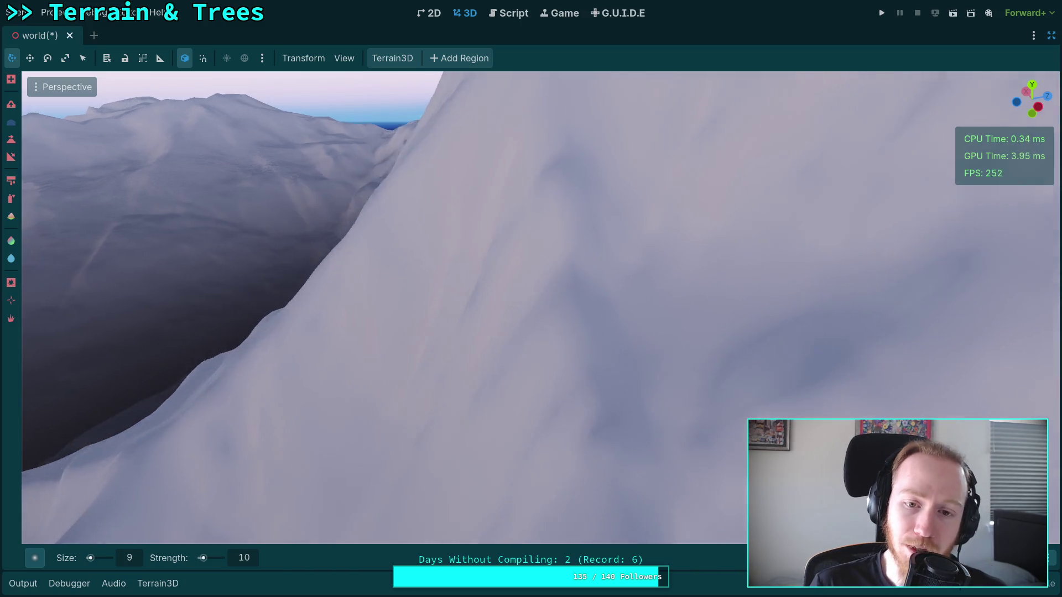
right_click(566, 310)
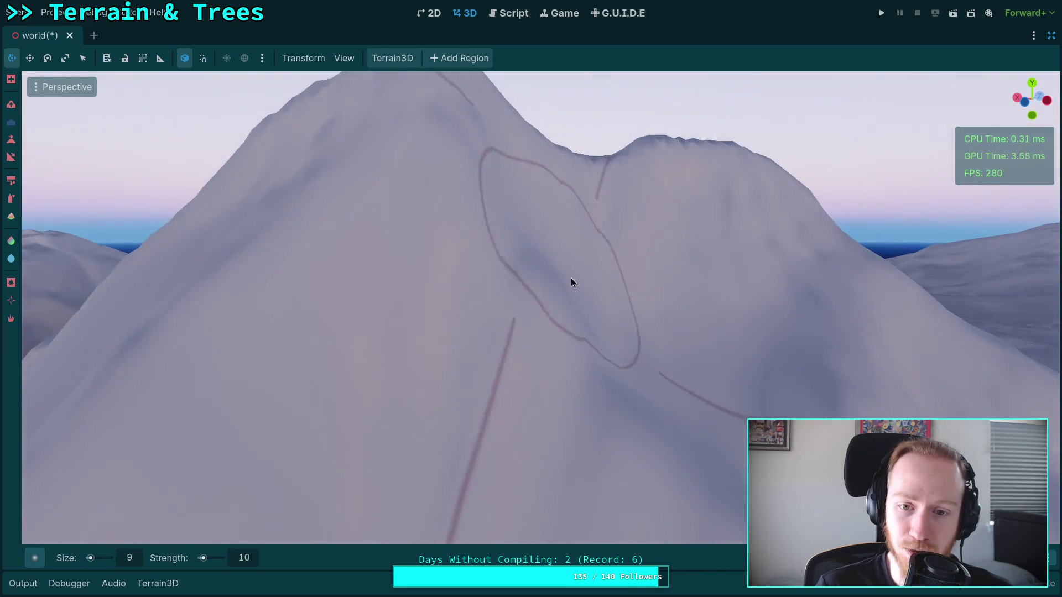
right_click(569, 277)
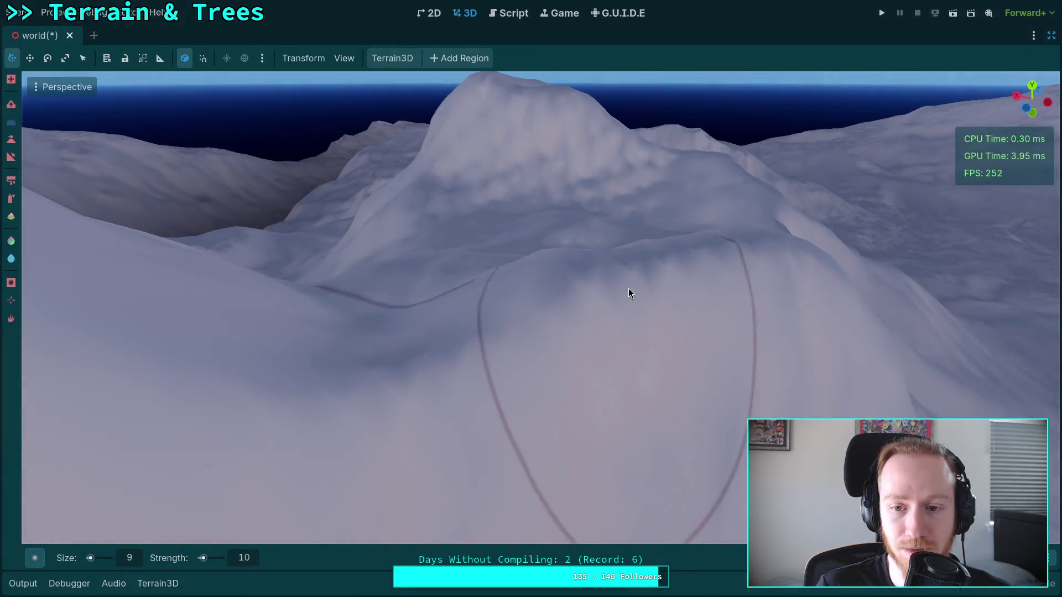
right_click(692, 294)
right_click(654, 310)
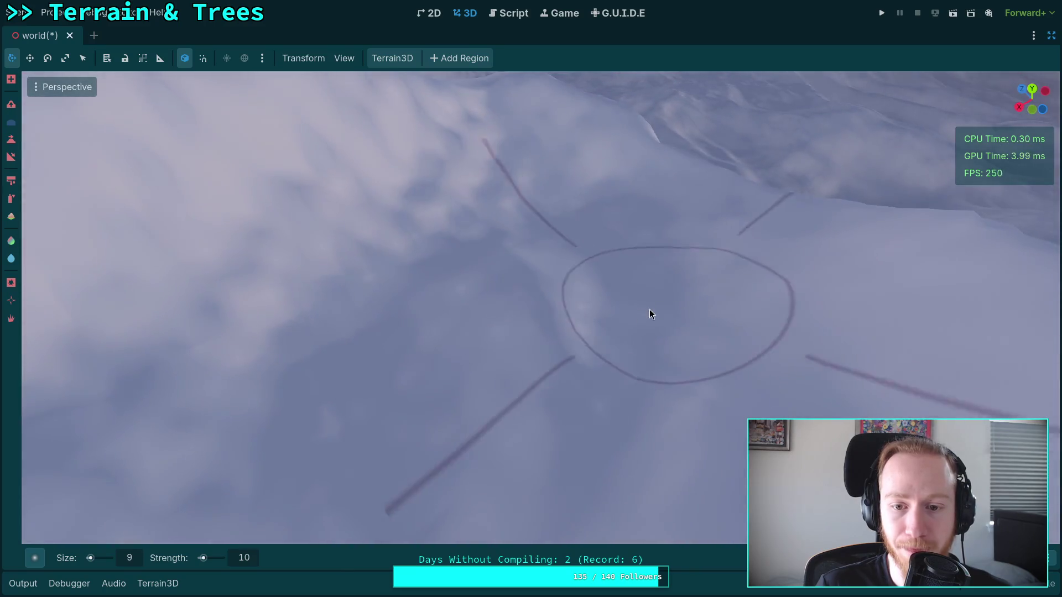
right_click(585, 325)
right_click(552, 234)
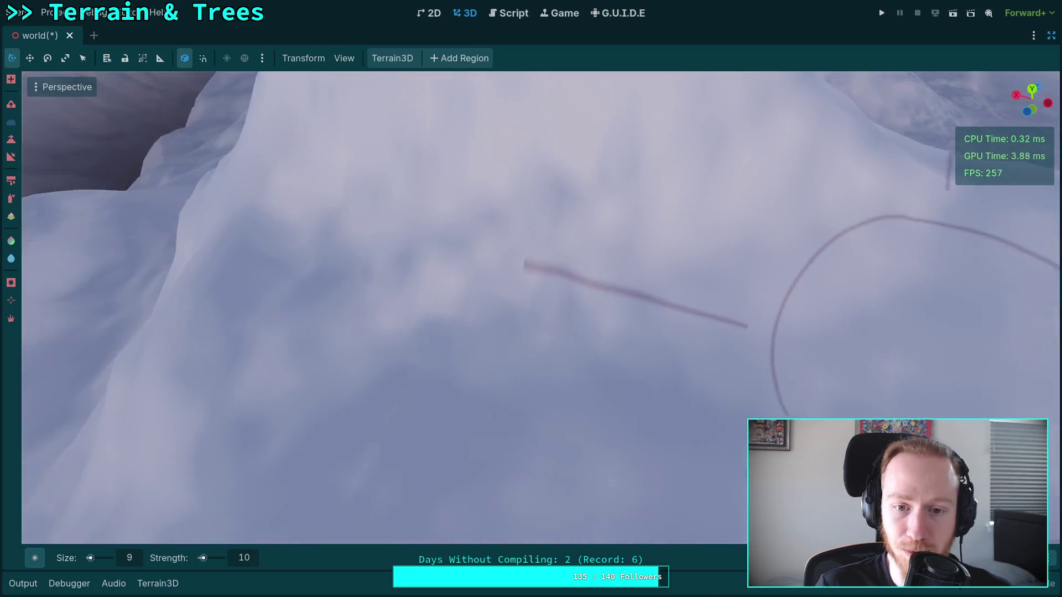
right_click(429, 279)
drag(546, 386, 546, 385)
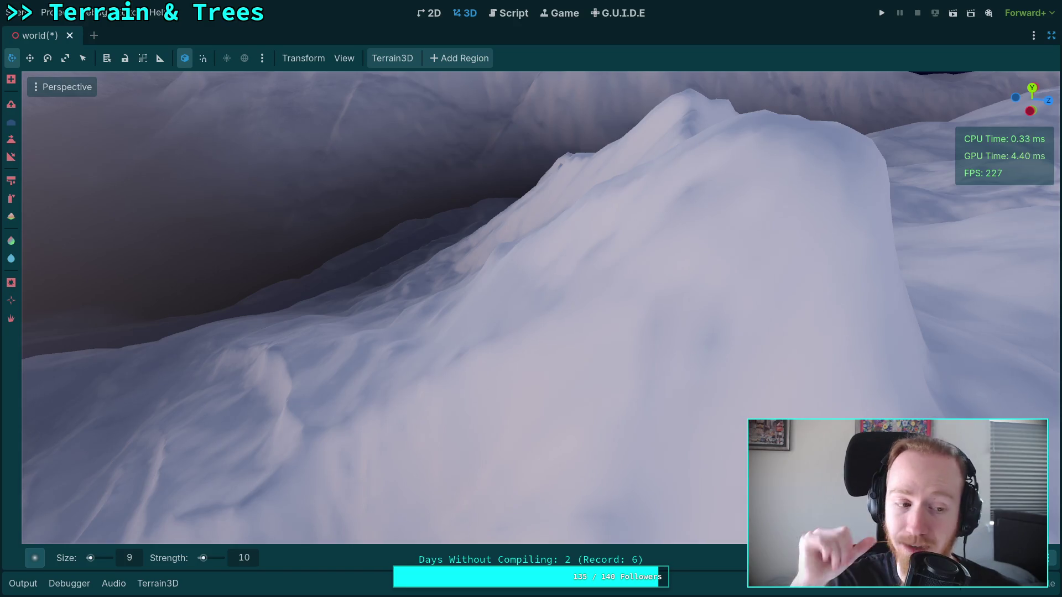
drag(329, 432, 329, 432)
drag(410, 425, 409, 425)
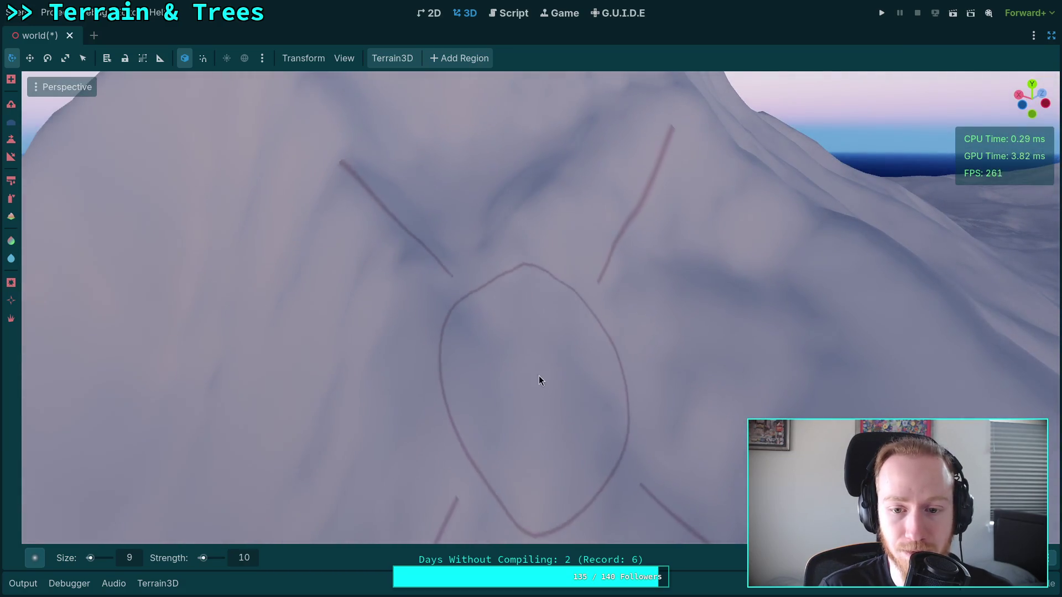
drag(774, 376, 535, 296)
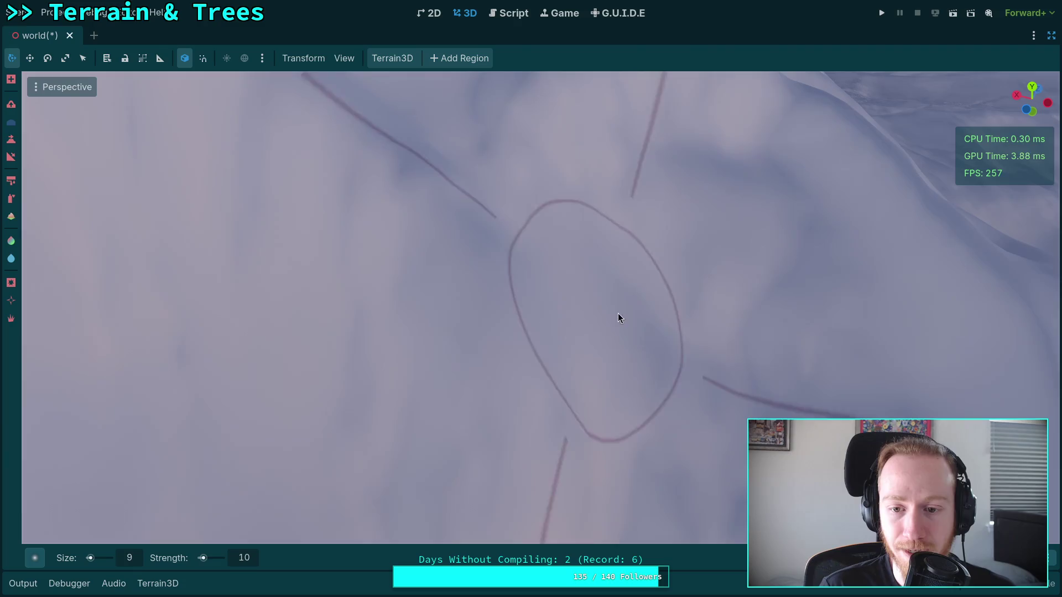
drag(689, 386, 507, 283)
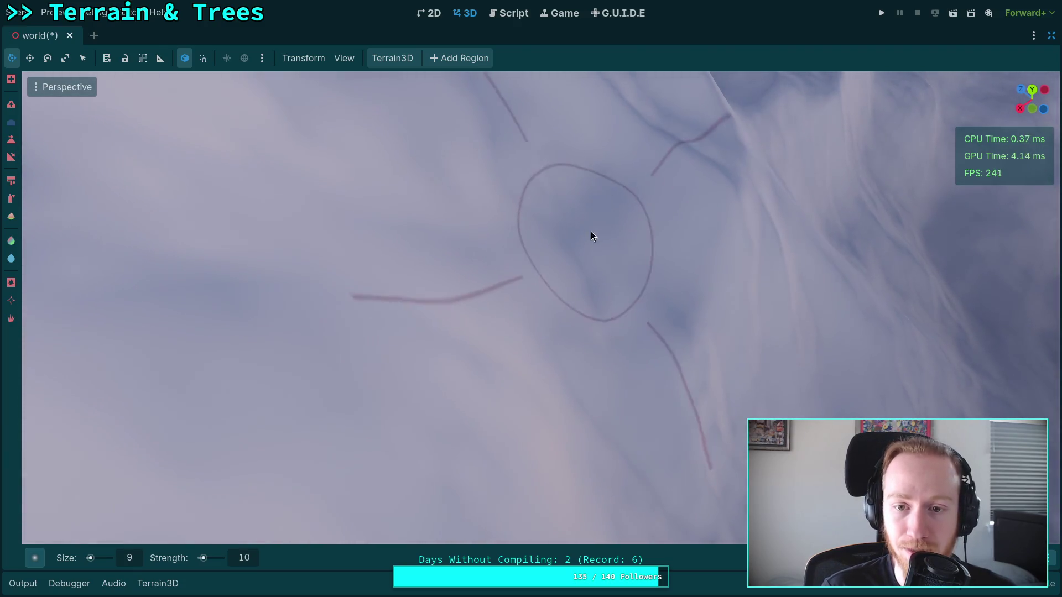
drag(562, 206, 562, 206)
drag(351, 222, 350, 222)
drag(524, 358, 524, 357)
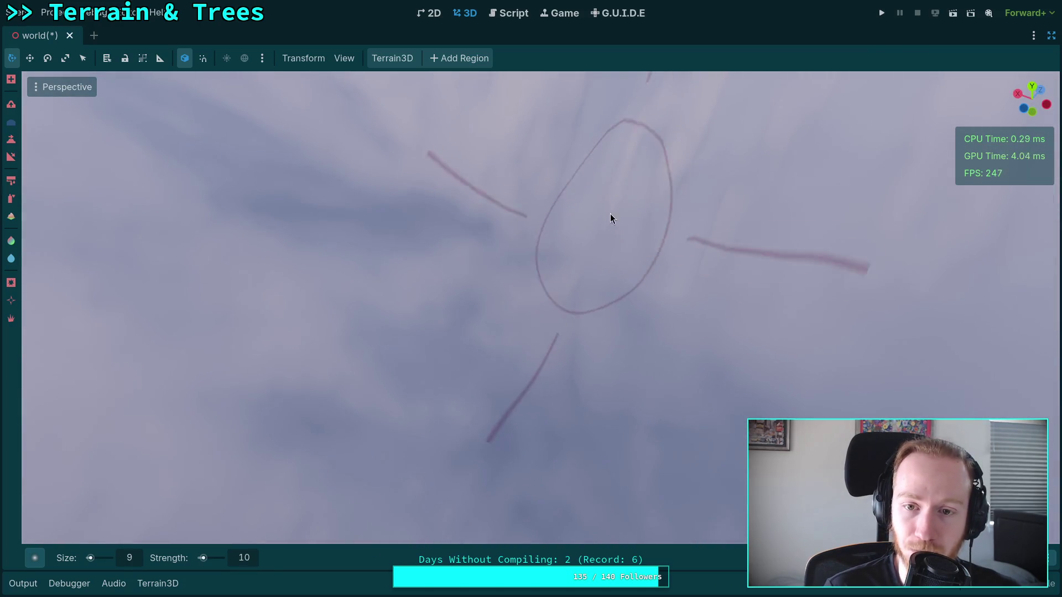
drag(699, 218, 699, 218)
mouse_move(443, 227)
mouse_down()
mouse_move(556, 249)
mouse_move(467, 221)
mouse_move(505, 194)
mouse_move(559, 307)
mouse_move(501, 251)
mouse_move(479, 301)
mouse_move(540, 401)
mouse_move(502, 350)
mouse_move(569, 275)
mouse_move(460, 308)
mouse_move(610, 350)
mouse_up()
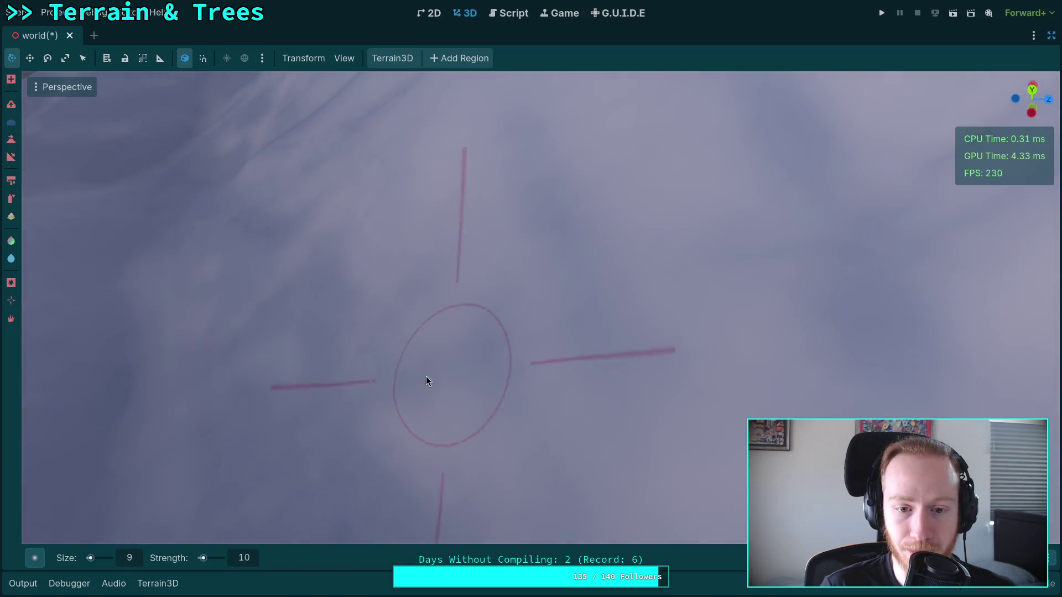
mouse_move(362, 341)
mouse_down()
mouse_move(557, 339)
mouse_move(460, 347)
mouse_up()
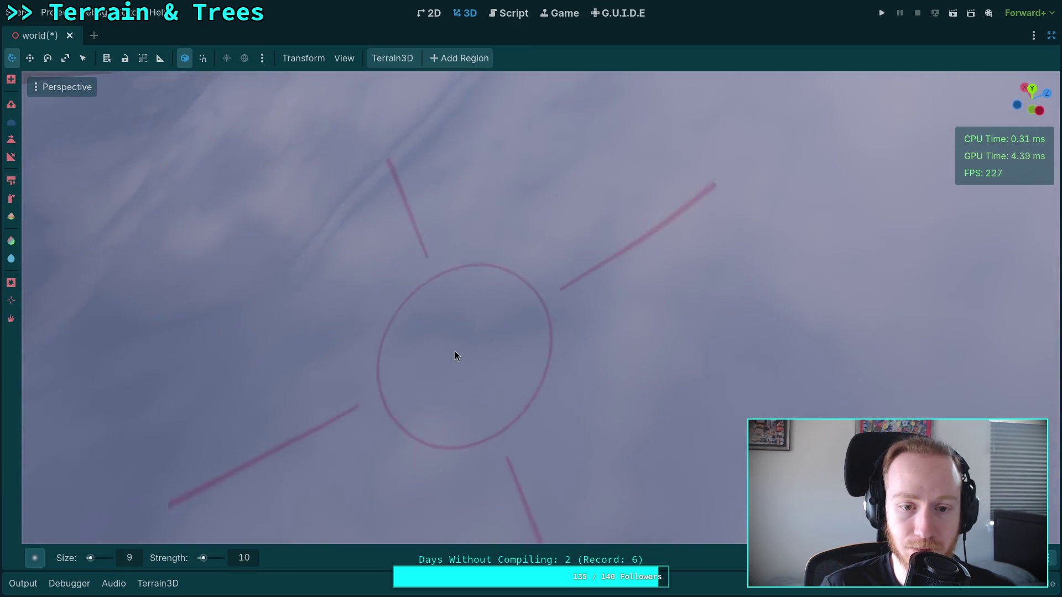
drag(496, 237, 423, 327)
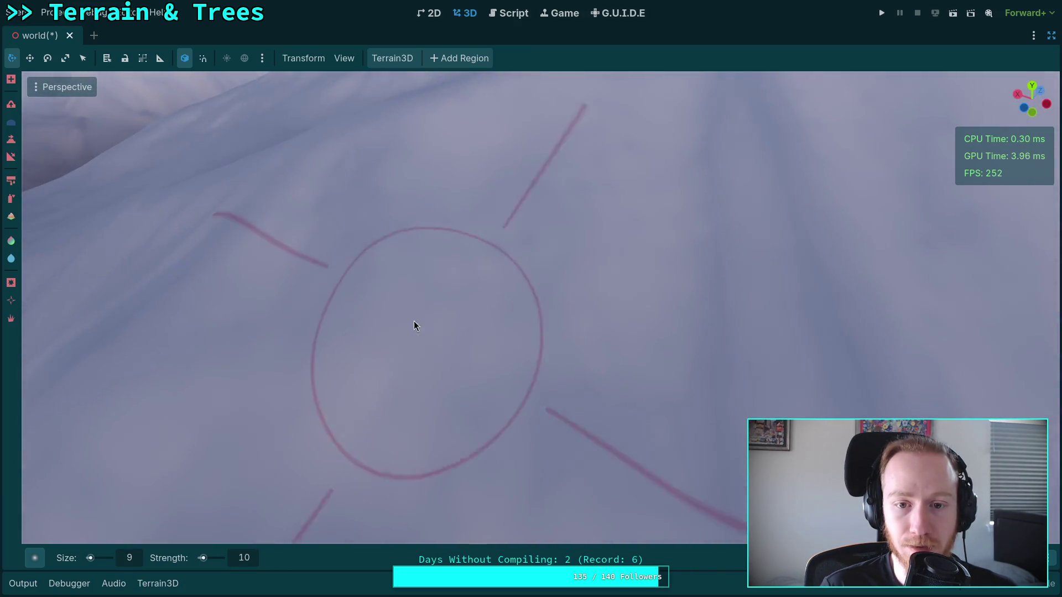
mouse_move(356, 208)
mouse_down()
mouse_move(470, 345)
mouse_move(462, 379)
mouse_move(452, 377)
mouse_up()
mouse_move(524, 263)
mouse_down()
mouse_move(400, 358)
mouse_move(370, 349)
mouse_up()
drag(449, 287, 449, 288)
drag(604, 410, 590, 341)
mouse_move(534, 197)
mouse_down()
mouse_move(668, 210)
mouse_move(758, 198)
mouse_move(622, 279)
mouse_move(645, 328)
mouse_up()
mouse_move(509, 306)
mouse_down()
mouse_move(574, 251)
mouse_move(503, 216)
mouse_move(440, 217)
mouse_move(375, 343)
mouse_move(344, 351)
mouse_move(368, 234)
mouse_move(470, 254)
mouse_move(559, 290)
mouse_move(519, 226)
mouse_move(487, 249)
mouse_move(509, 265)
mouse_move(492, 254)
mouse_move(518, 233)
mouse_up()
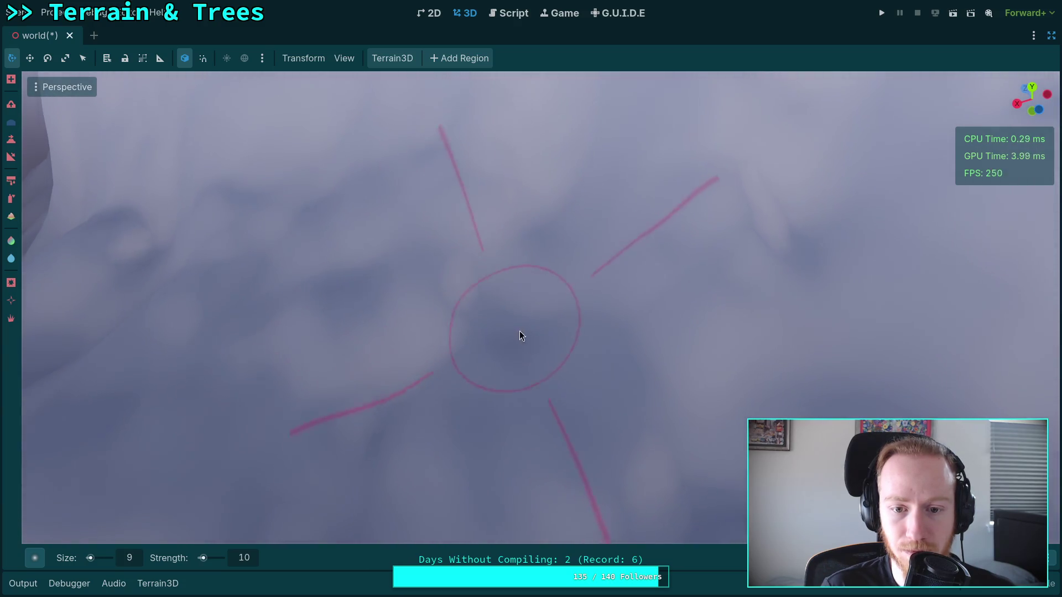
drag(576, 301, 577, 334)
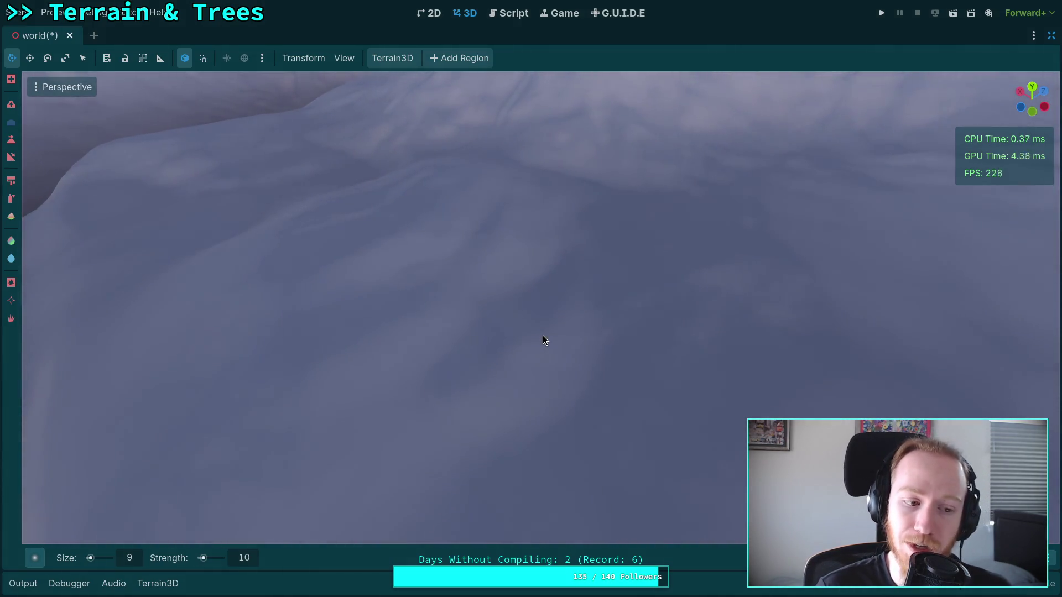
drag(543, 336, 542, 336)
drag(416, 330, 415, 330)
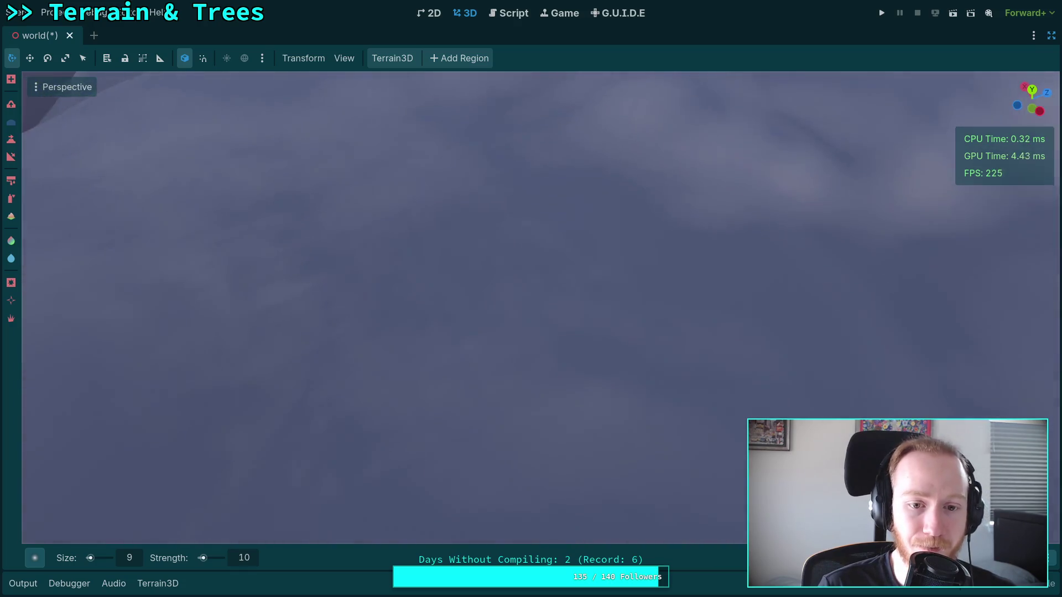
drag(343, 361, 343, 361)
drag(507, 360, 497, 368)
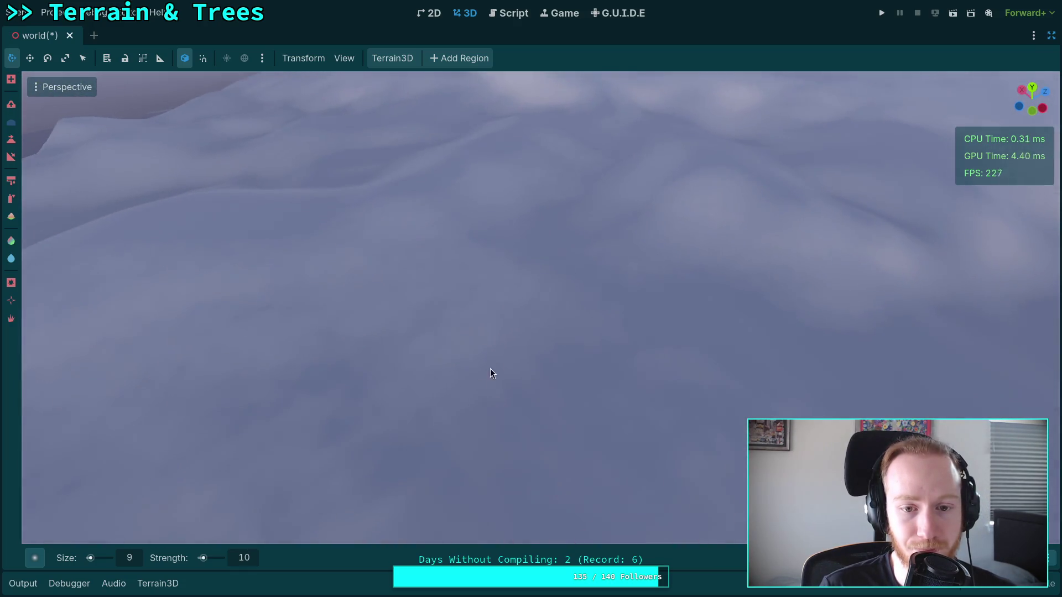
mouse_move(386, 416)
mouse_down()
mouse_move(500, 386)
mouse_move(384, 329)
mouse_up()
drag(547, 326, 338, 384)
mouse_move(535, 266)
mouse_down()
mouse_move(594, 329)
mouse_move(496, 363)
mouse_up()
drag(593, 276, 526, 304)
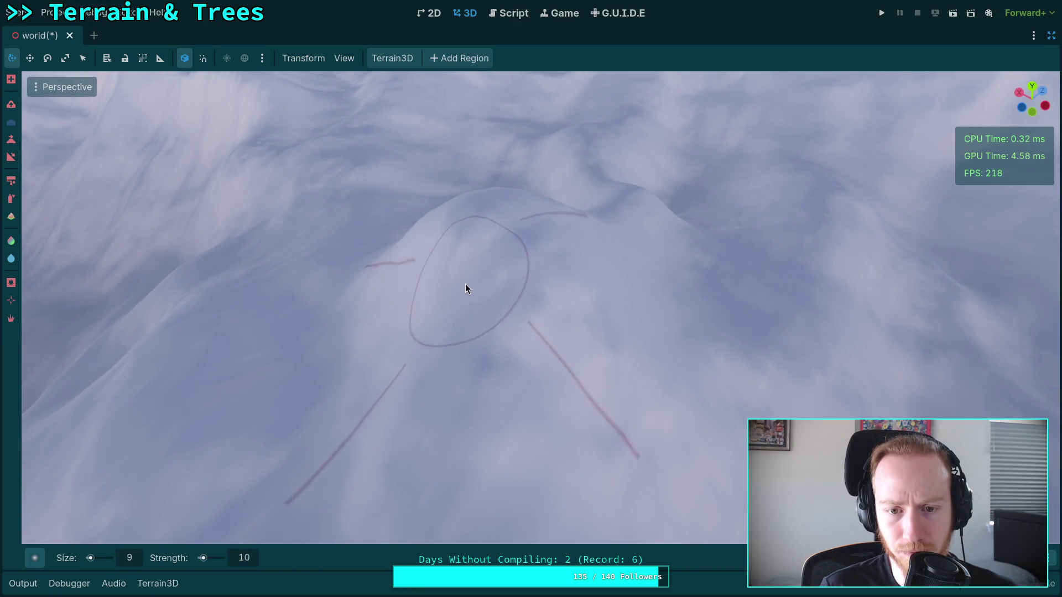
mouse_move(479, 359)
mouse_down()
mouse_move(516, 256)
mouse_move(503, 237)
mouse_up()
mouse_move(365, 292)
mouse_down()
mouse_move(319, 381)
mouse_move(430, 287)
mouse_move(438, 306)
mouse_up()
drag(580, 232, 526, 254)
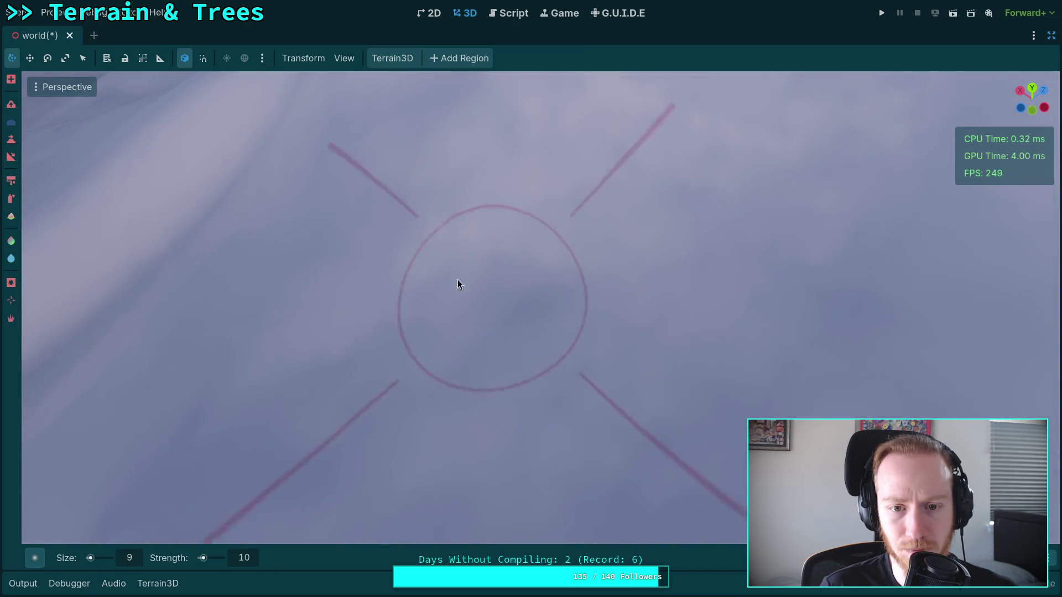
mouse_move(457, 282)
mouse_down()
mouse_move(404, 450)
mouse_move(387, 387)
mouse_up()
mouse_move(531, 298)
mouse_down()
mouse_move(508, 276)
mouse_move(487, 298)
mouse_move(453, 299)
mouse_move(594, 301)
mouse_up()
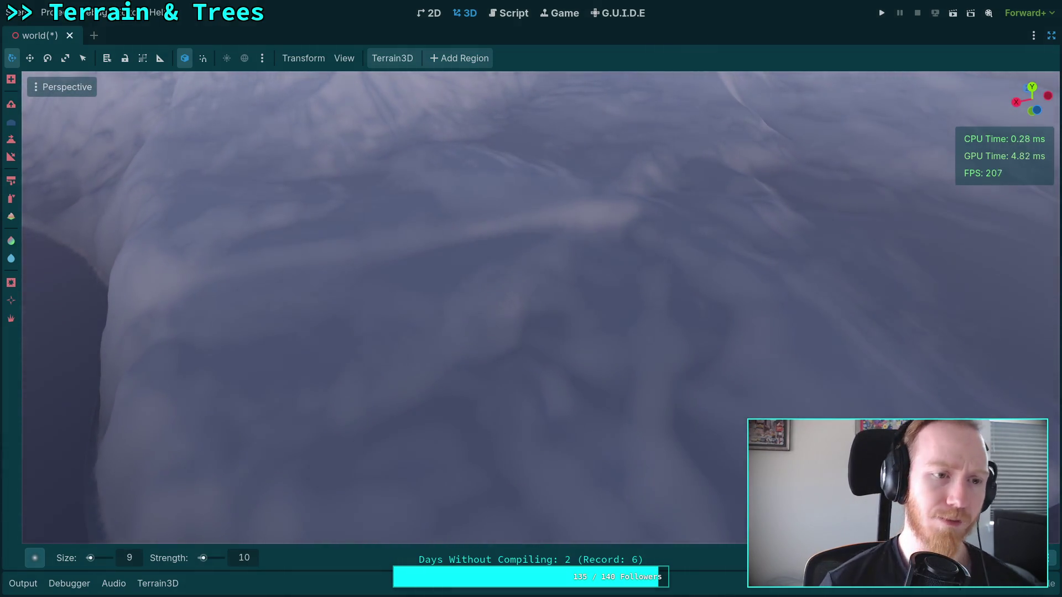
Pick a textured brush at size 150 and raise a broad patch of rough relief
click(35, 558)
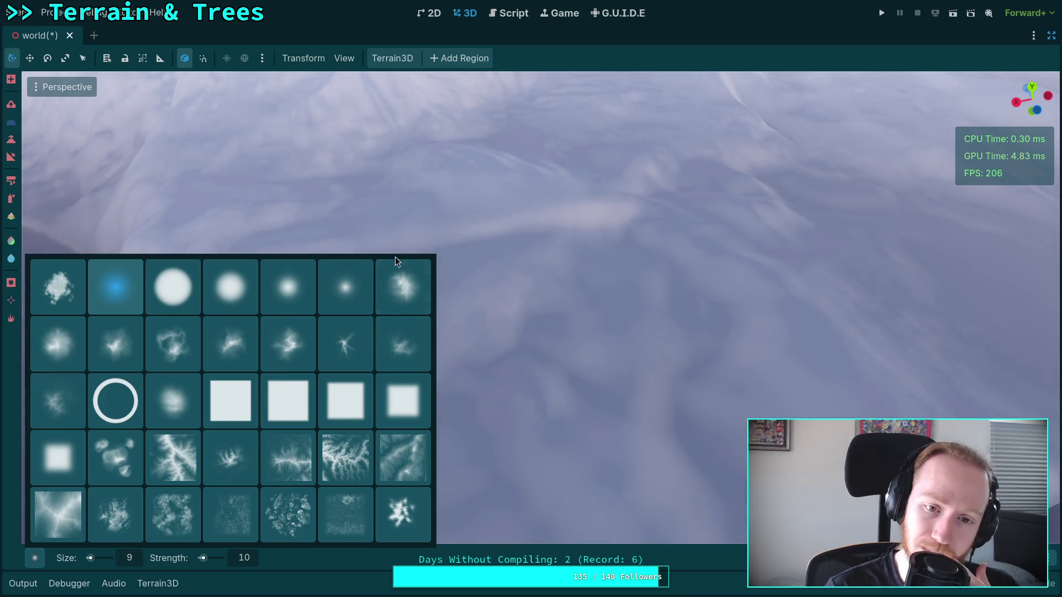
click(409, 282)
click(34, 559)
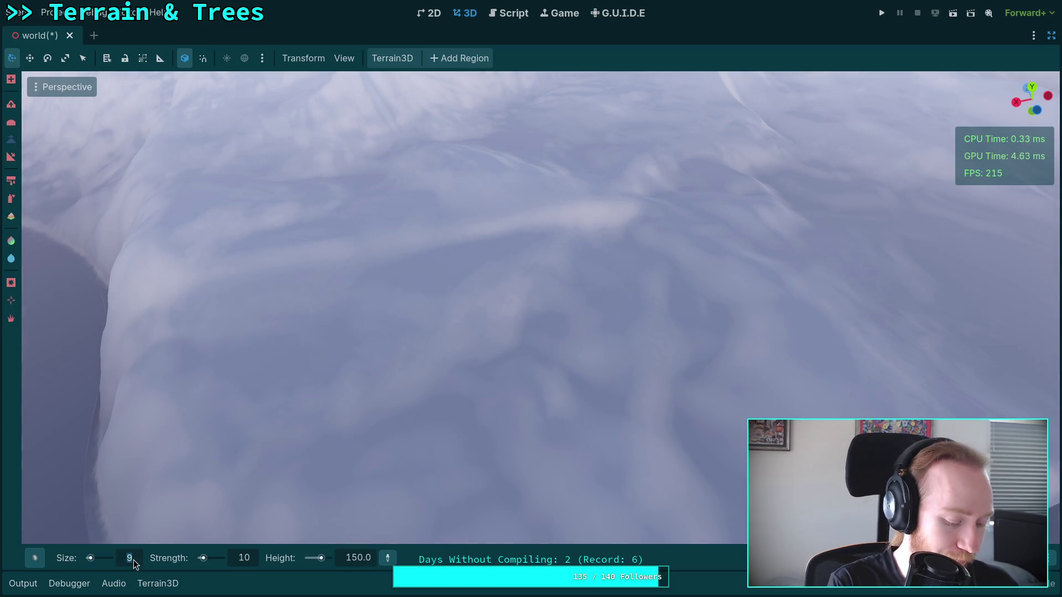
text(150)
key(Return)
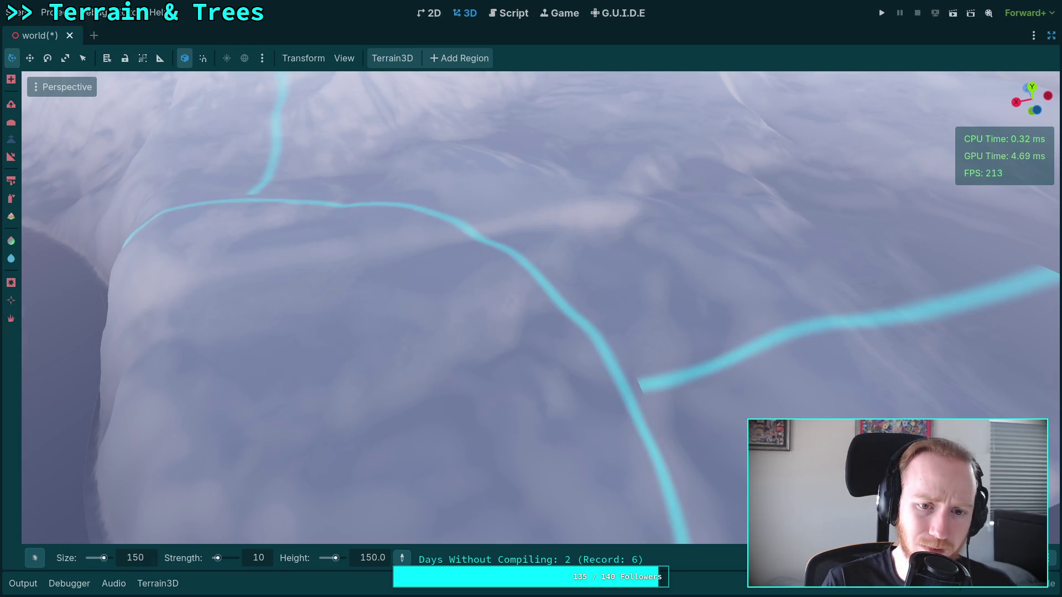
scroll(519, 204, down, 5)
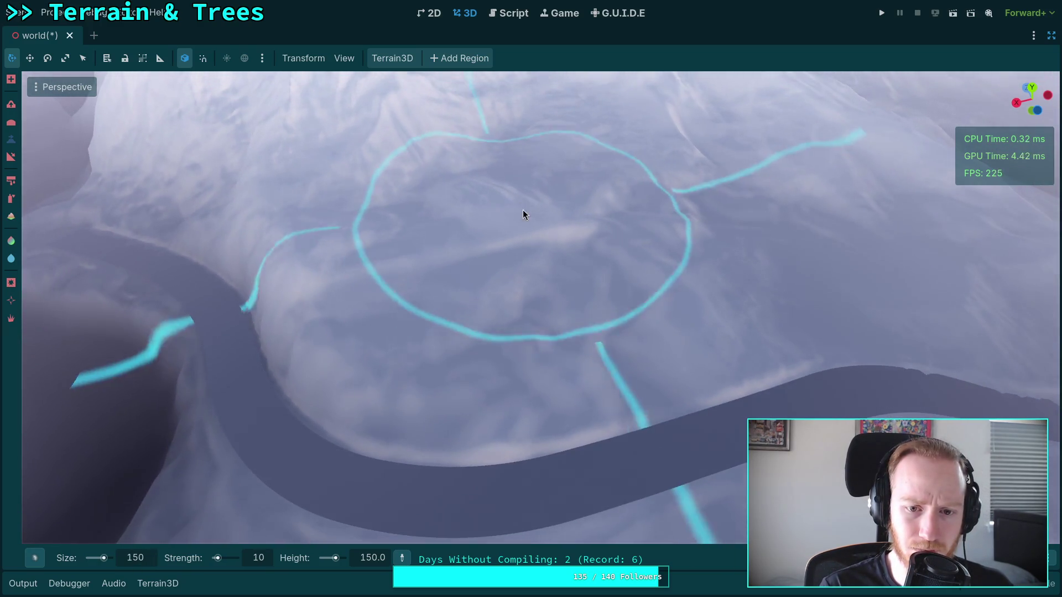
drag(516, 224, 514, 231)
click(11, 156)
click(264, 563)
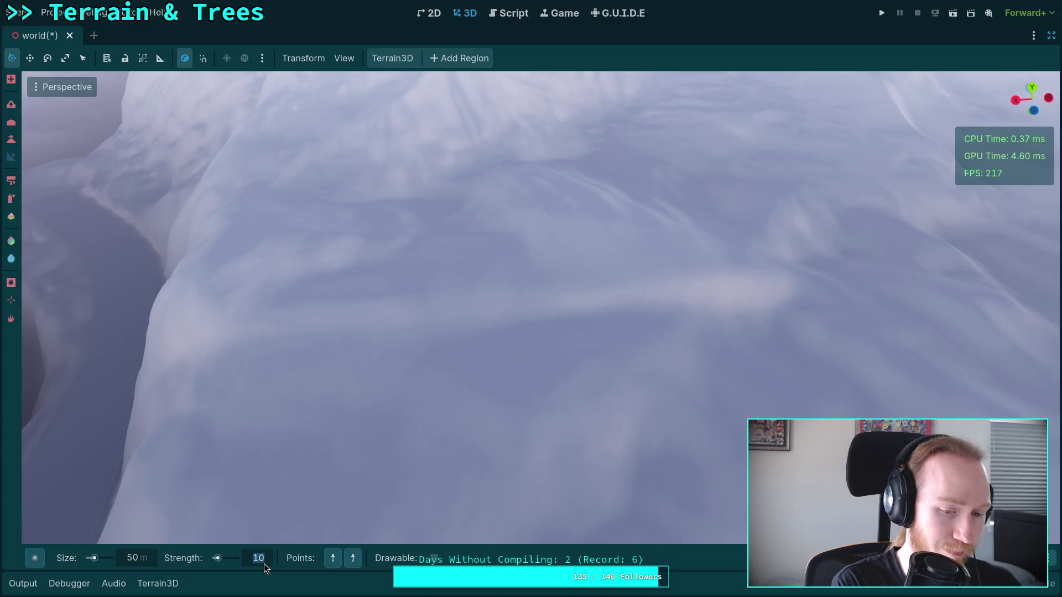
Set strength 100 and a 35 m brush, then paint a first slope across the left terrain
text(100)
key(Return)
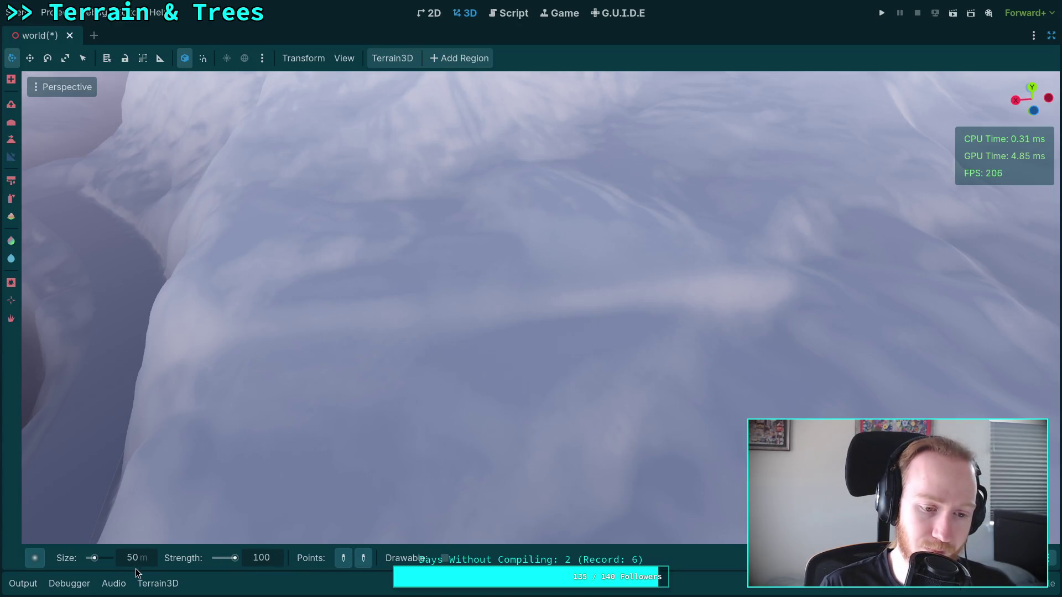
text(40)
key(Return)
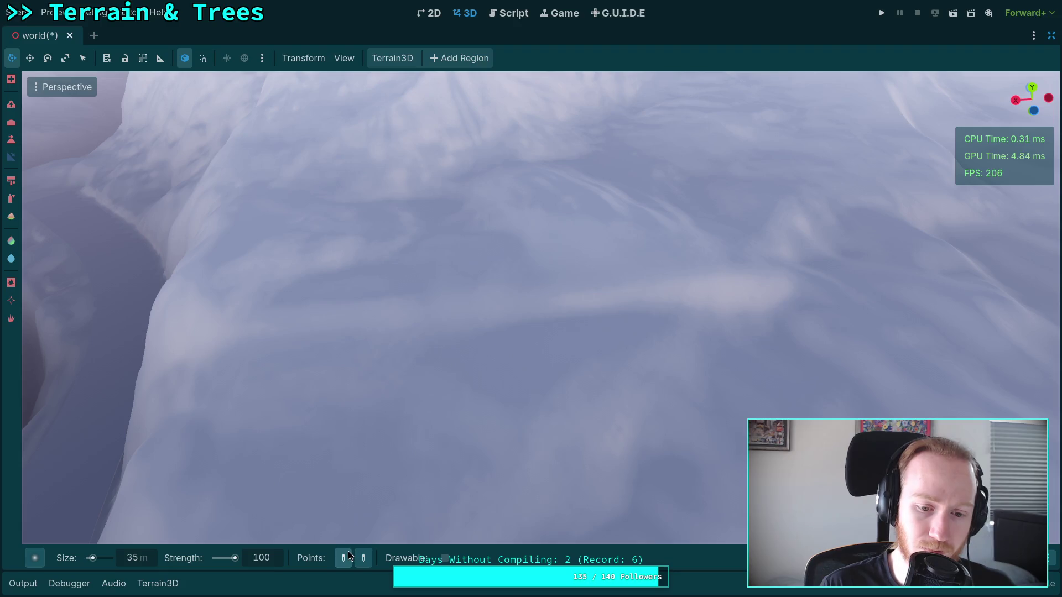
click(365, 368)
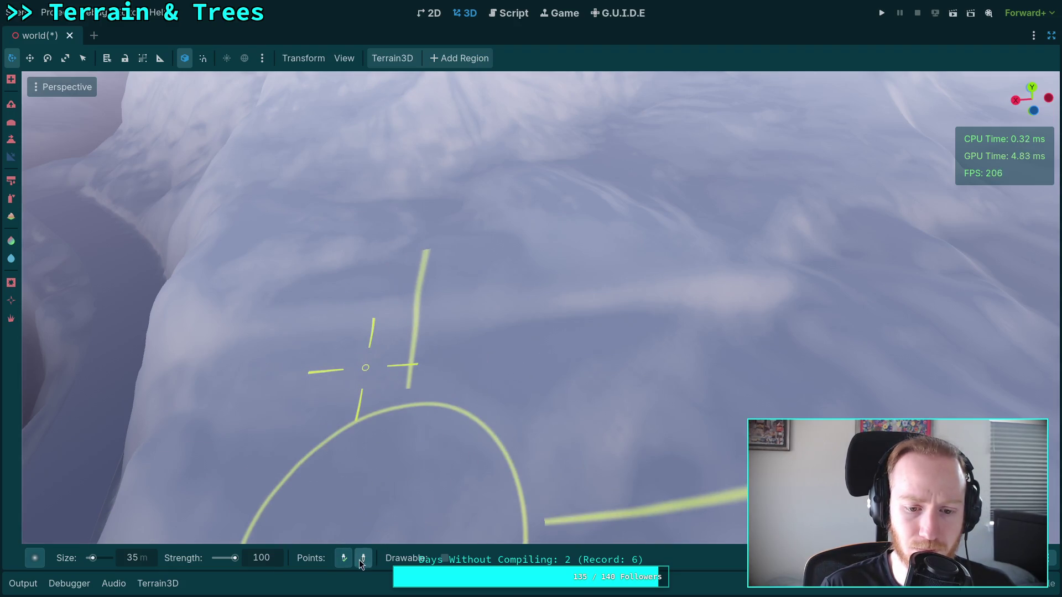
drag(491, 300, 138, 248)
Pick two slope points on the terrain and grade the slope between them
click(342, 563)
click(499, 322)
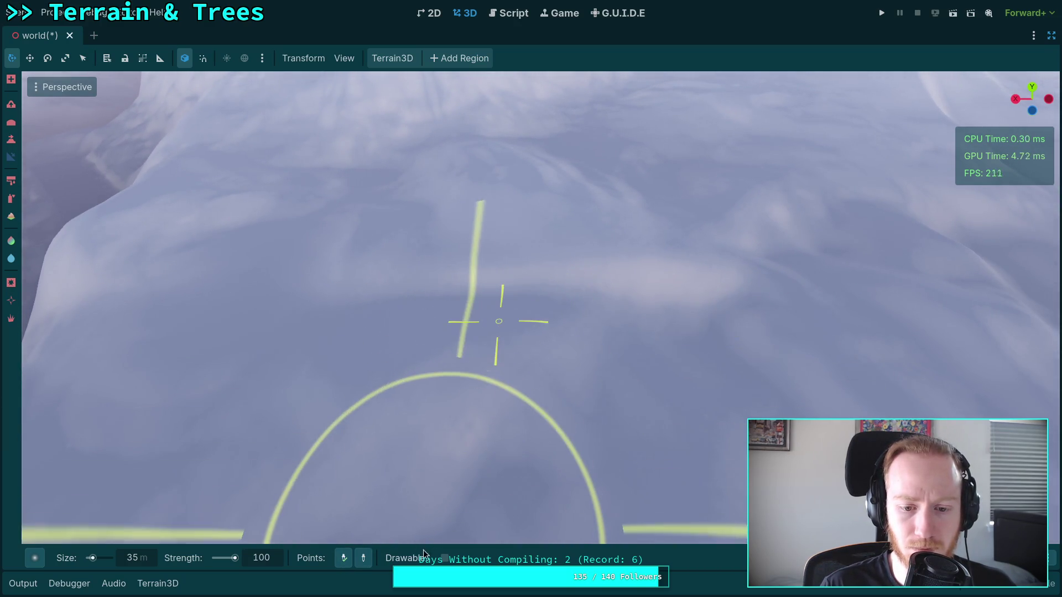
click(363, 558)
click(501, 232)
drag(567, 286, 580, 261)
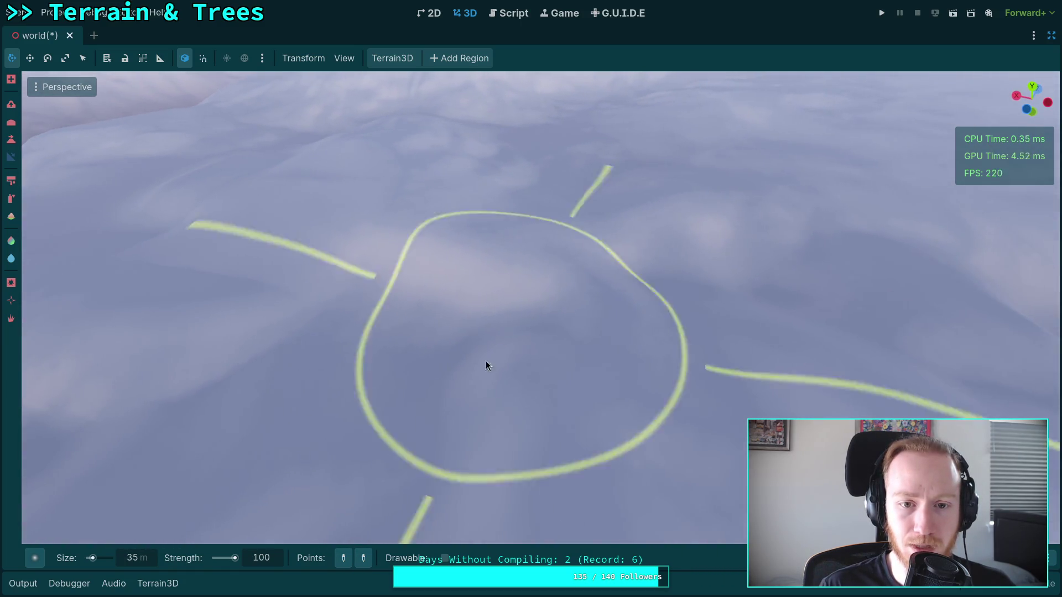
Pick a new pair of slope points and paint another slope between them
click(344, 557)
click(458, 373)
click(364, 558)
click(472, 208)
drag(481, 356, 621, 332)
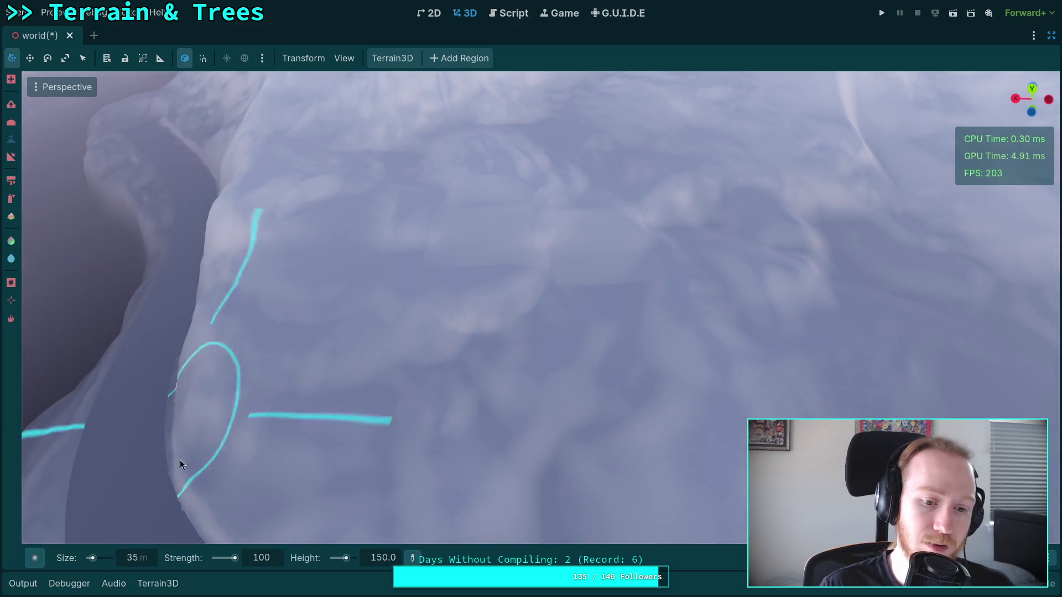
Choose the Hill1 brush shape from the brush picker
click(38, 561)
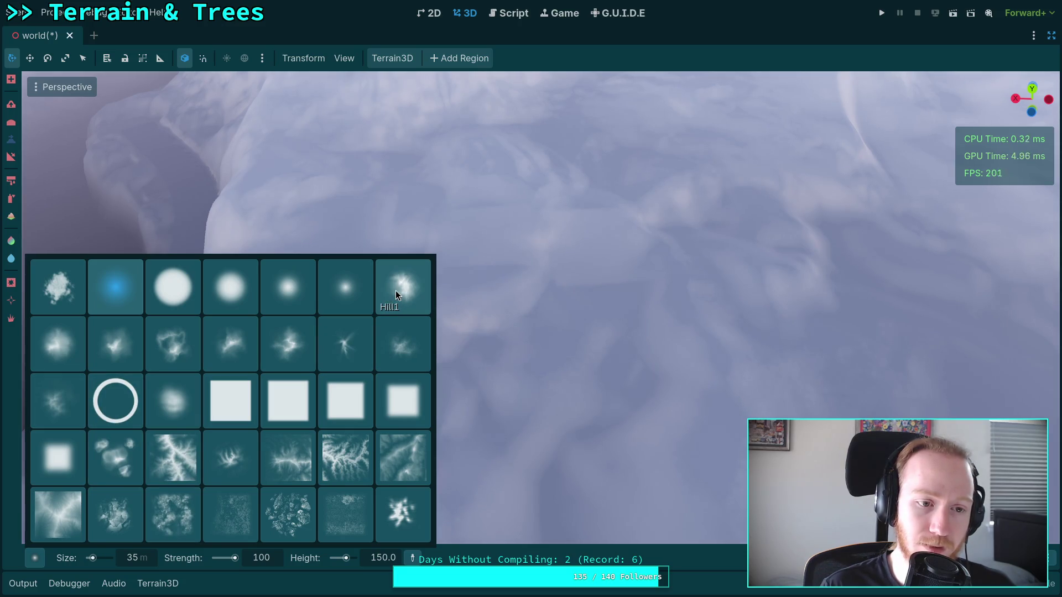
click(351, 301)
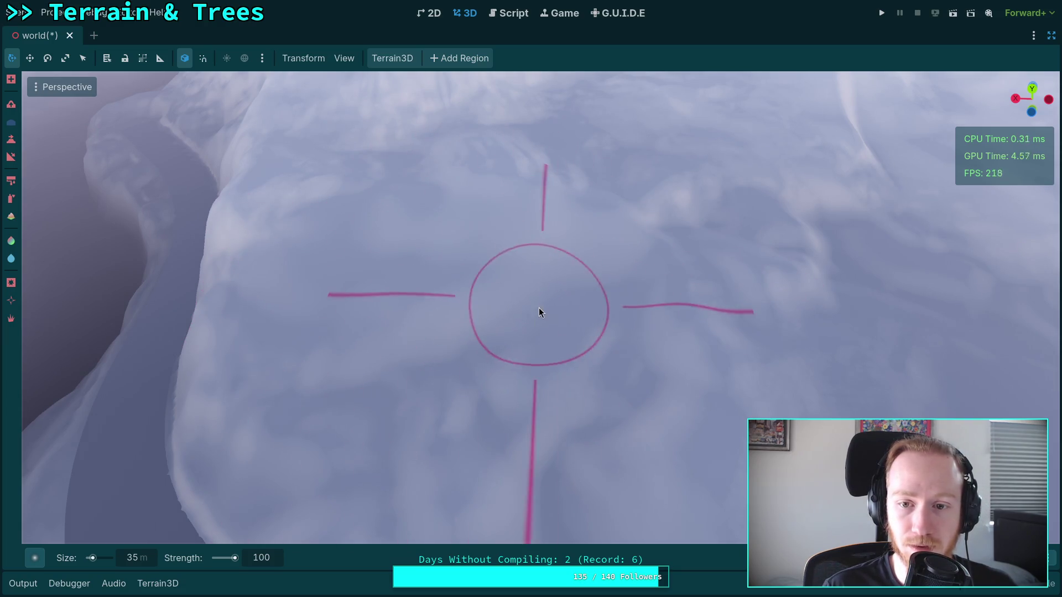
click(38, 563)
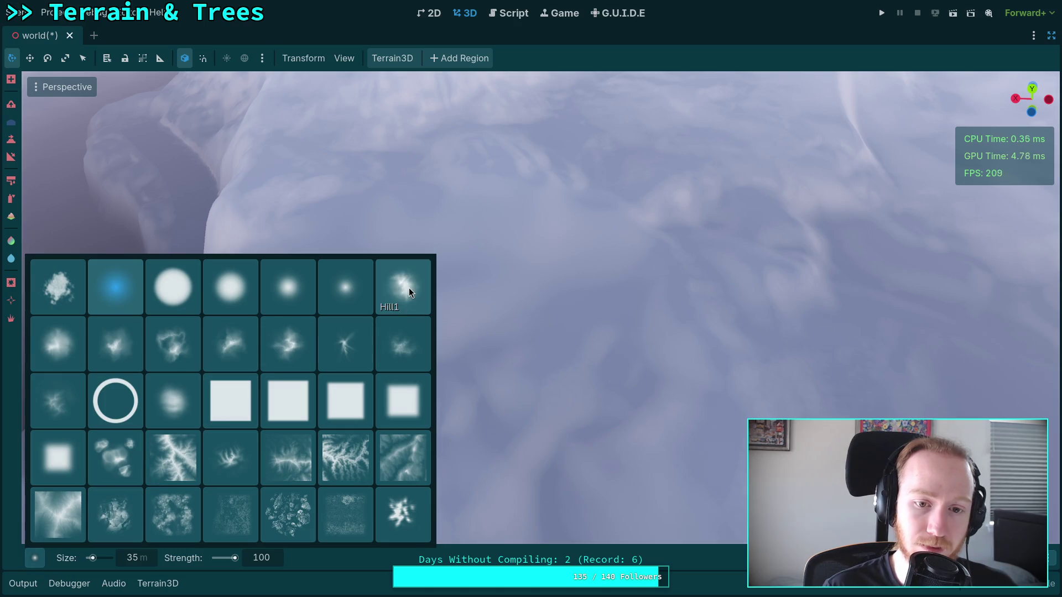
click(409, 289)
Switch to the Height tool with brush size 150 and strength 5
click(10, 141)
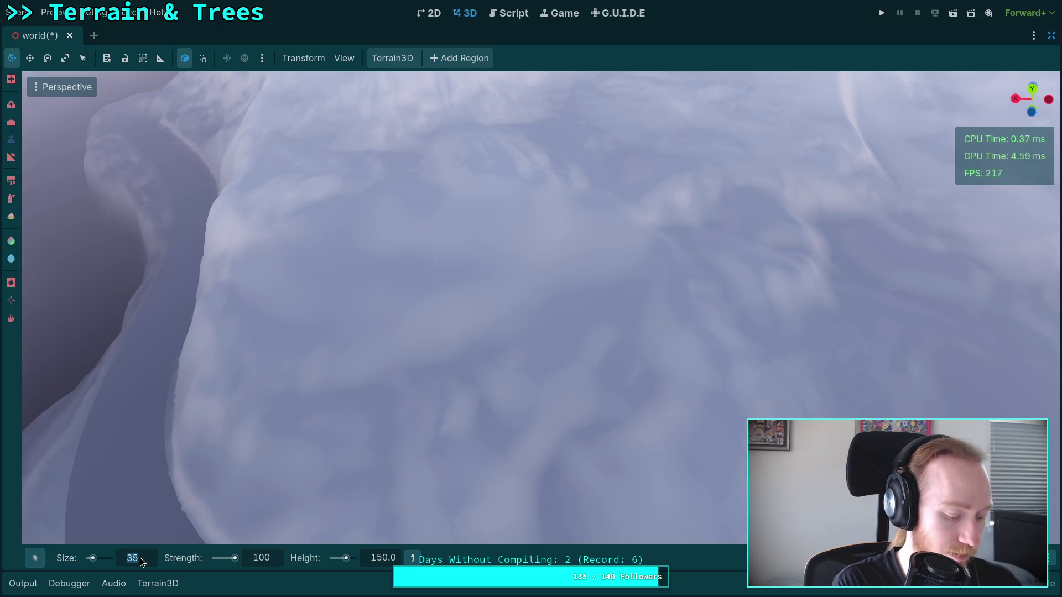
text(150)
key(Return)
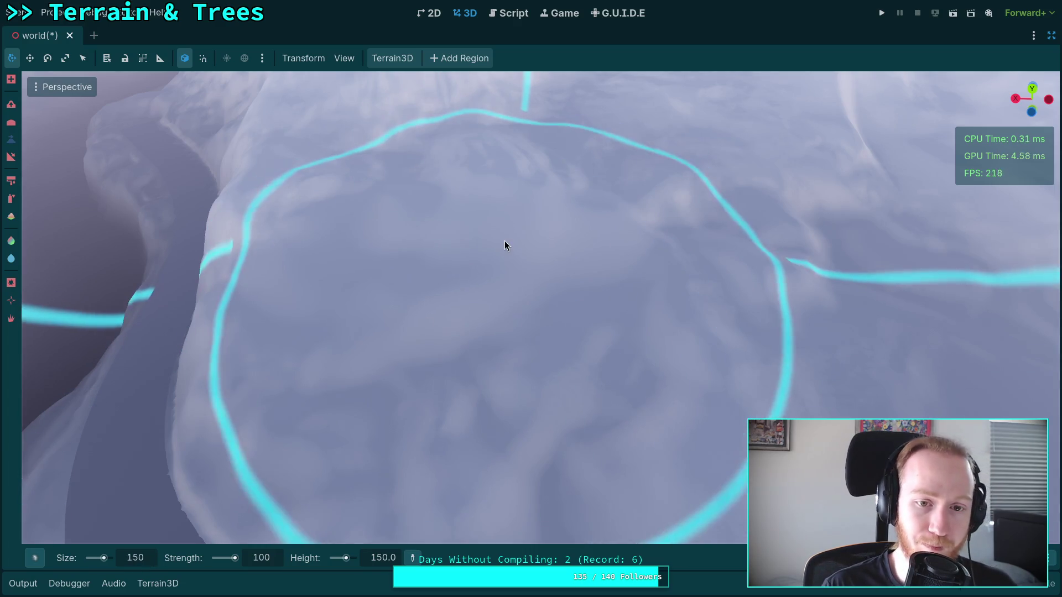
double_click(264, 562)
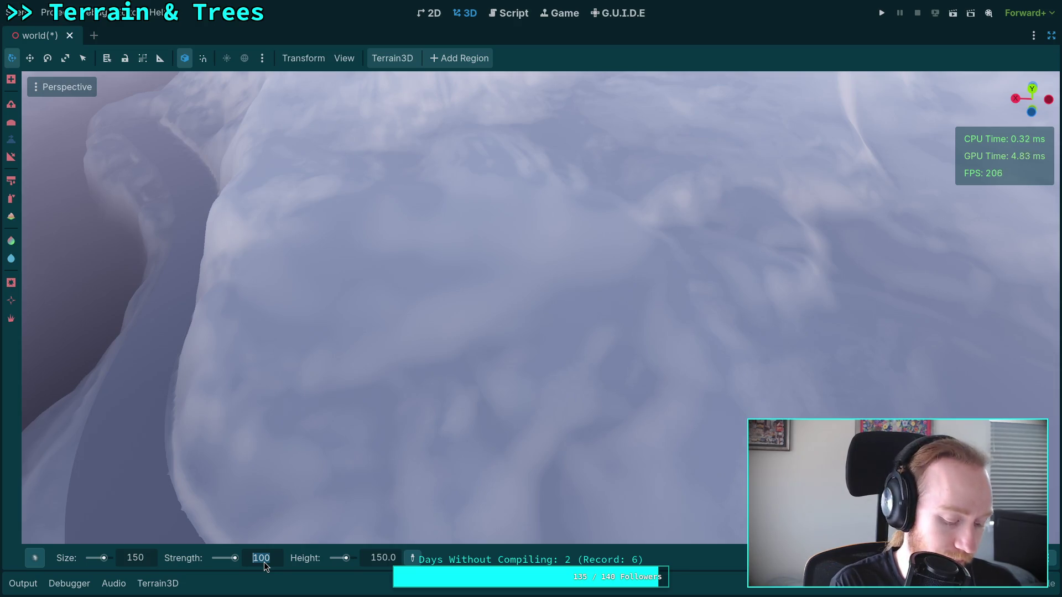
text(5)
key(Return)
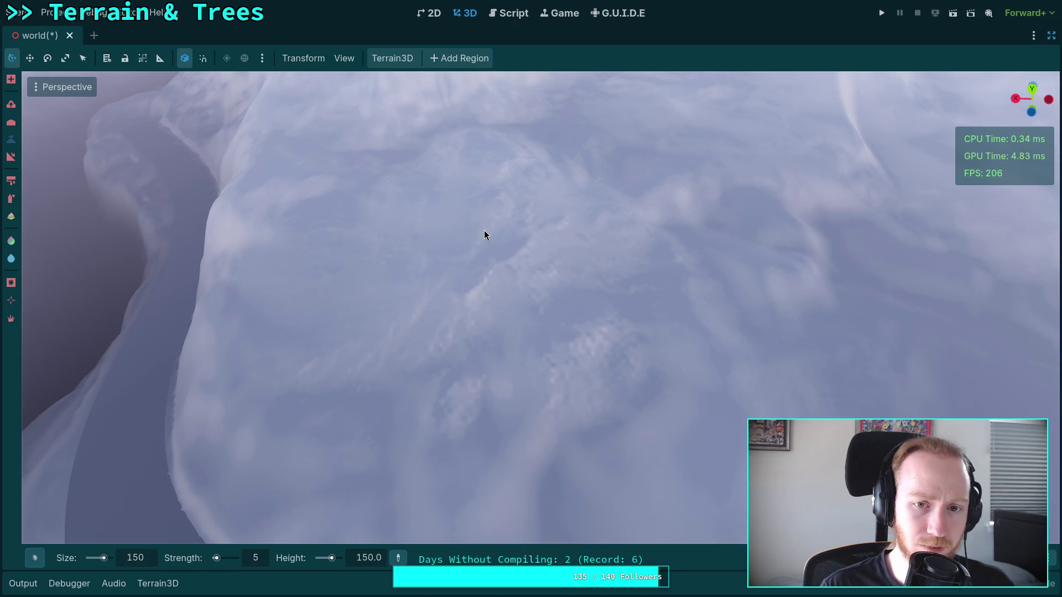
scroll(483, 230, down, 5)
scroll(492, 245, down, 5)
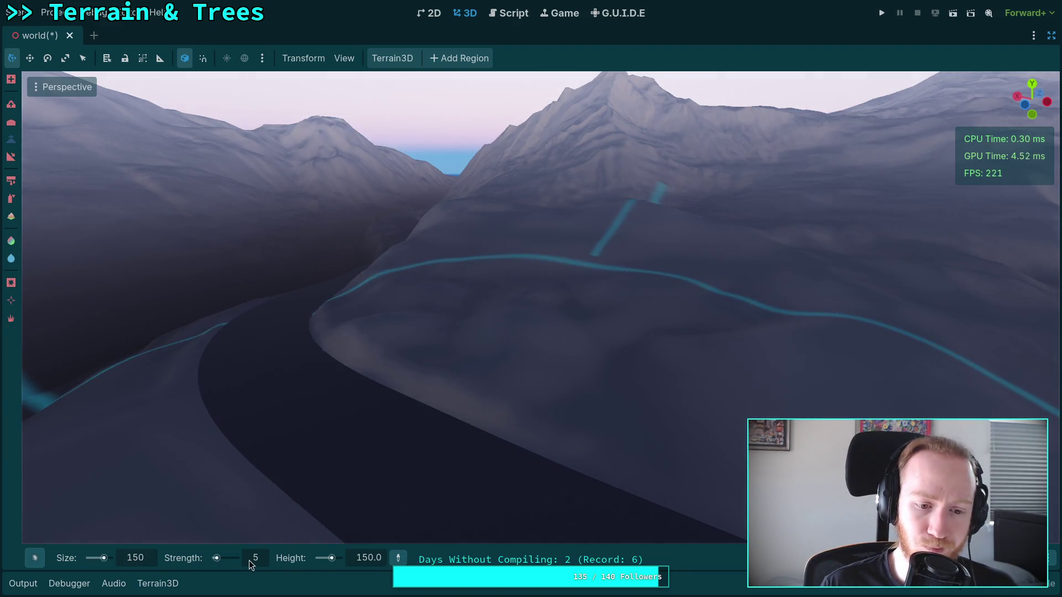
scroll(254, 558, down, 2)
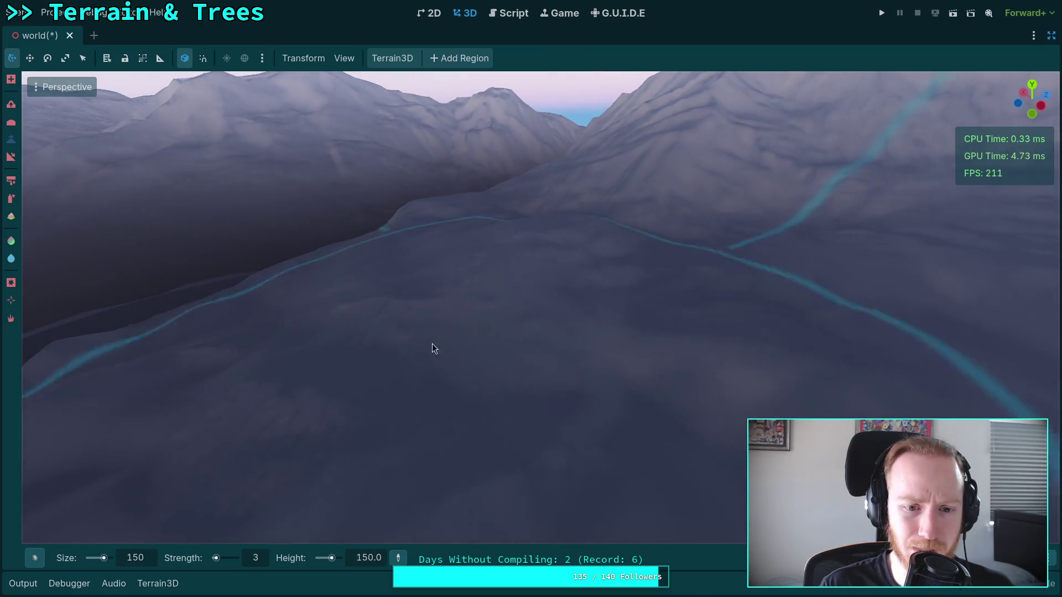
Switch to the next Terrain3D sculpting tool with brush size 15 and strength 10
click(11, 138)
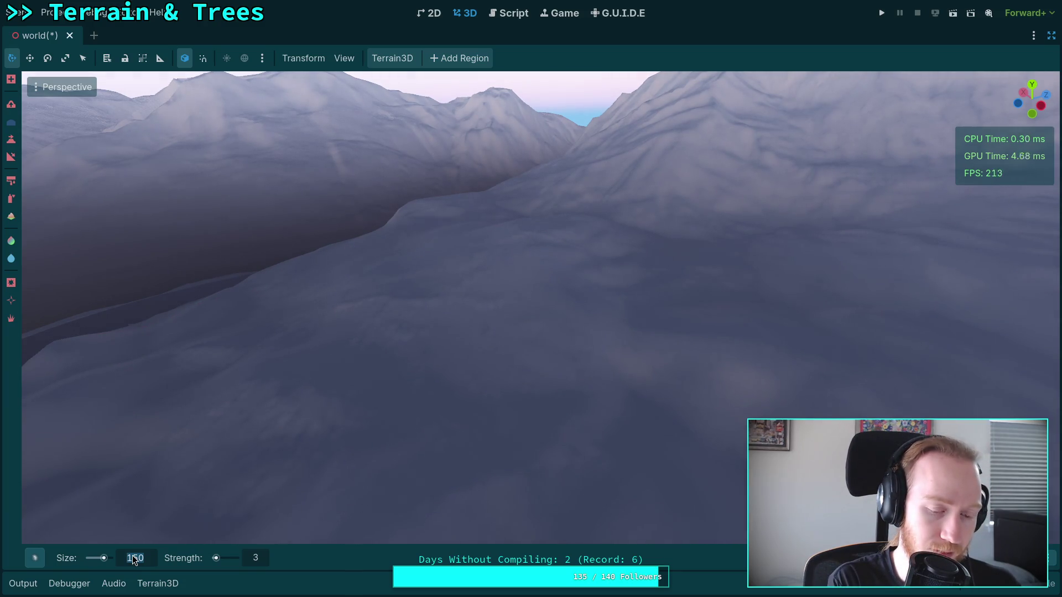
text(15)
key(Tab)
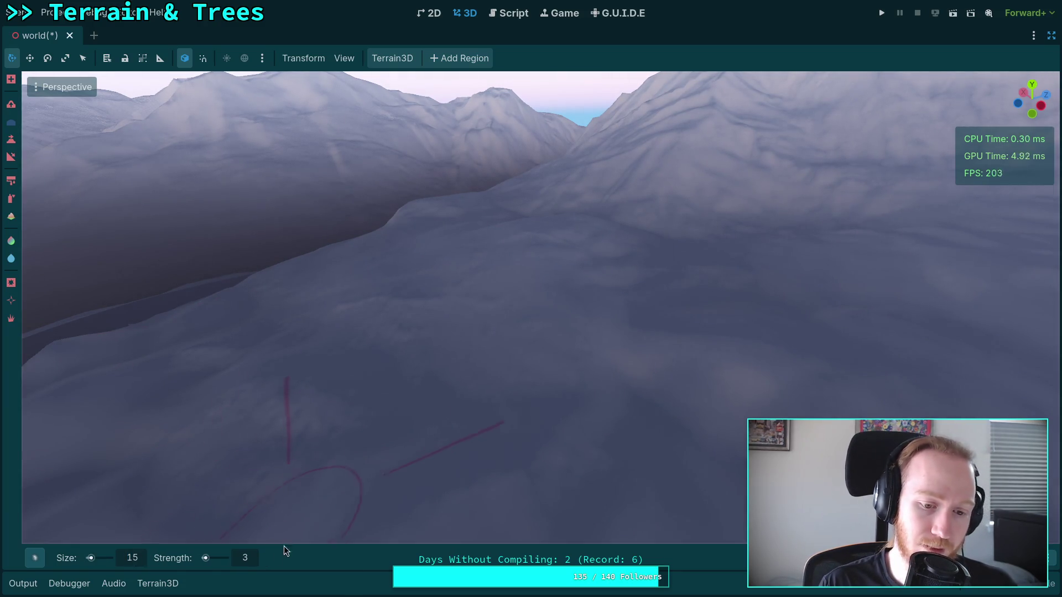
text(10)
key(Return)
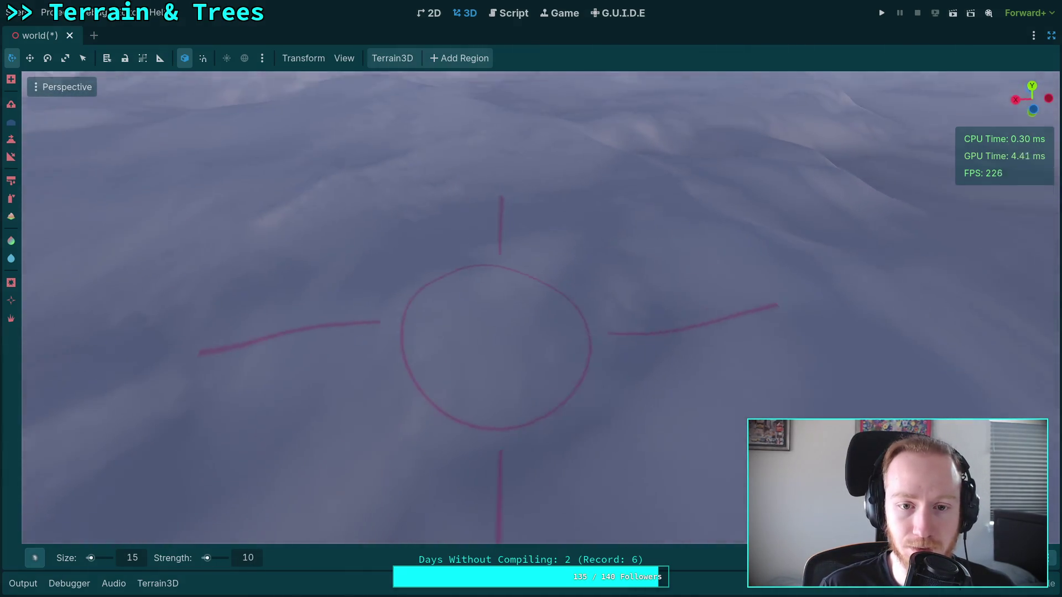
Move in close over the terrain and enlarge the brush size to 21
scroll(533, 255, up, 3)
mouse_move(532, 266)
mouse_down()
mouse_move(446, 247)
mouse_move(398, 360)
mouse_move(433, 480)
mouse_move(504, 245)
mouse_move(449, 244)
mouse_up()
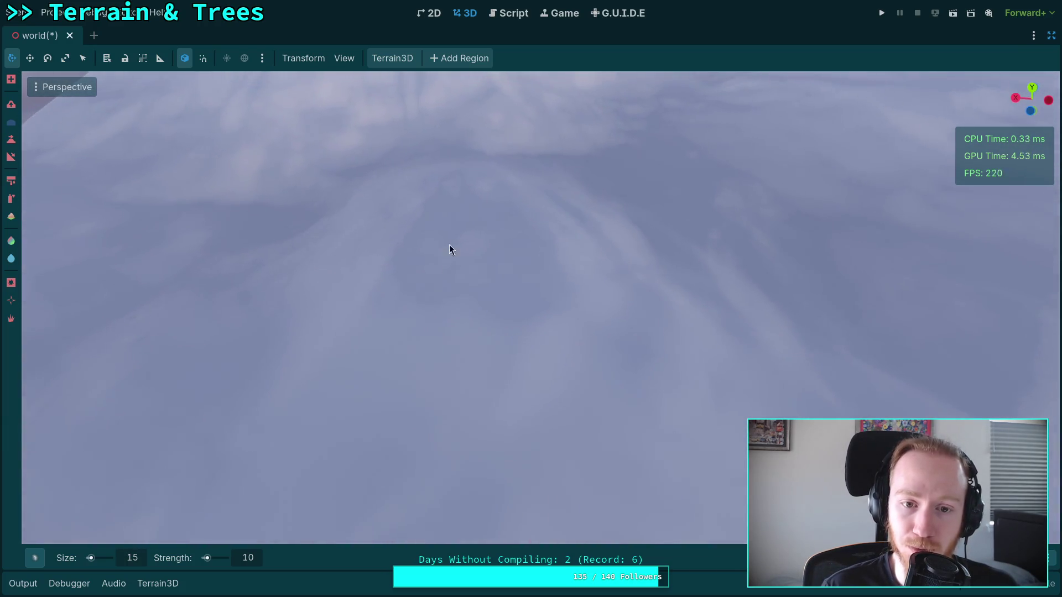
drag(90, 558, 94, 558)
click(138, 555)
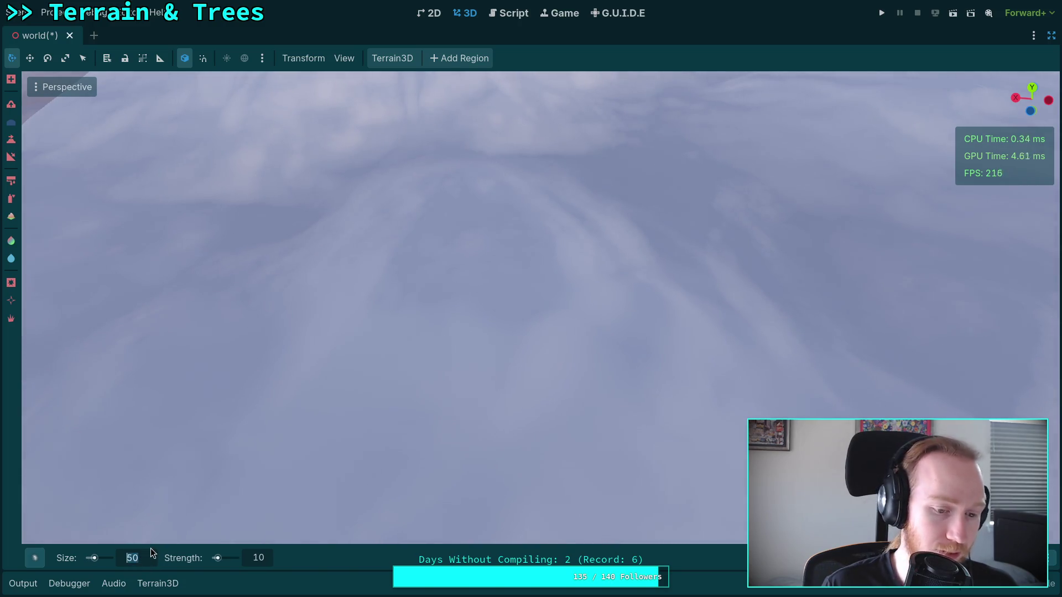
text(21)
key(Return)
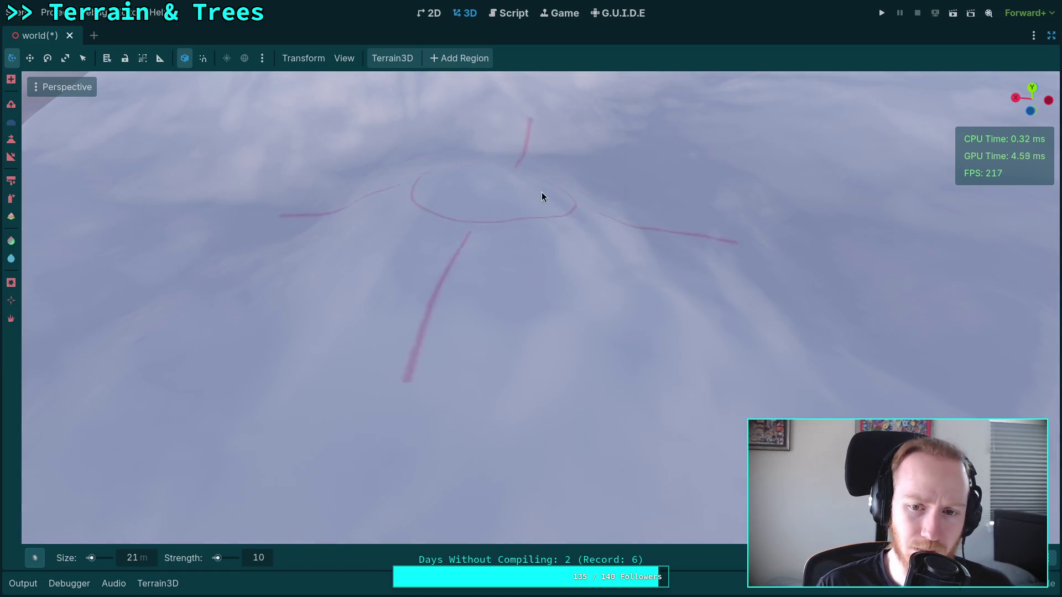
Orbit around the snowy slopes and peaks, setting the brush size back to 15
drag(684, 279, 682, 288)
mouse_move(213, 321)
mouse_down()
mouse_move(217, 386)
mouse_move(423, 276)
mouse_move(480, 301)
mouse_move(364, 219)
mouse_move(489, 228)
mouse_up()
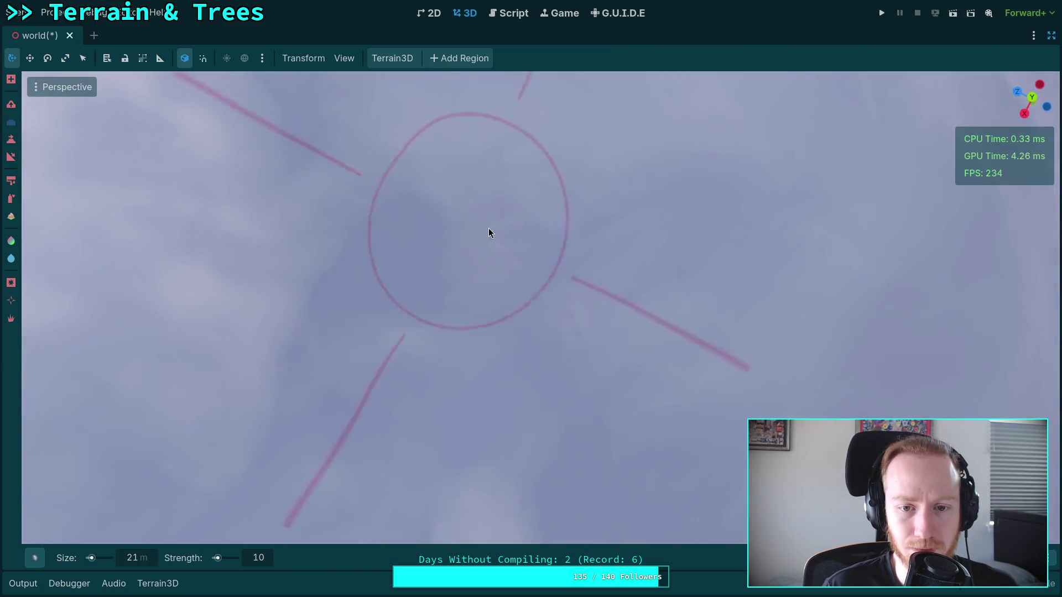
drag(619, 217, 499, 246)
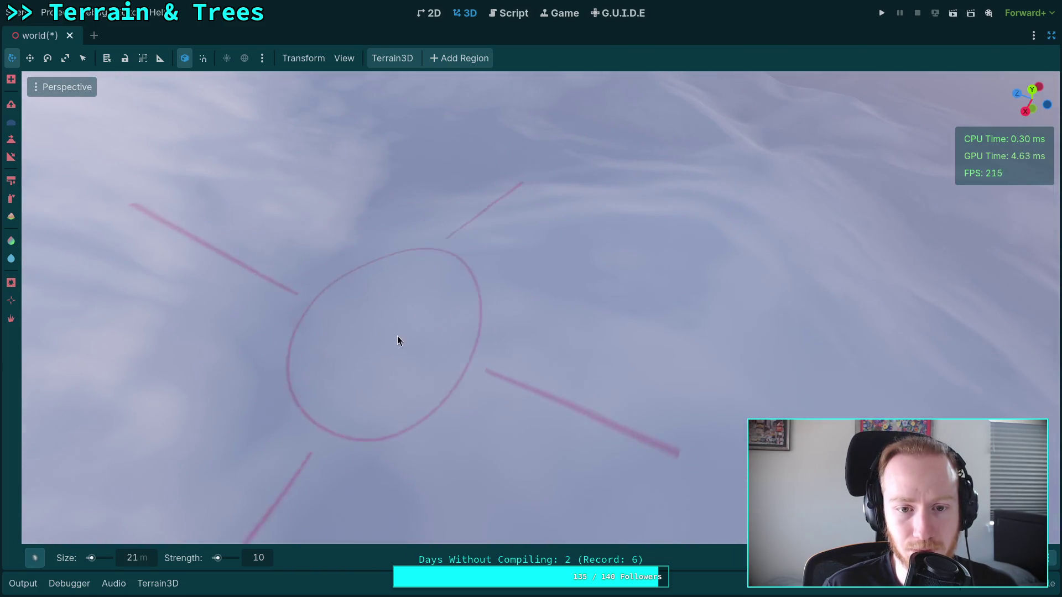
mouse_move(682, 246)
mouse_down()
mouse_move(481, 349)
mouse_move(406, 250)
mouse_up()
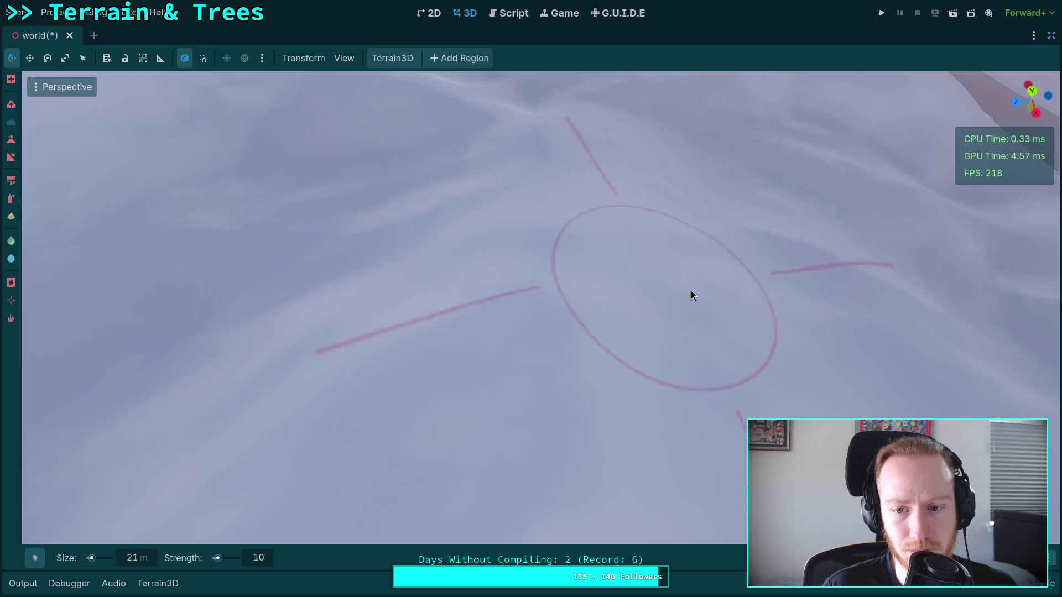
mouse_move(770, 237)
mouse_down()
mouse_move(657, 338)
mouse_move(394, 220)
mouse_move(201, 423)
mouse_up()
drag(459, 423, 459, 423)
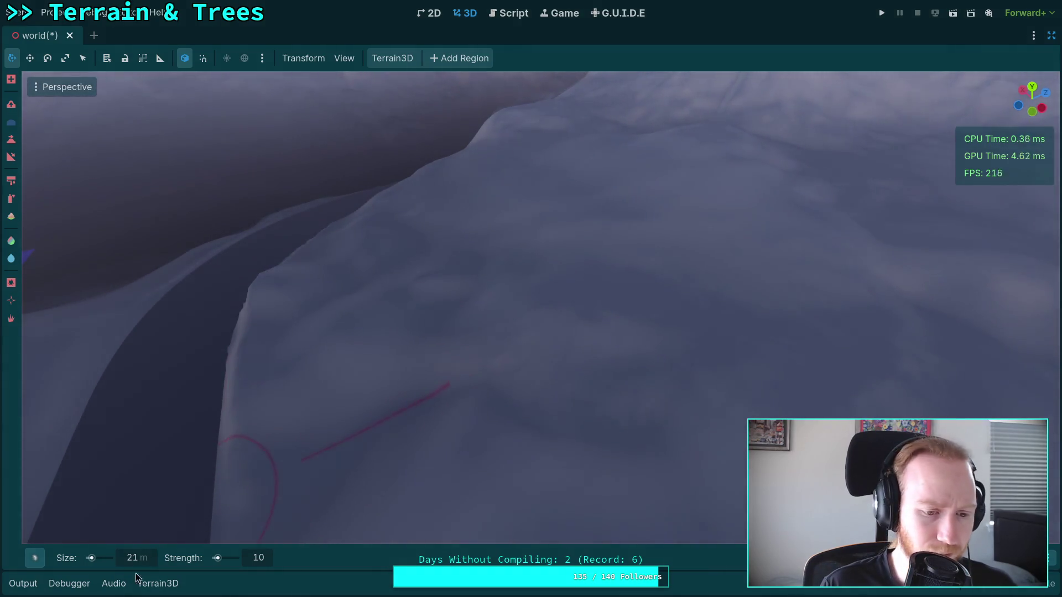
click(141, 553)
text(15)
key(Return)
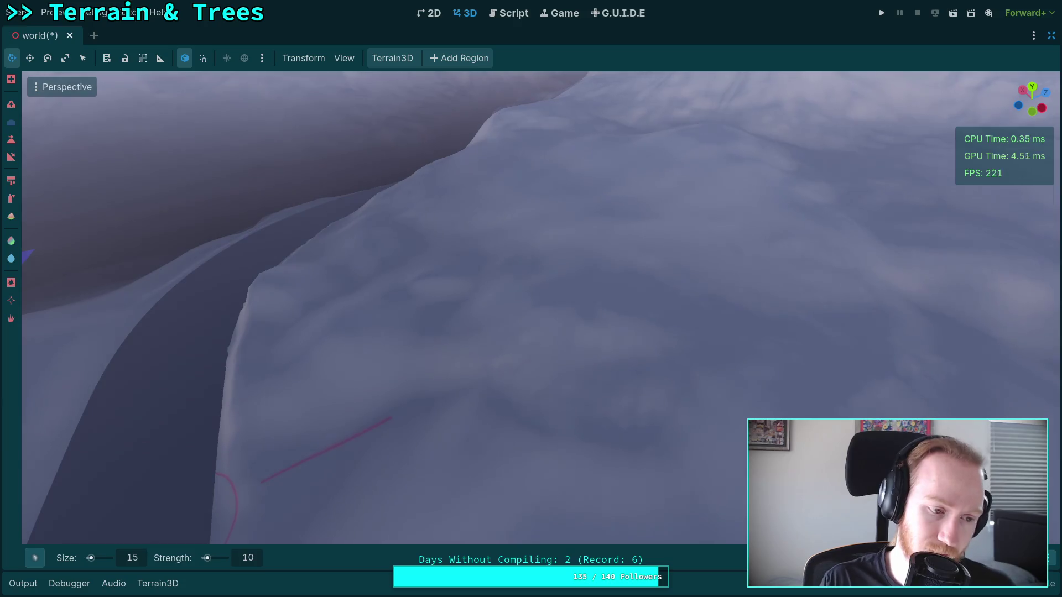
drag(379, 391, 379, 391)
drag(425, 275, 425, 275)
drag(351, 363, 350, 363)
drag(545, 286, 546, 285)
mouse_move(389, 244)
mouse_down()
mouse_move(439, 237)
mouse_move(417, 196)
mouse_move(492, 203)
mouse_move(683, 315)
mouse_move(437, 276)
mouse_move(294, 368)
mouse_move(365, 297)
mouse_move(531, 299)
mouse_move(559, 327)
mouse_move(533, 330)
mouse_move(529, 290)
mouse_move(249, 489)
mouse_up()
Set the raise brush to size 9 and build tall rounded ridges at strength 10
click(132, 559)
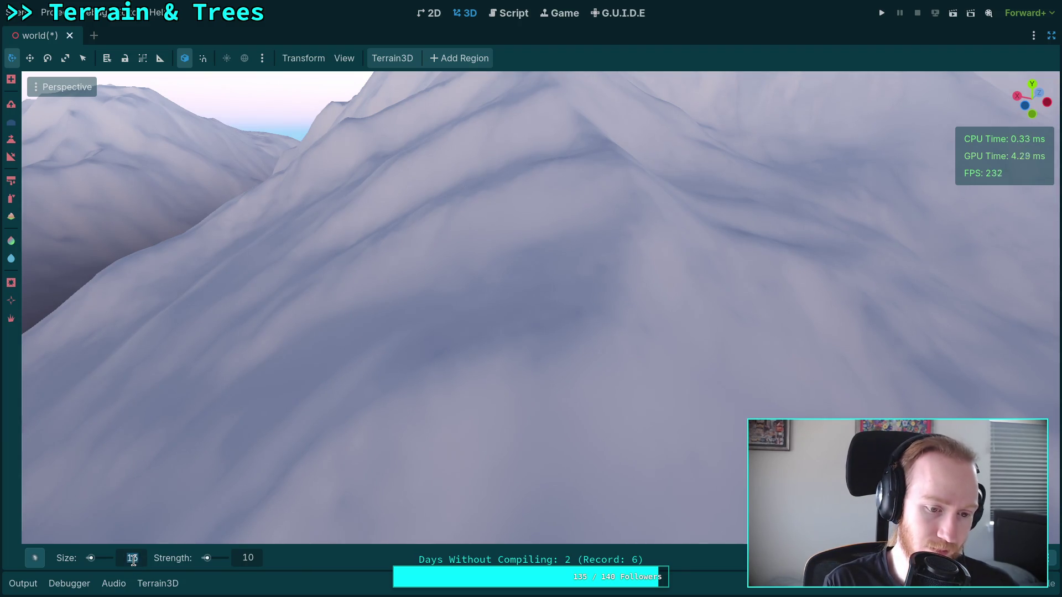
text(9)
key(Return)
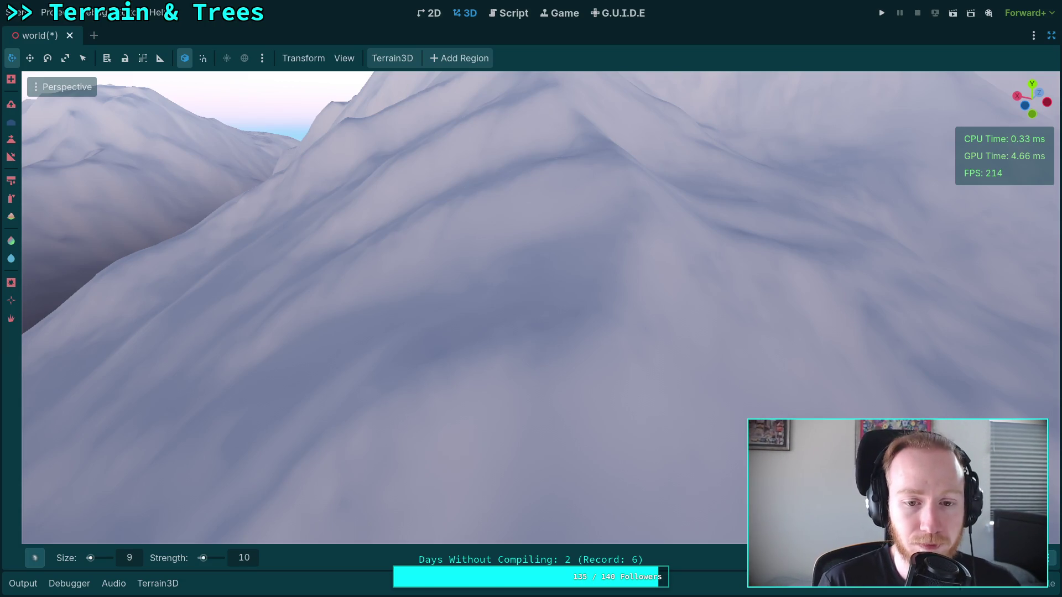
scroll(606, 279, up, 2)
scroll(606, 279, down, 3)
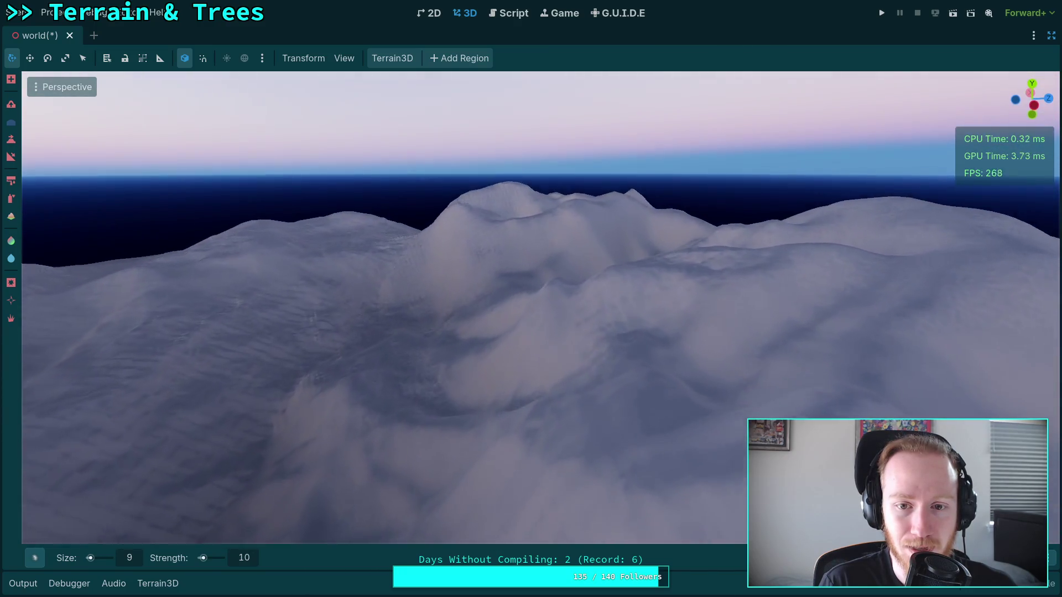
scroll(531, 308, up, 3)
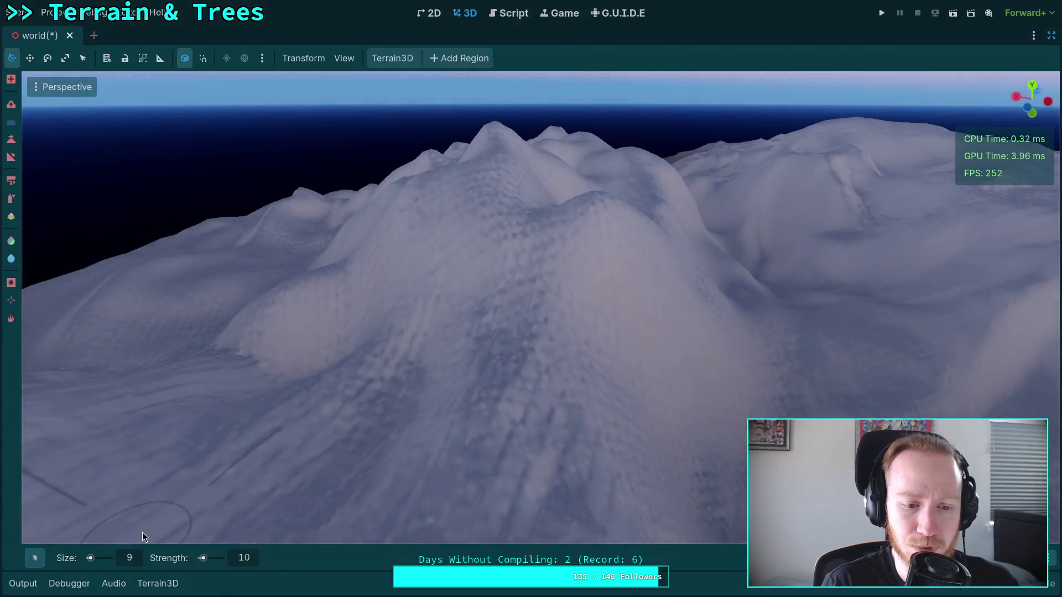
click(138, 553)
Change the brush size to 27, then 59, and view the peak from a new angle
key(BackSpace)
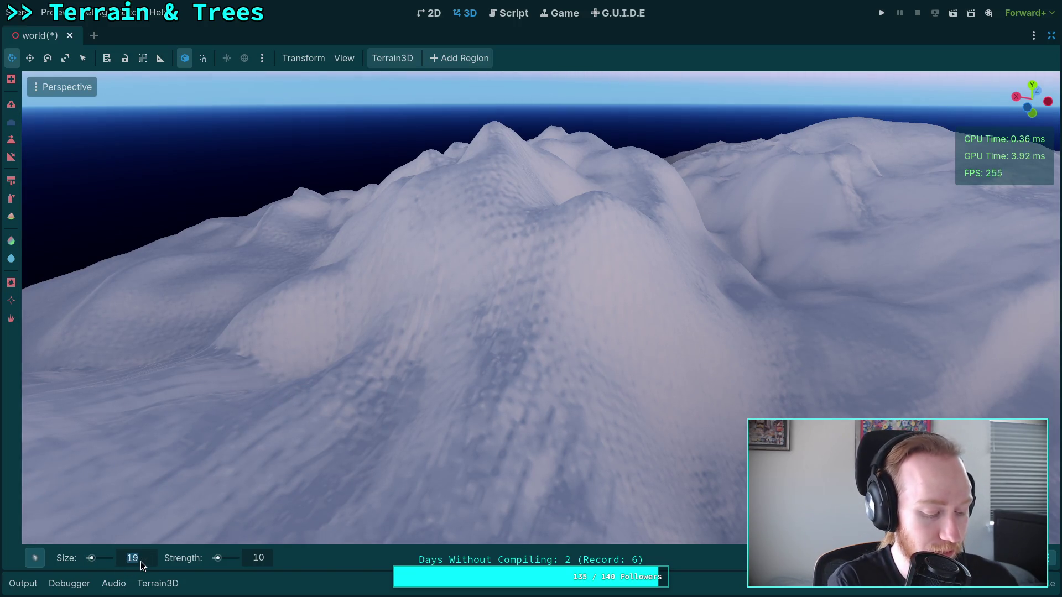
text(27)
key(Return)
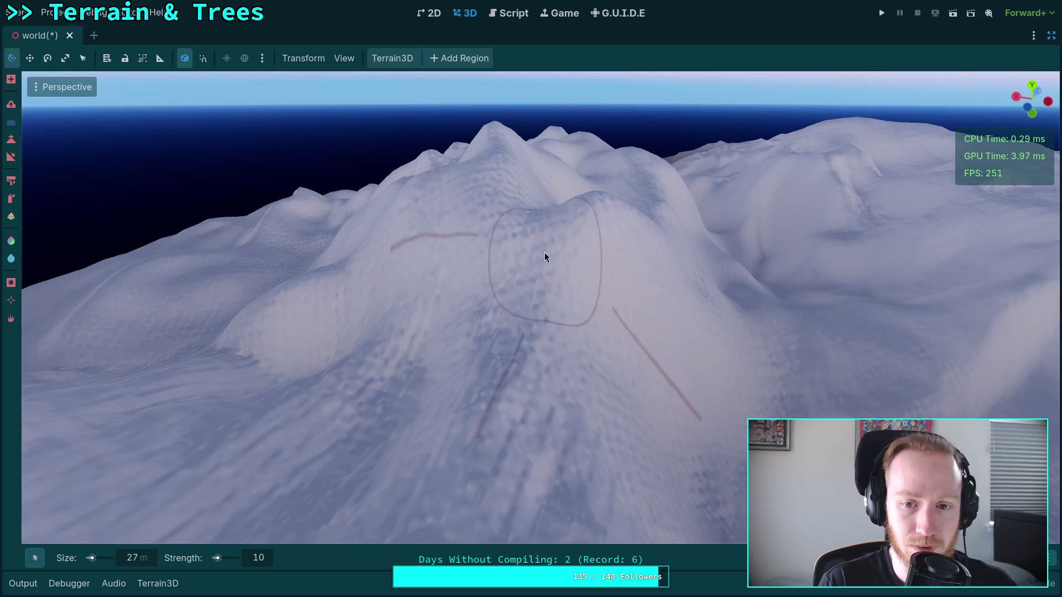
text(59)
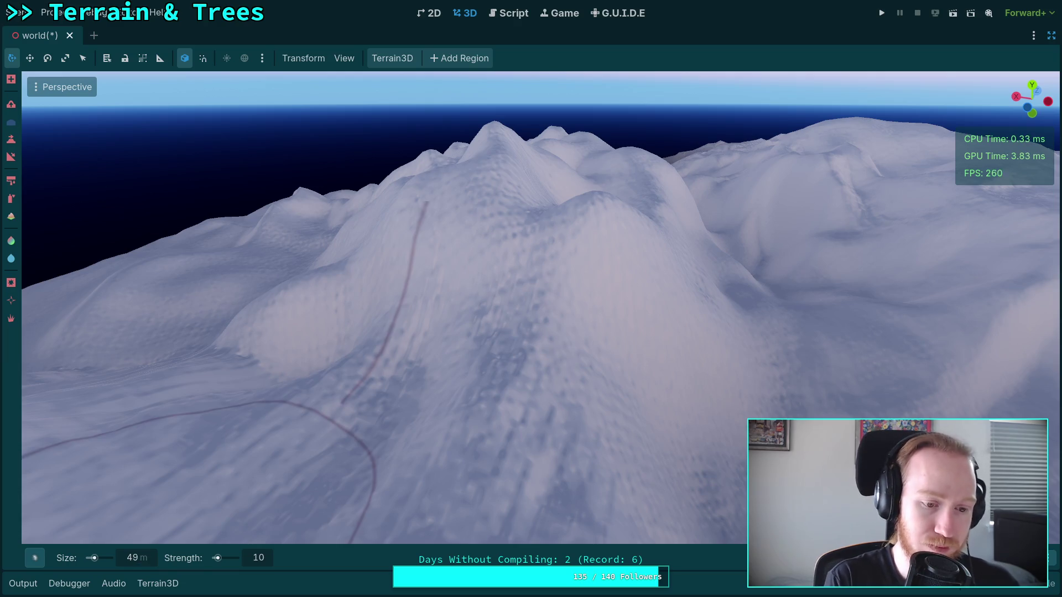
drag(240, 486, 379, 350)
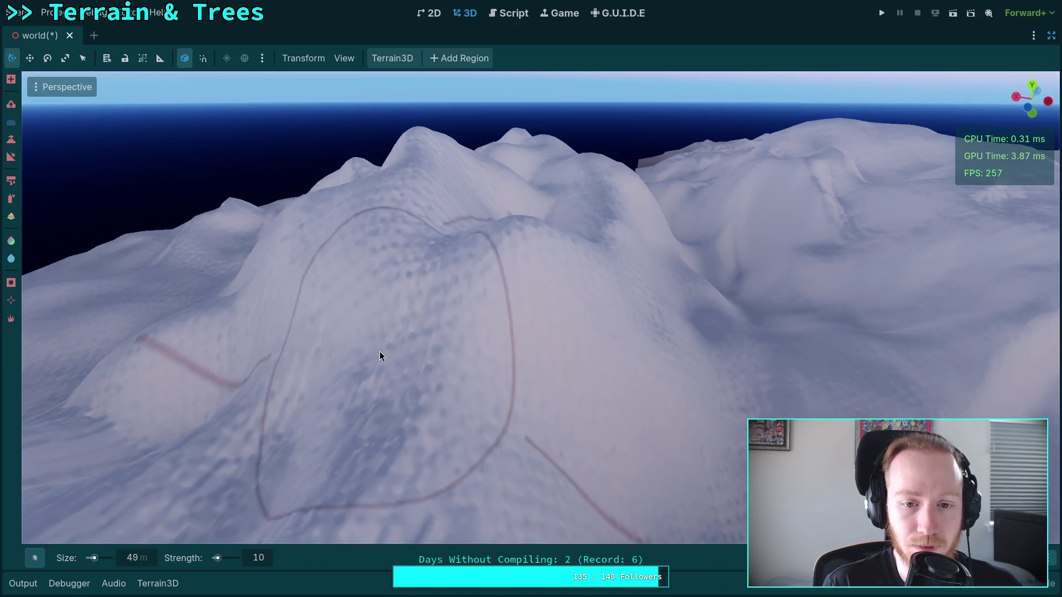
Raise brush strength to 100 and reshape a large area around the central hill
click(268, 558)
text(1)
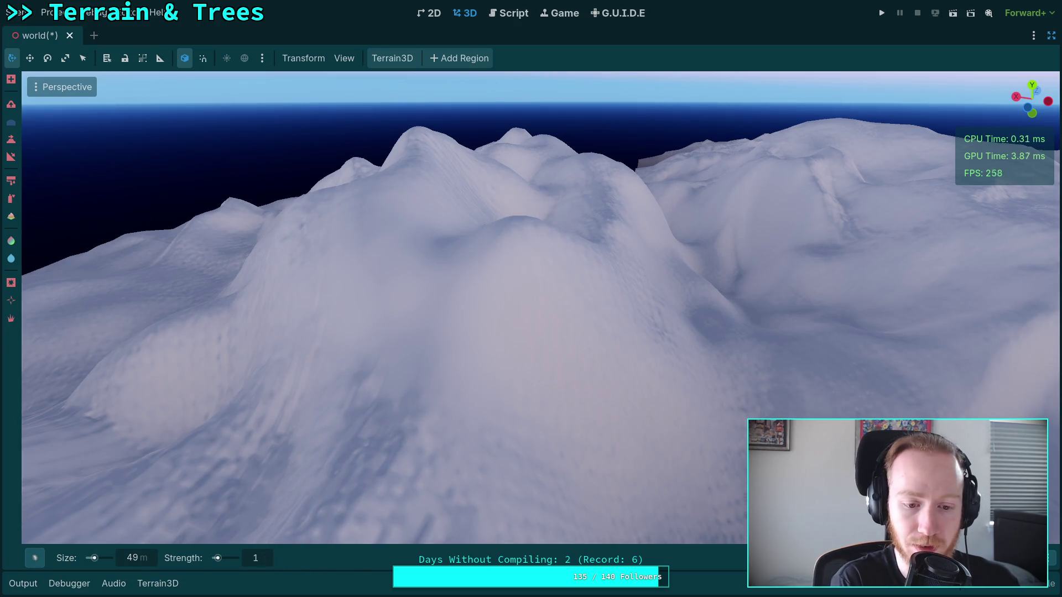
text(00)
key(Return)
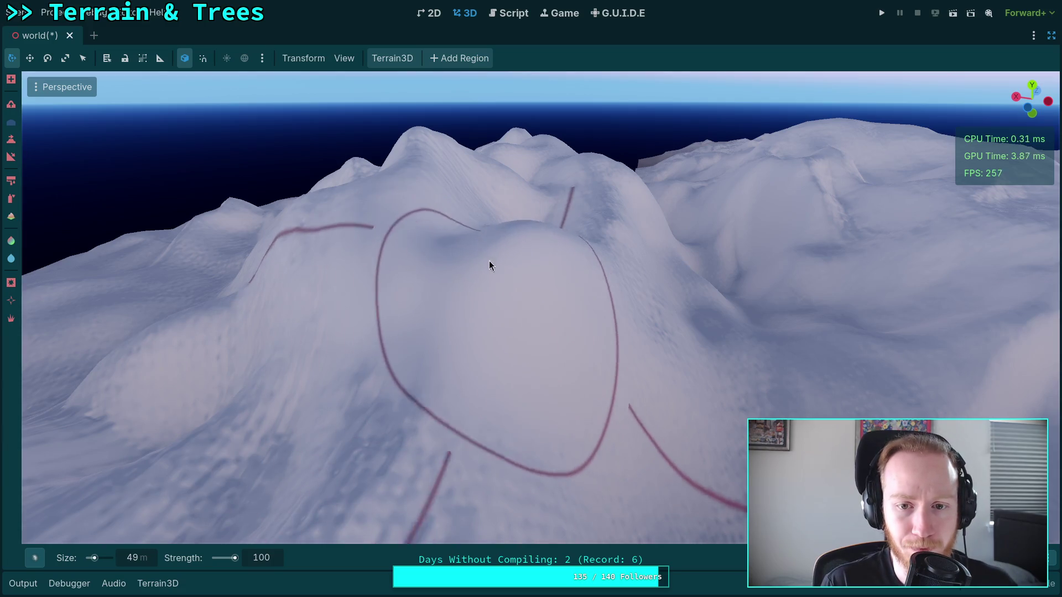
mouse_move(417, 231)
mouse_down()
mouse_move(398, 232)
mouse_move(412, 232)
mouse_up()
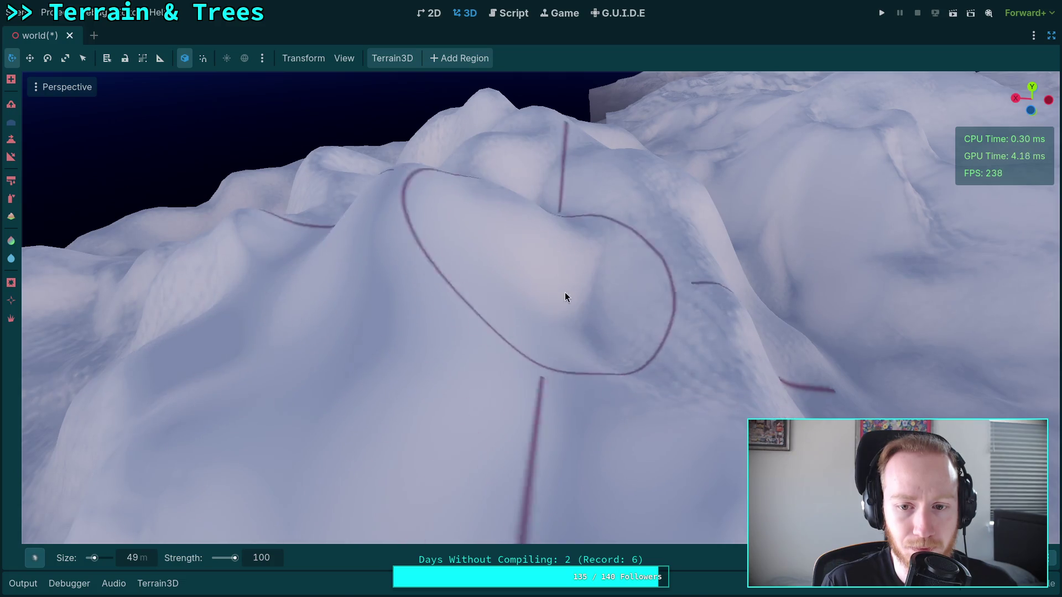
mouse_move(429, 304)
mouse_down()
mouse_move(422, 237)
mouse_move(387, 308)
mouse_move(341, 267)
mouse_move(426, 234)
mouse_move(391, 190)
mouse_move(494, 202)
mouse_move(431, 289)
mouse_move(515, 310)
mouse_move(370, 256)
mouse_move(458, 275)
mouse_move(486, 260)
mouse_move(495, 277)
mouse_up()
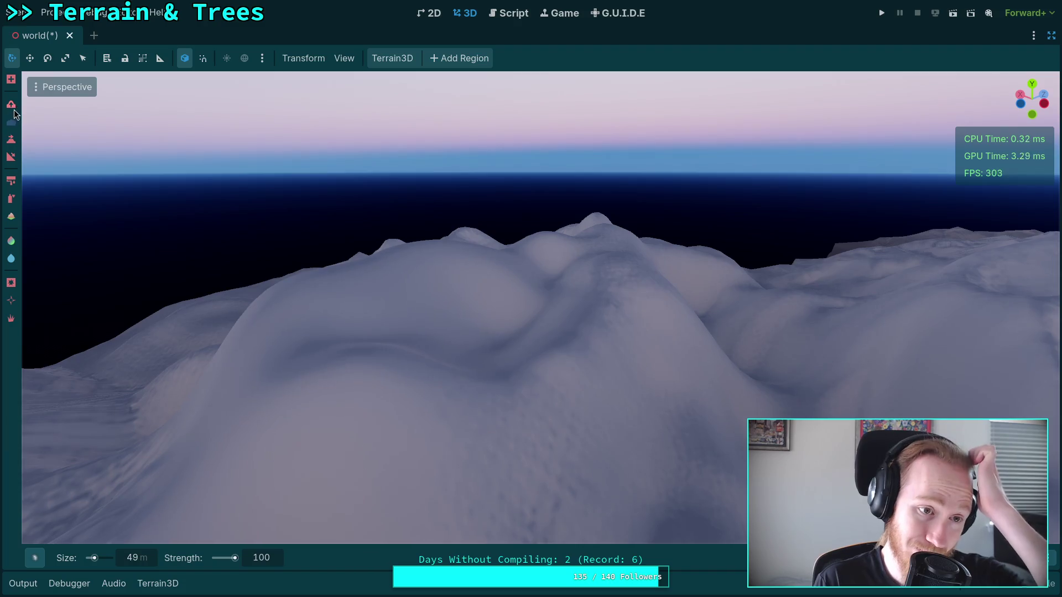
click(15, 140)
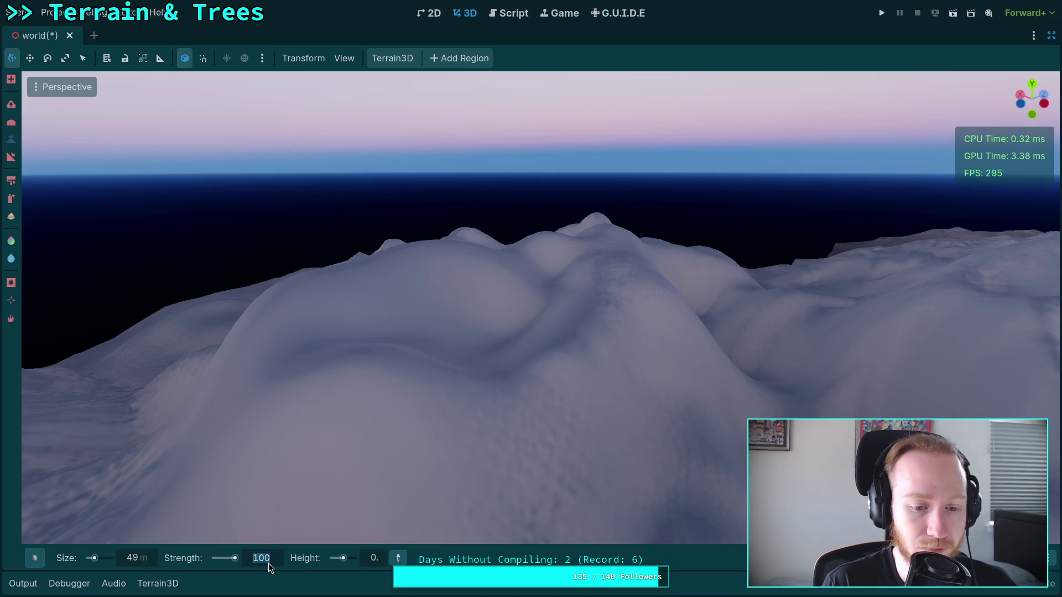
Set the flatten brush to strength 5 and size 150, then level the hilltop's middle
text(5)
key(Return)
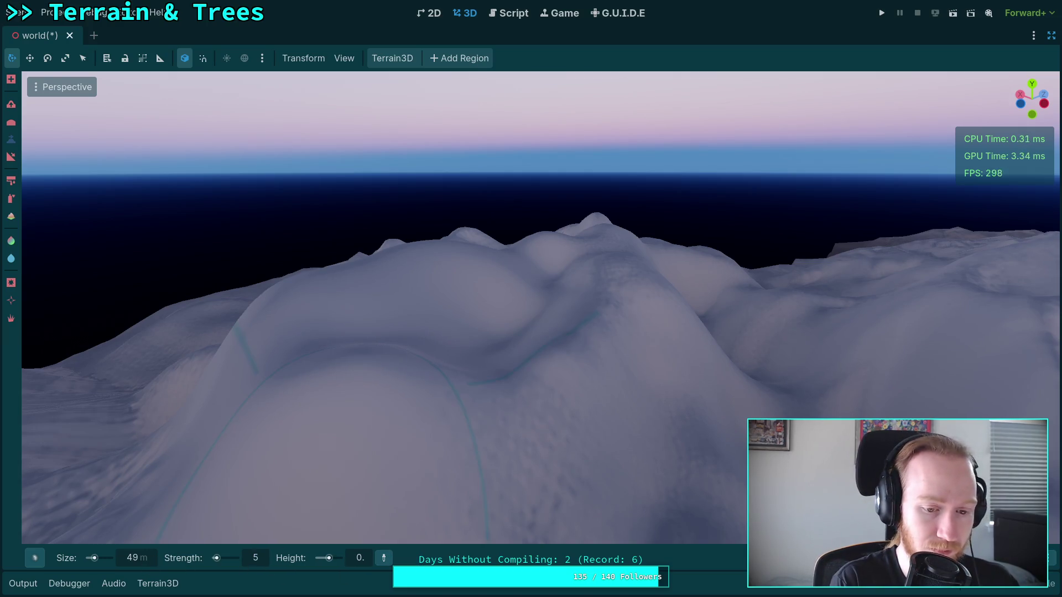
text(150)
drag(411, 365, 410, 365)
drag(508, 271, 499, 291)
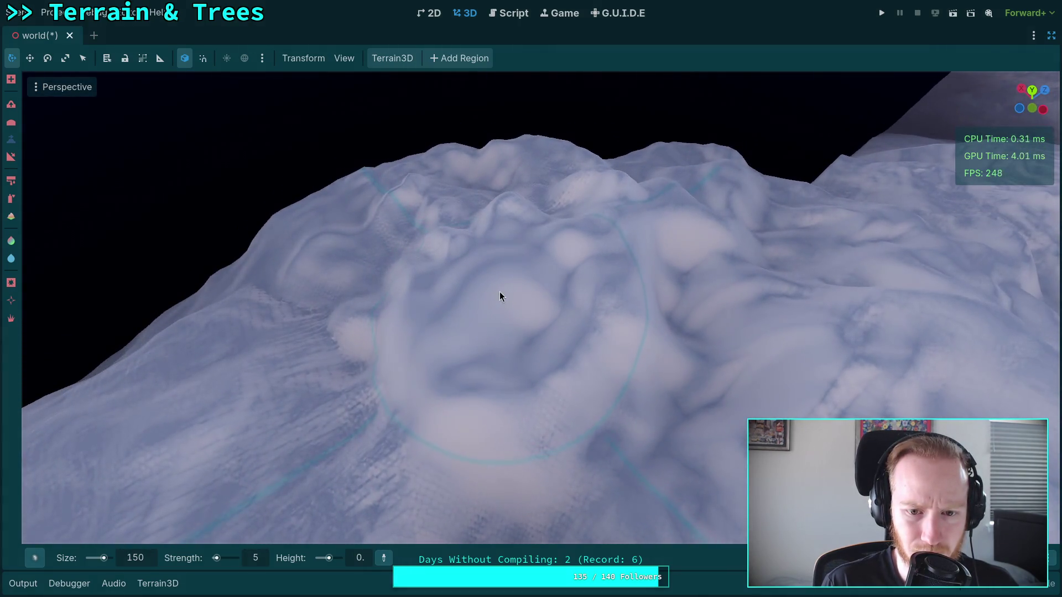
click(510, 325)
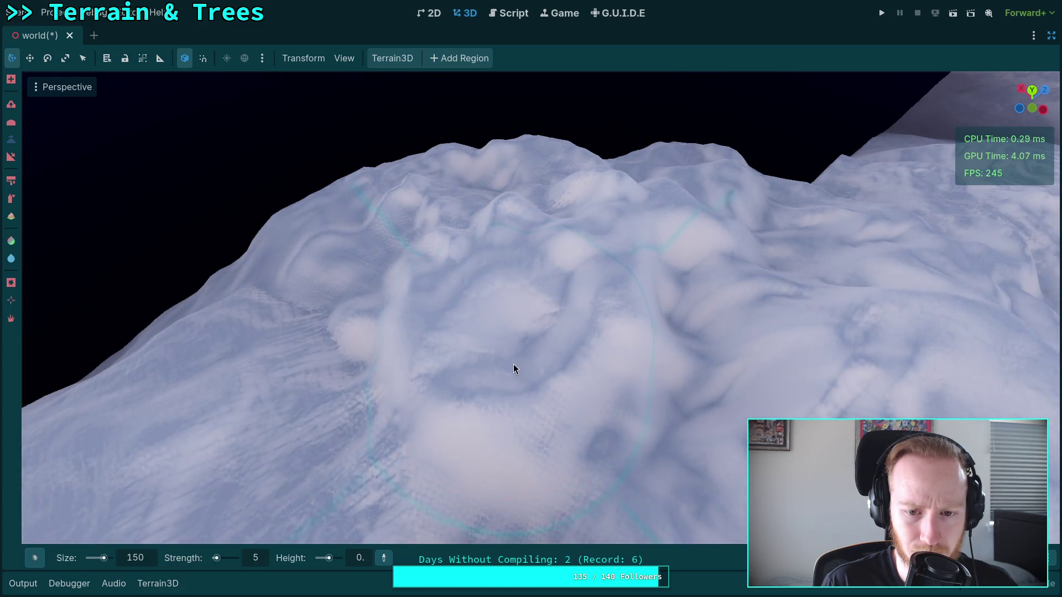
ctrl+click(608, 301)
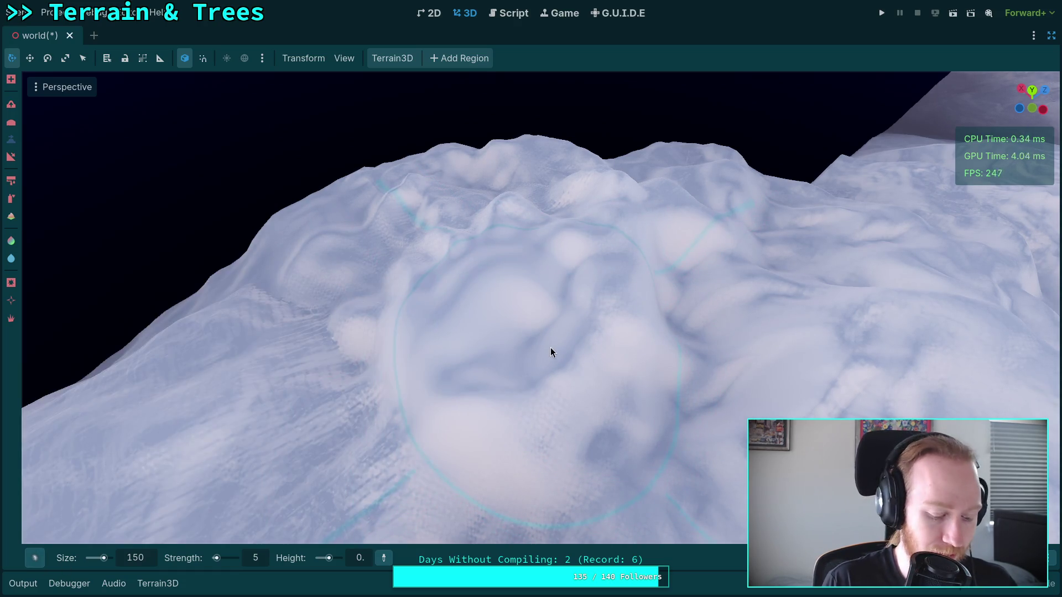
Switch the flatten brush to the soft round shape and orbit the view around the hill
mouse_move(48, 563)
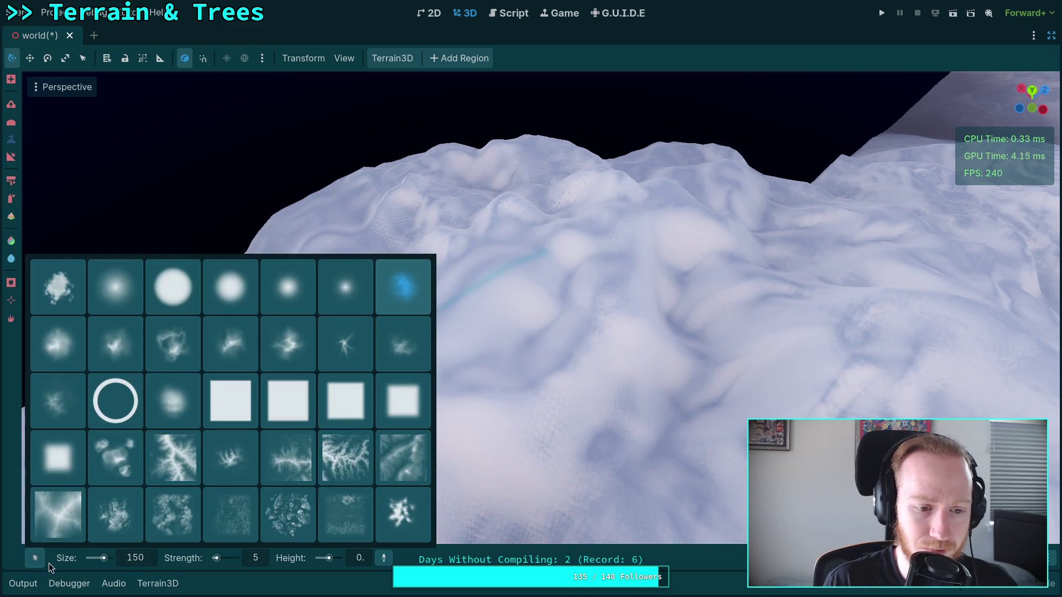
click(133, 300)
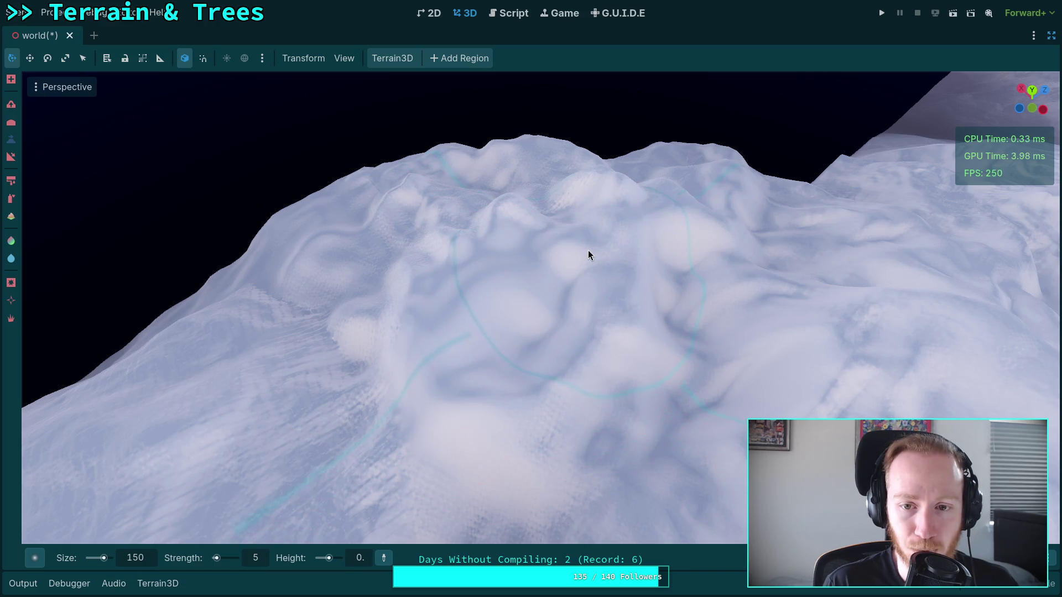
scroll(553, 257, up, 3)
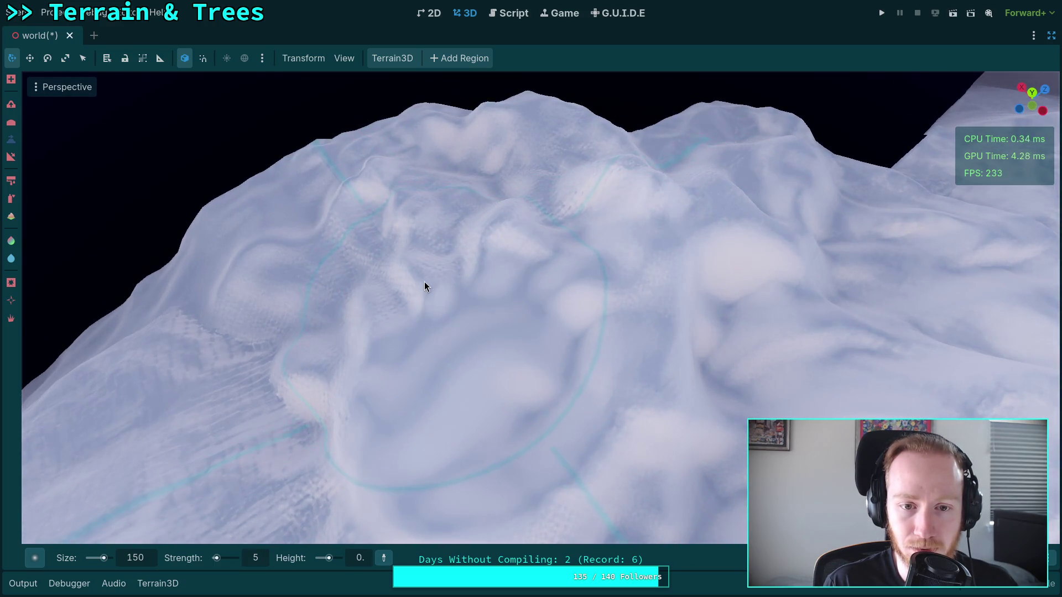
mouse_move(630, 266)
mouse_down()
mouse_move(630, 199)
mouse_move(548, 301)
mouse_up()
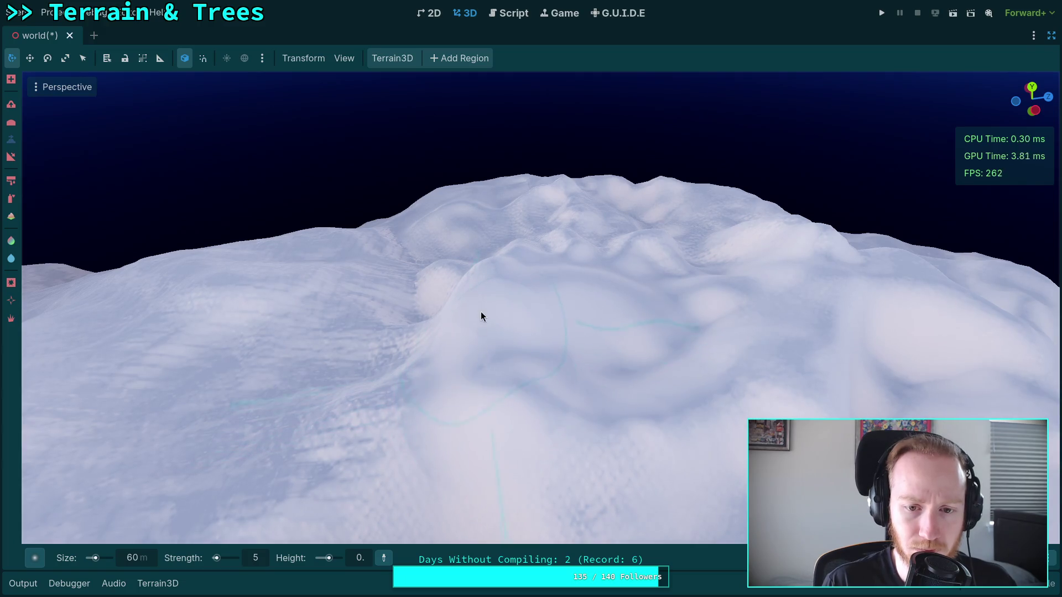
drag(489, 301, 456, 295)
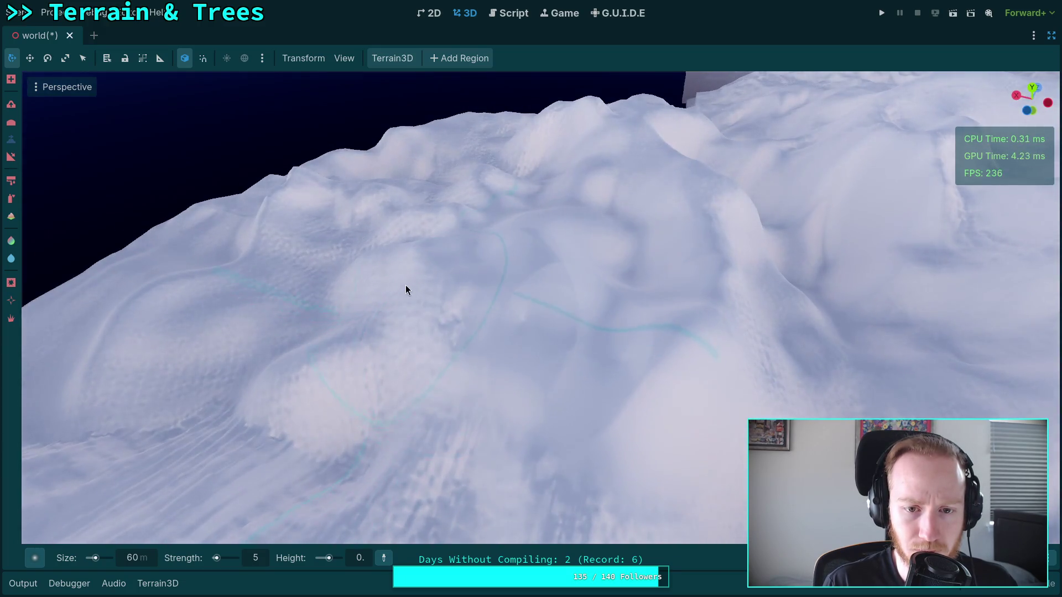
drag(648, 362, 520, 411)
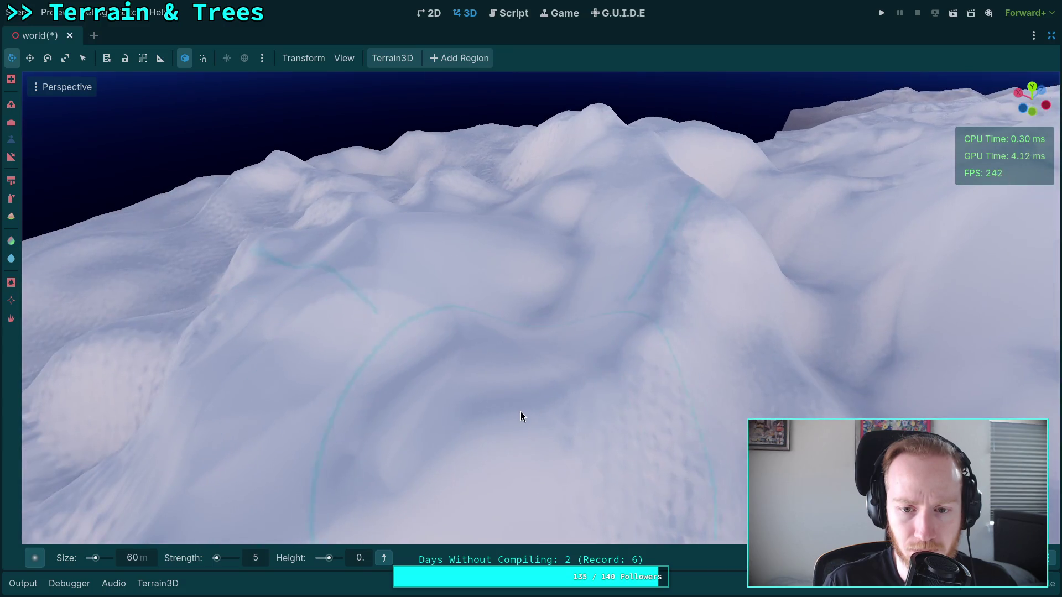
drag(506, 263, 585, 245)
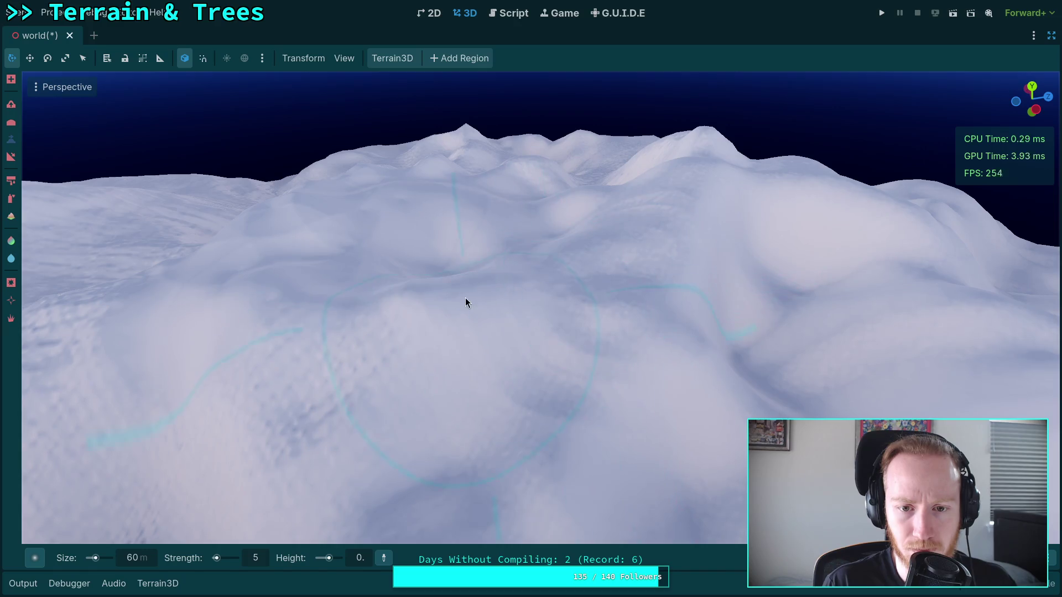
mouse_move(431, 294)
mouse_down()
mouse_move(404, 315)
mouse_move(421, 235)
mouse_move(402, 216)
mouse_move(553, 219)
mouse_move(515, 270)
mouse_up()
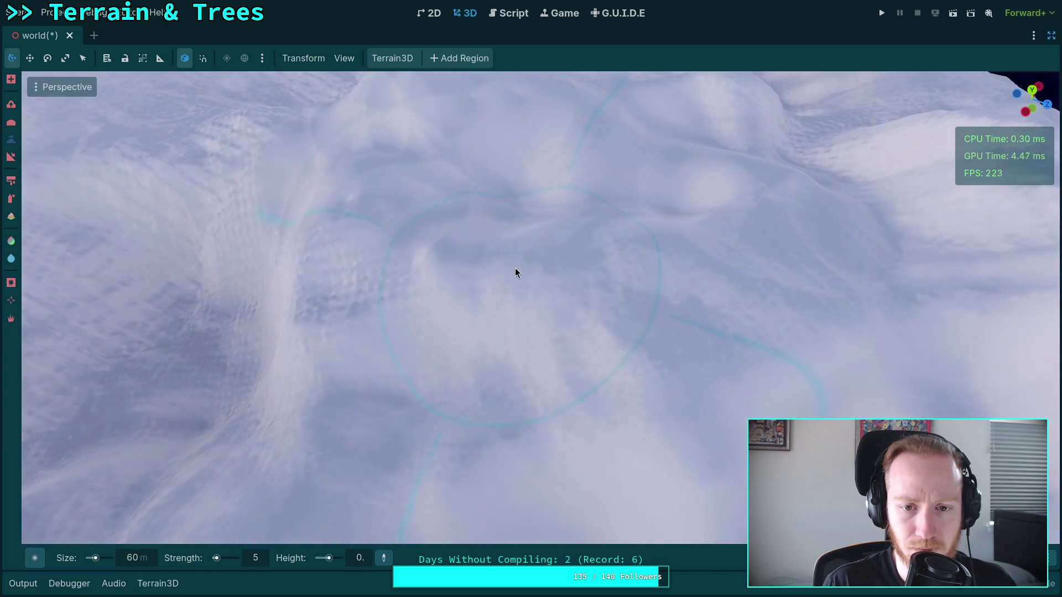
scroll(639, 273, down, 5)
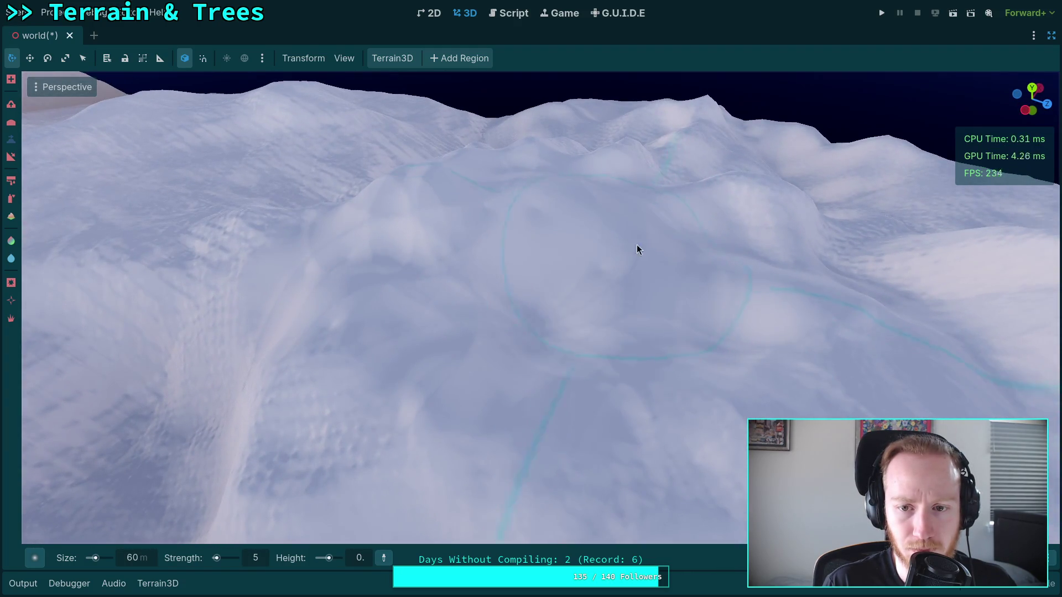
drag(662, 225, 595, 234)
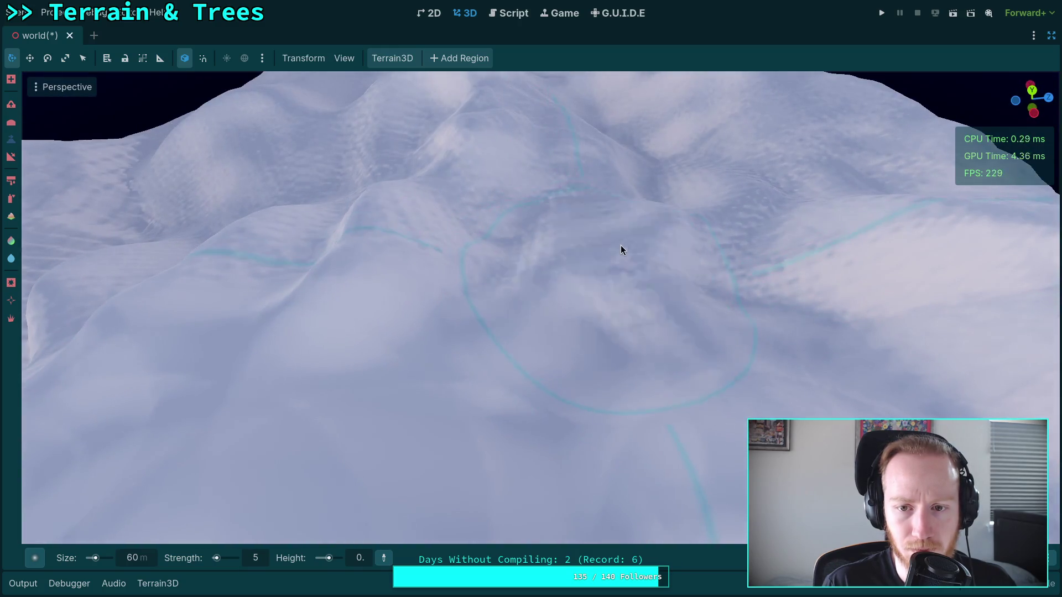
mouse_move(396, 230)
mouse_down()
mouse_move(515, 222)
mouse_move(472, 218)
mouse_move(508, 299)
mouse_move(502, 240)
mouse_move(472, 297)
mouse_up()
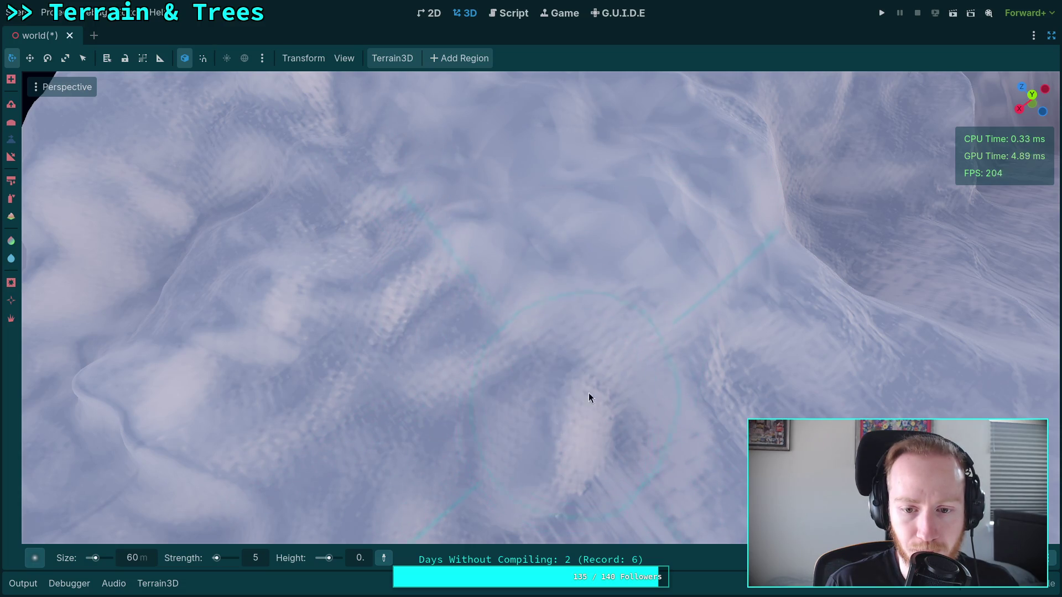
mouse_move(634, 201)
mouse_down()
mouse_move(636, 100)
mouse_move(747, 105)
mouse_move(769, 119)
mouse_move(486, 300)
mouse_up()
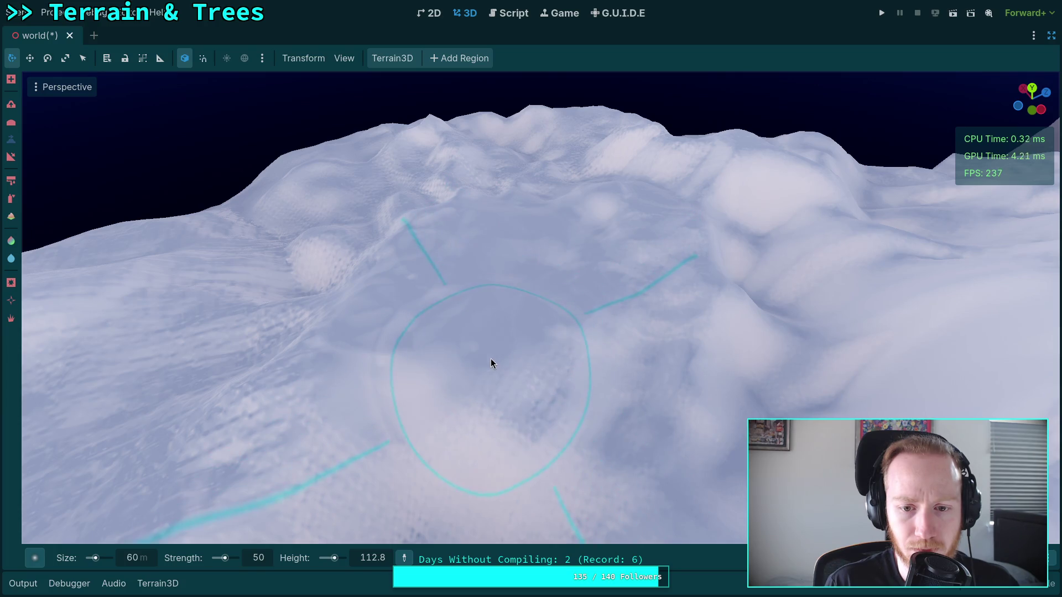
Fly low over the hilltop and swap to an irregular textured brush shape like Peak2
mouse_move(596, 215)
mouse_down()
mouse_move(526, 313)
mouse_move(436, 314)
mouse_up()
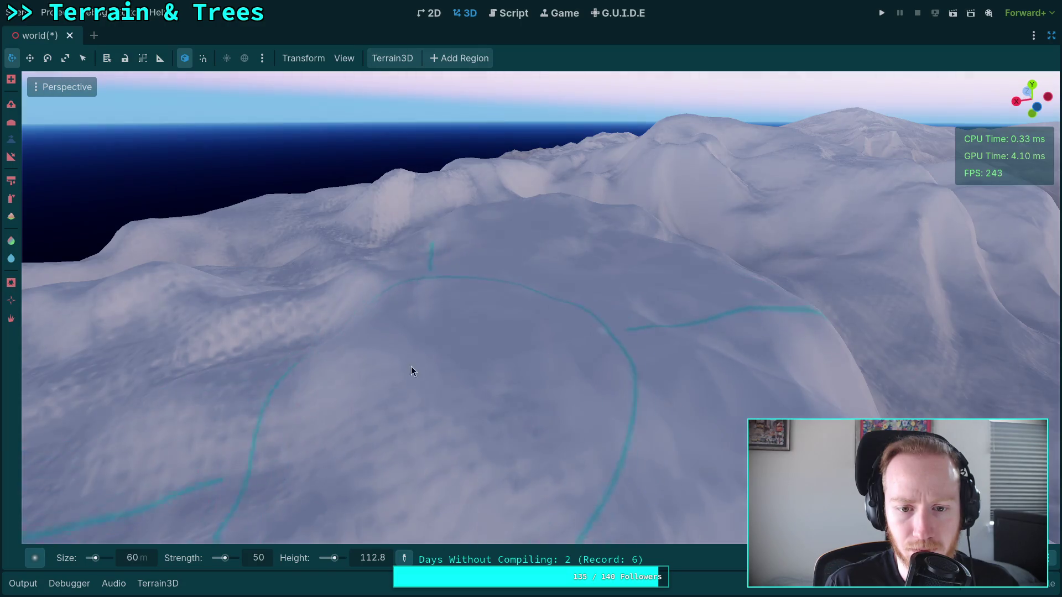
mouse_move(376, 287)
mouse_down()
mouse_move(376, 309)
mouse_move(376, 276)
mouse_up()
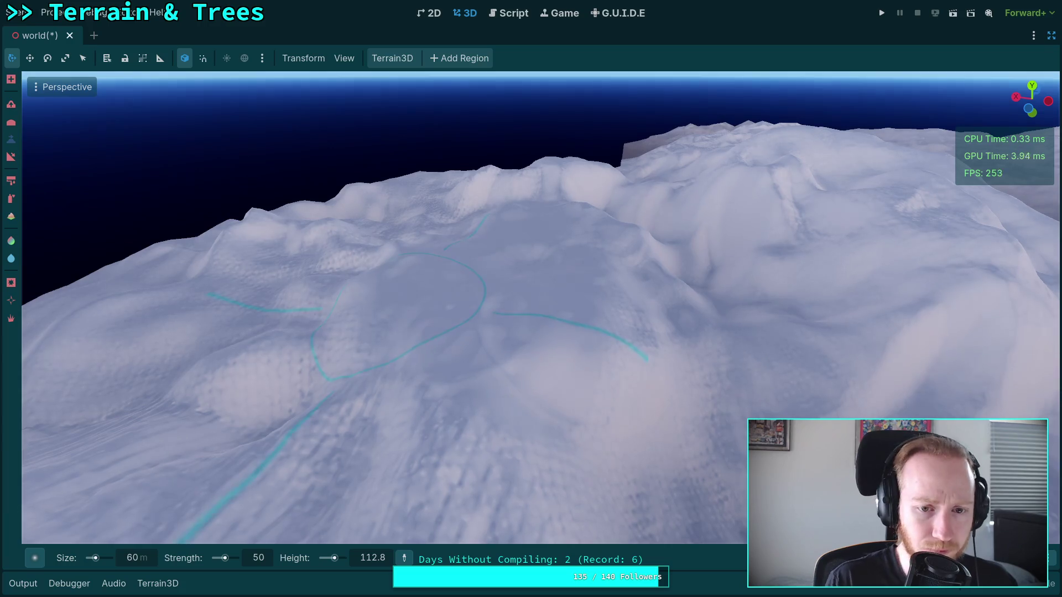
key(w)
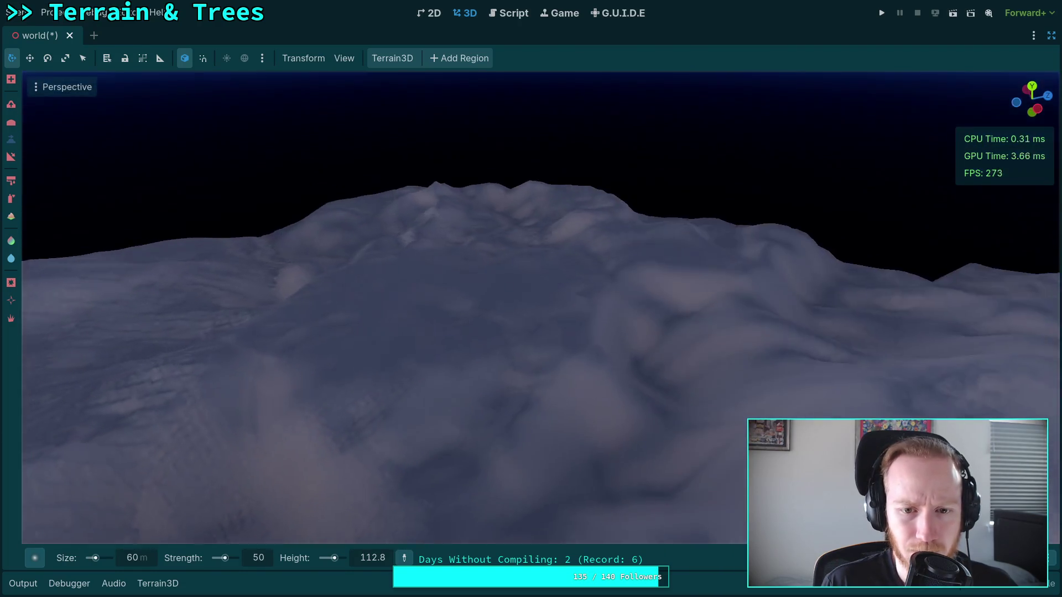
mouse_move(29, 558)
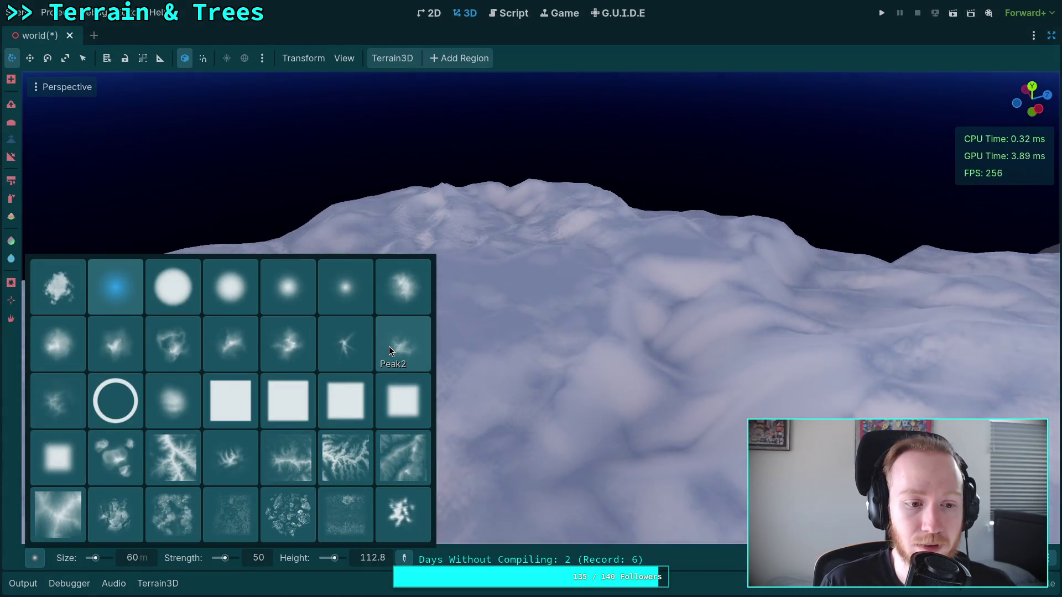
click(68, 409)
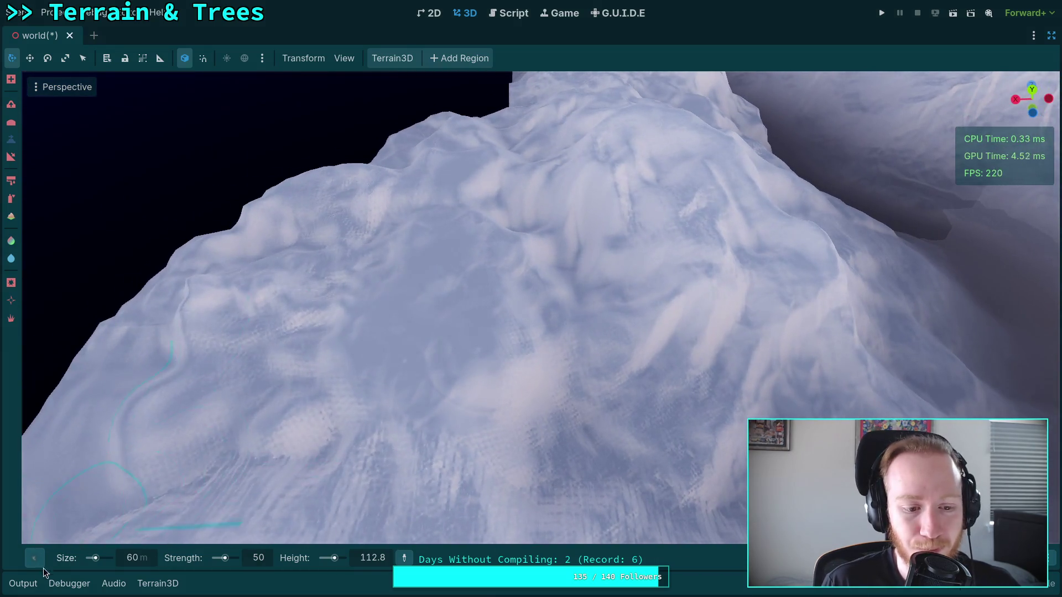
mouse_move(39, 561)
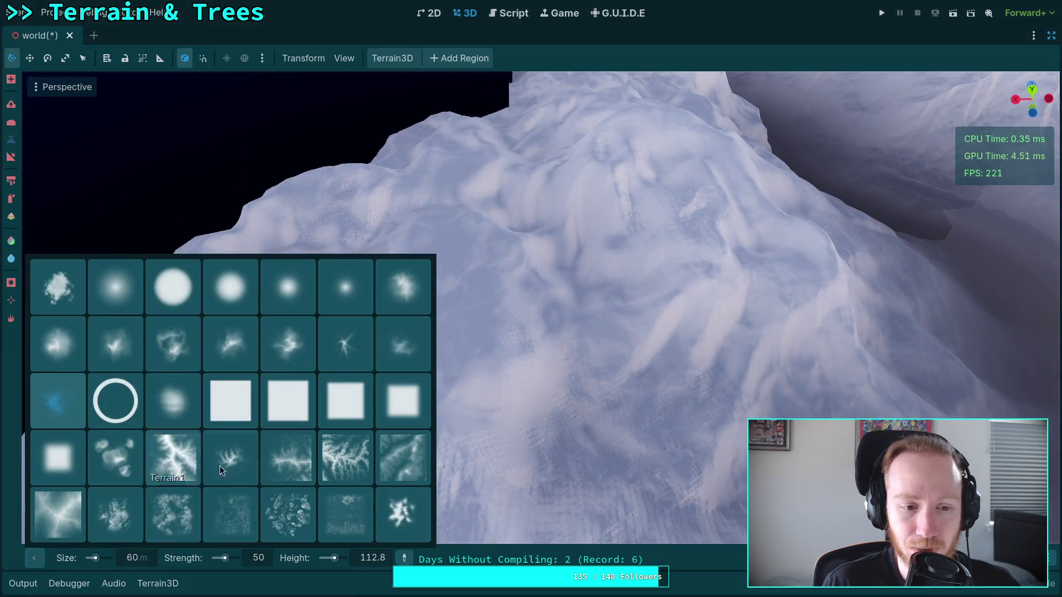
click(402, 329)
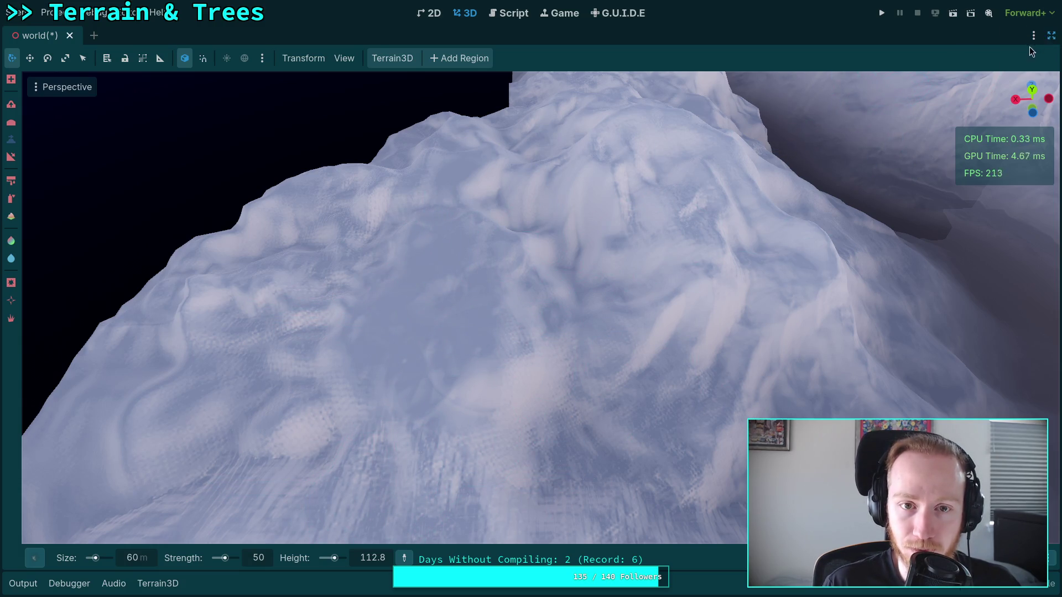
click(1052, 37)
Move the DynamicDay time of day later to brighten the lighting
click(820, 93)
click(855, 35)
drag(942, 188, 971, 183)
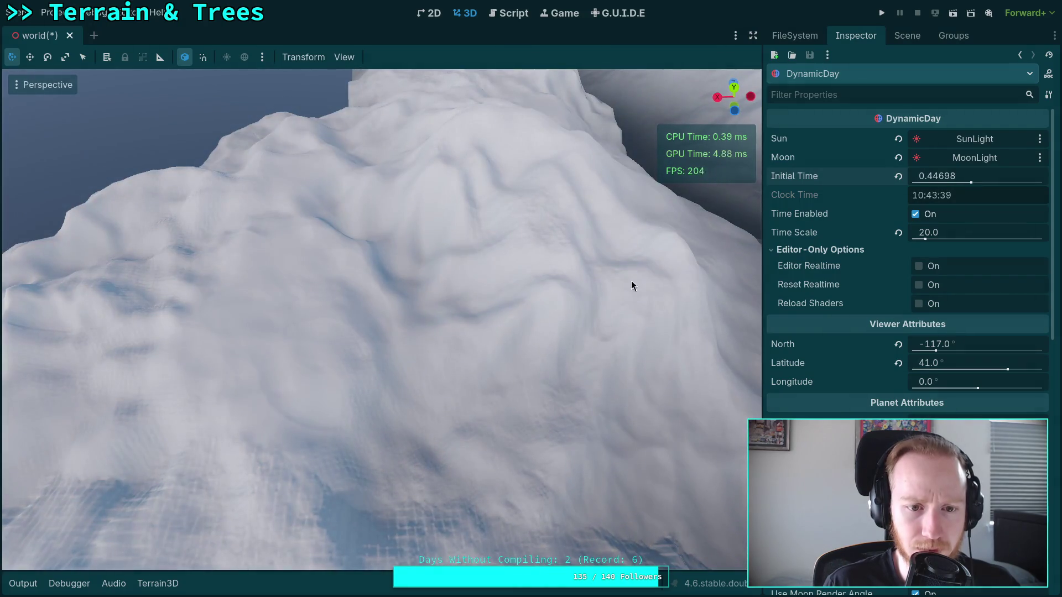
Select Terrain3D and uncheck its Heightmap debug view in the Inspector
click(907, 36)
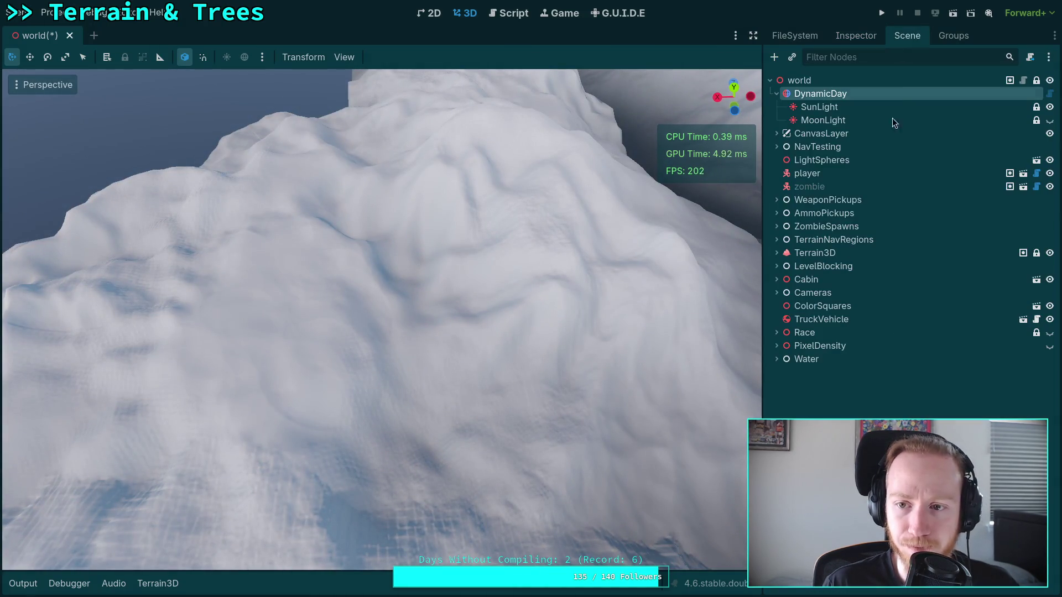
click(810, 253)
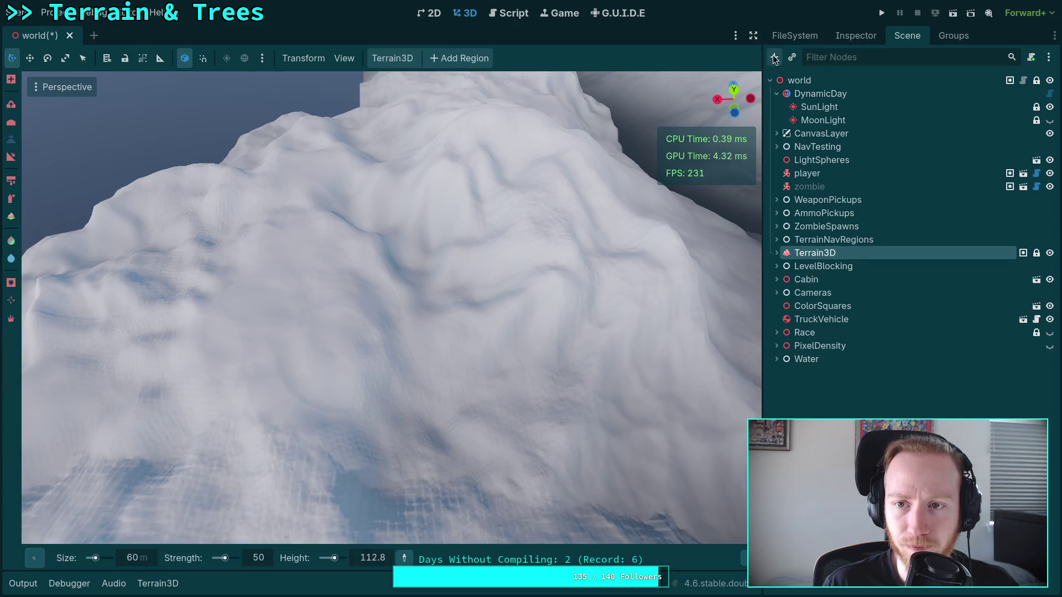
click(755, 34)
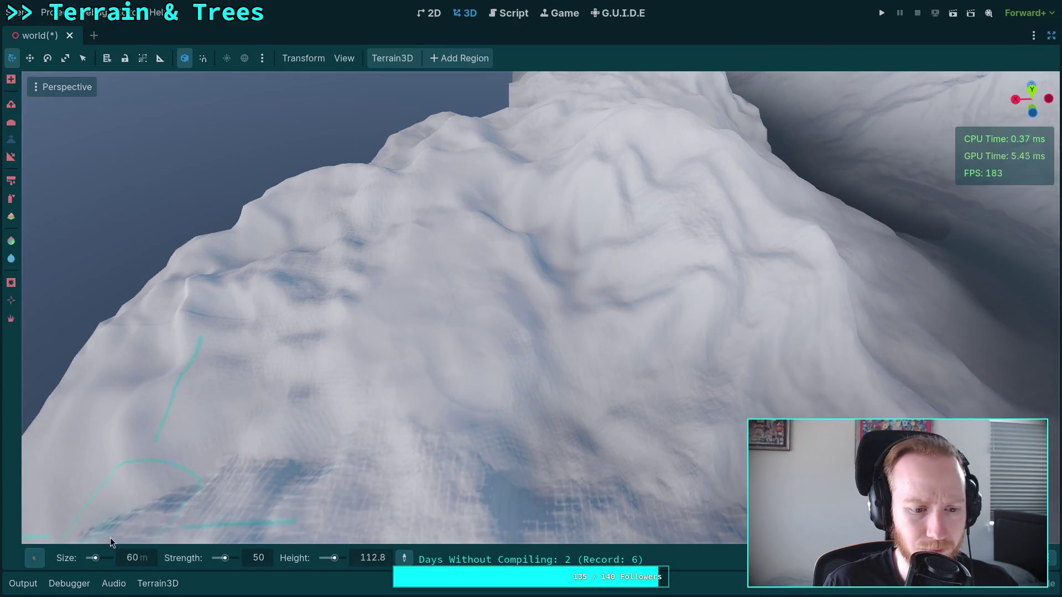
click(1051, 35)
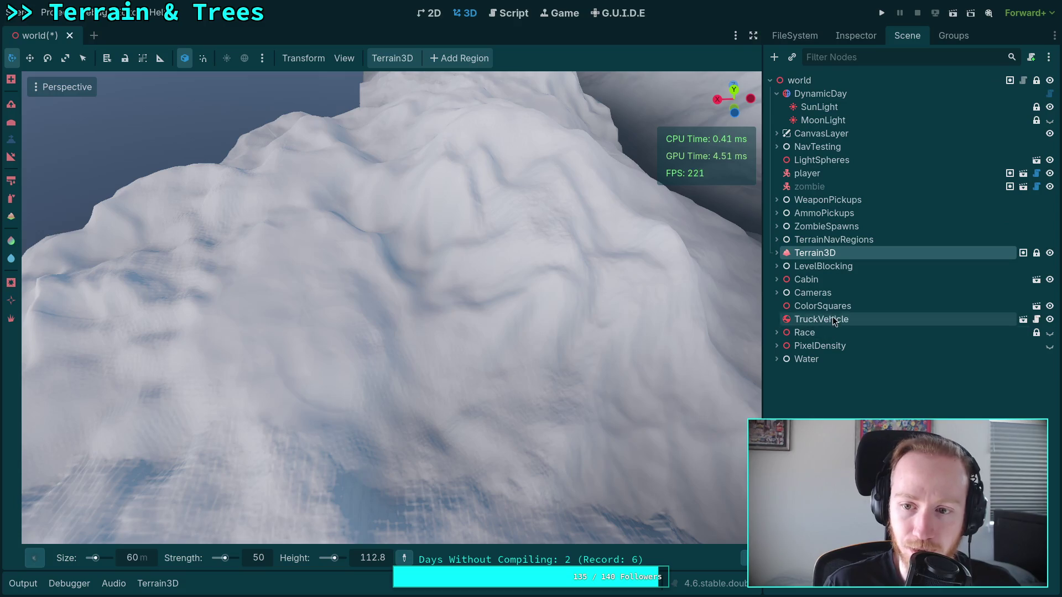
click(856, 36)
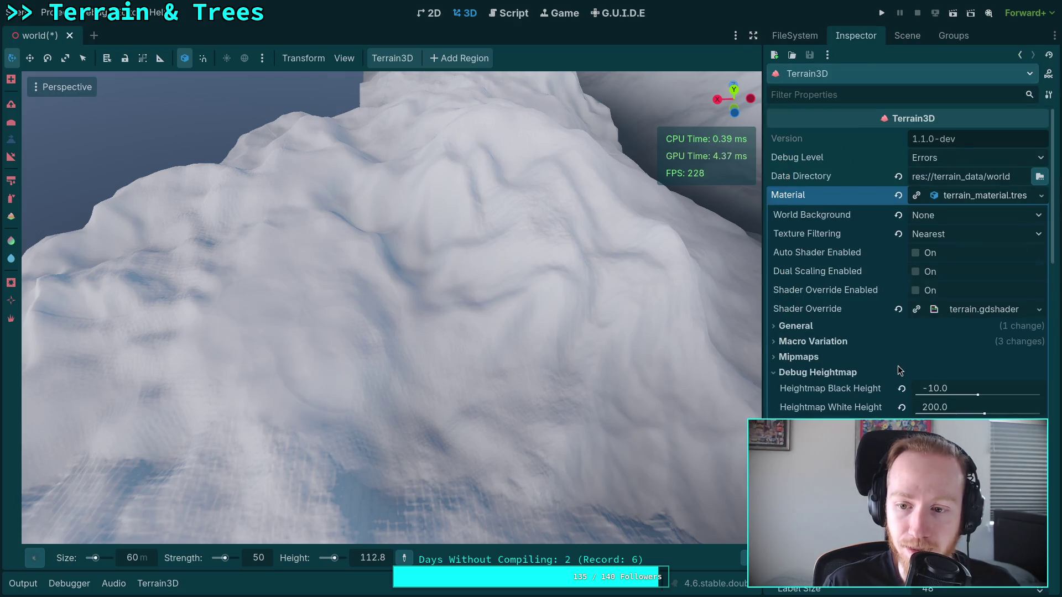
scroll(900, 370, down, 15)
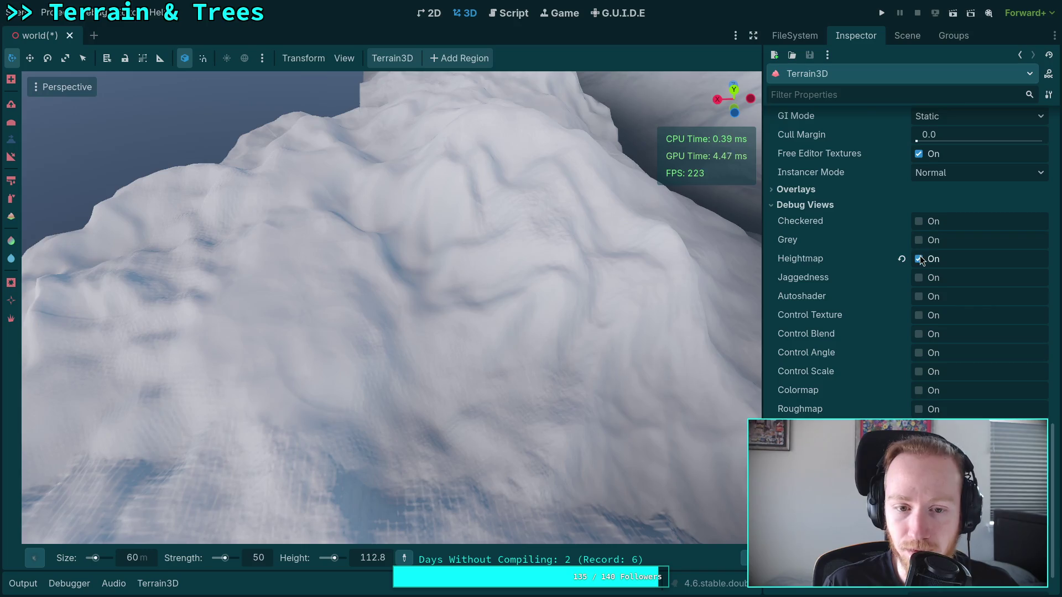
click(918, 259)
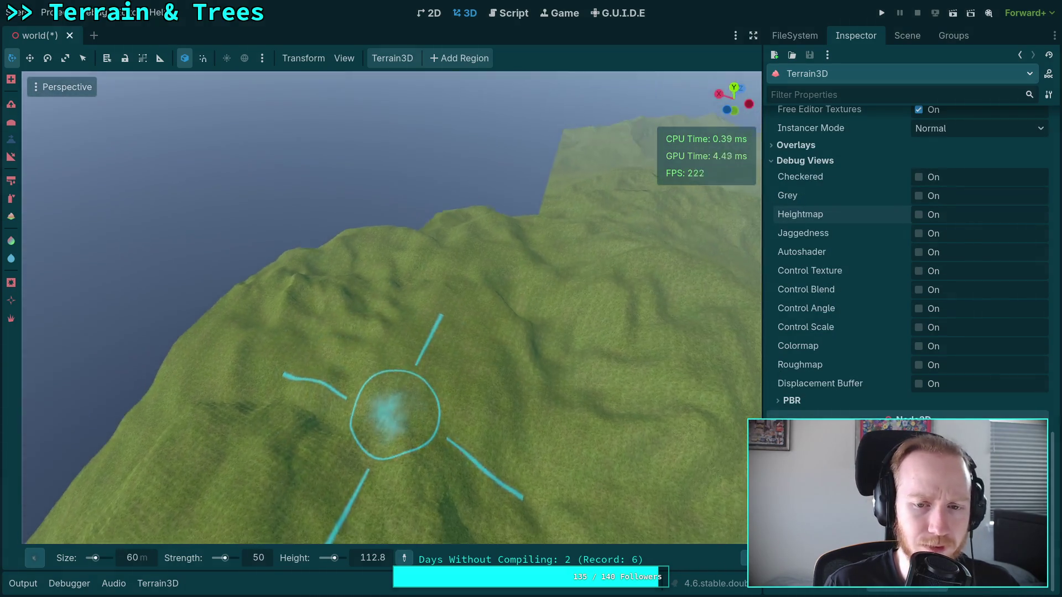
mouse_move(394, 414)
mouse_down()
mouse_move(394, 315)
mouse_move(334, 303)
mouse_move(358, 295)
mouse_up()
scroll(365, 294, up, 5)
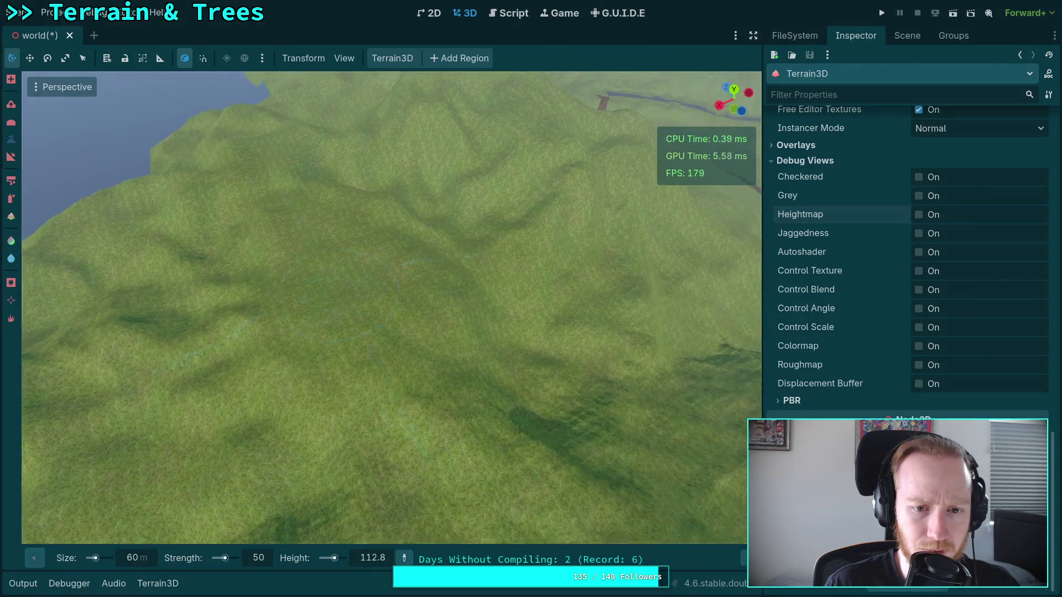
Set the brush size to 220, after first trying 180
scroll(351, 286, down, 3)
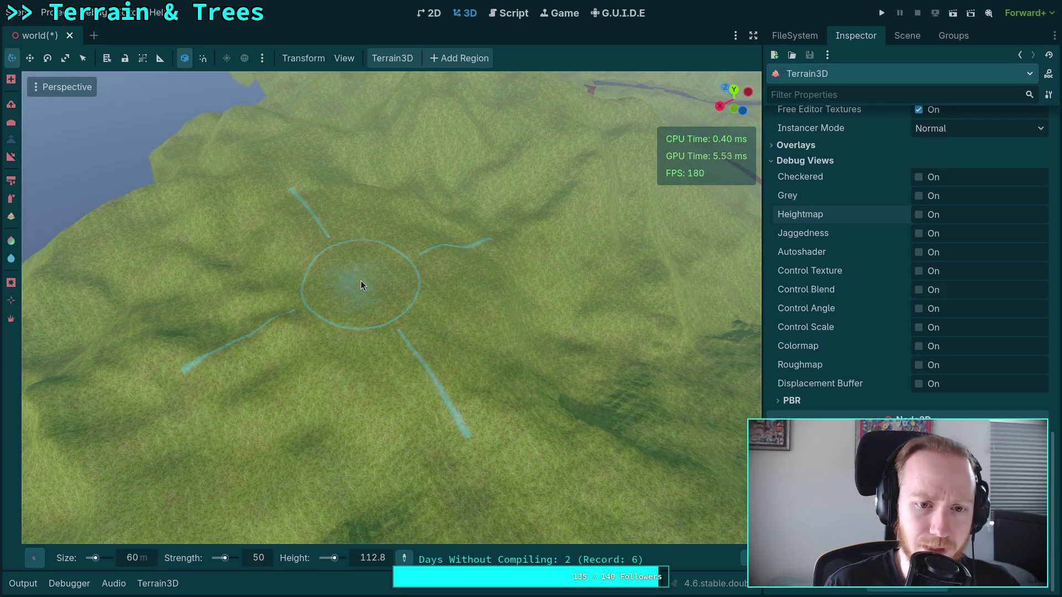
click(142, 559)
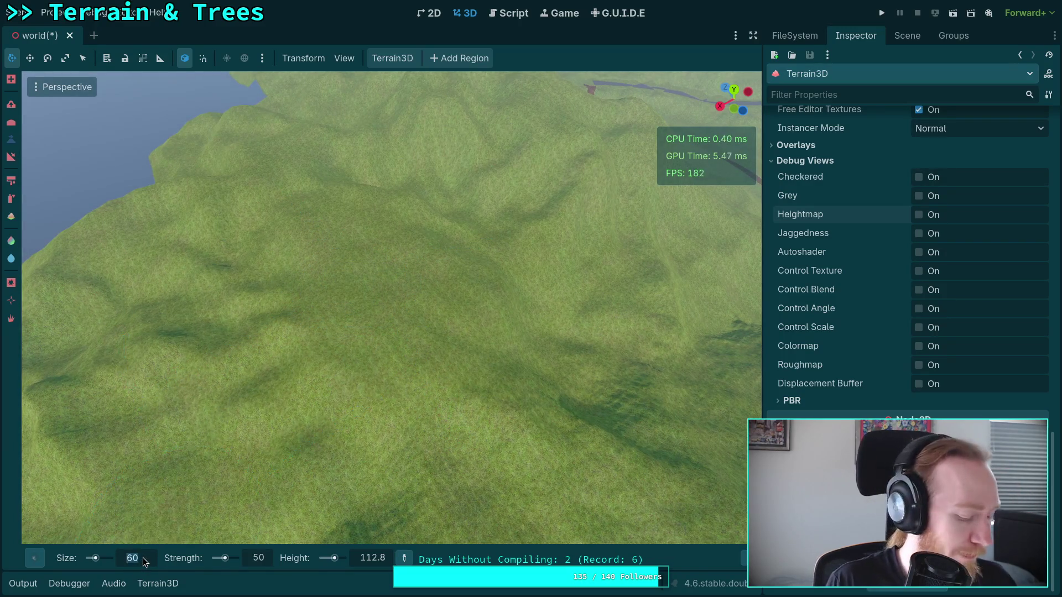
text(180)
key(Return)
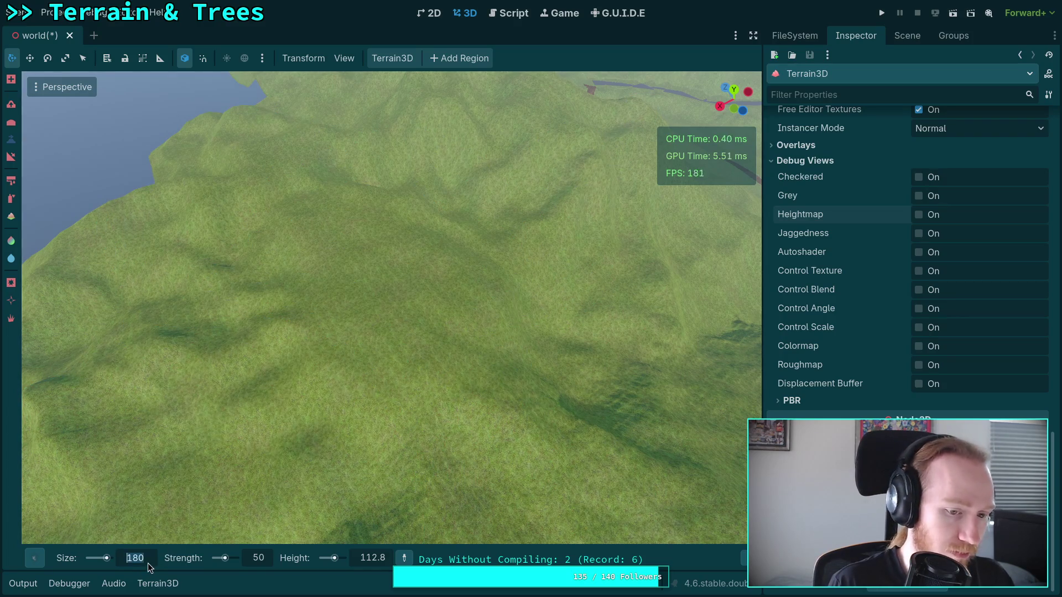
text(220)
key(Return)
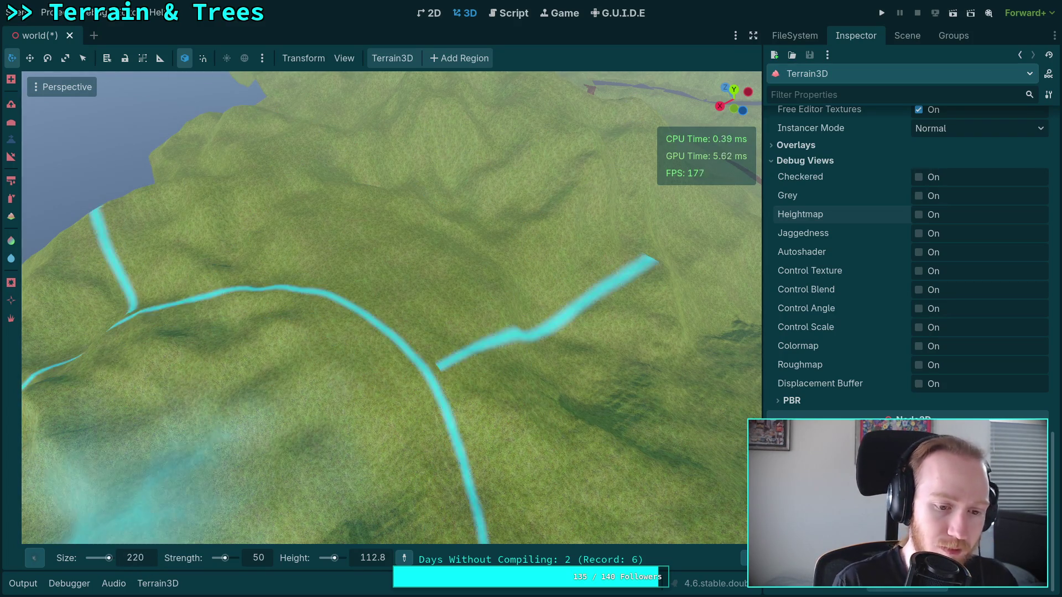
Set brush height to 400 and strength to 10, then orbit and zoom the viewport
click(376, 567)
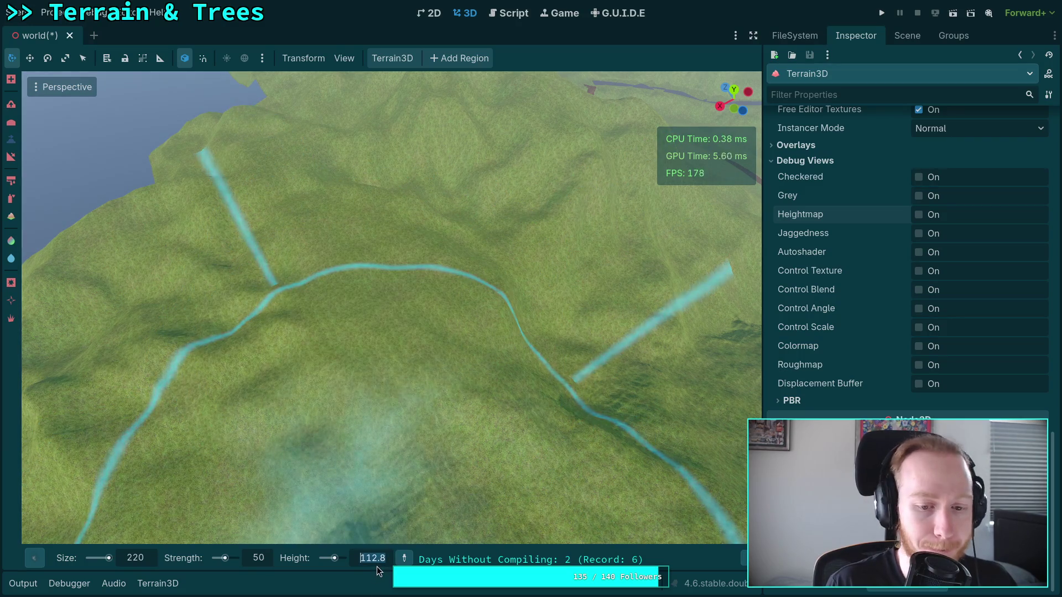
text(400)
key(Return)
click(260, 557)
text(10)
key(Return)
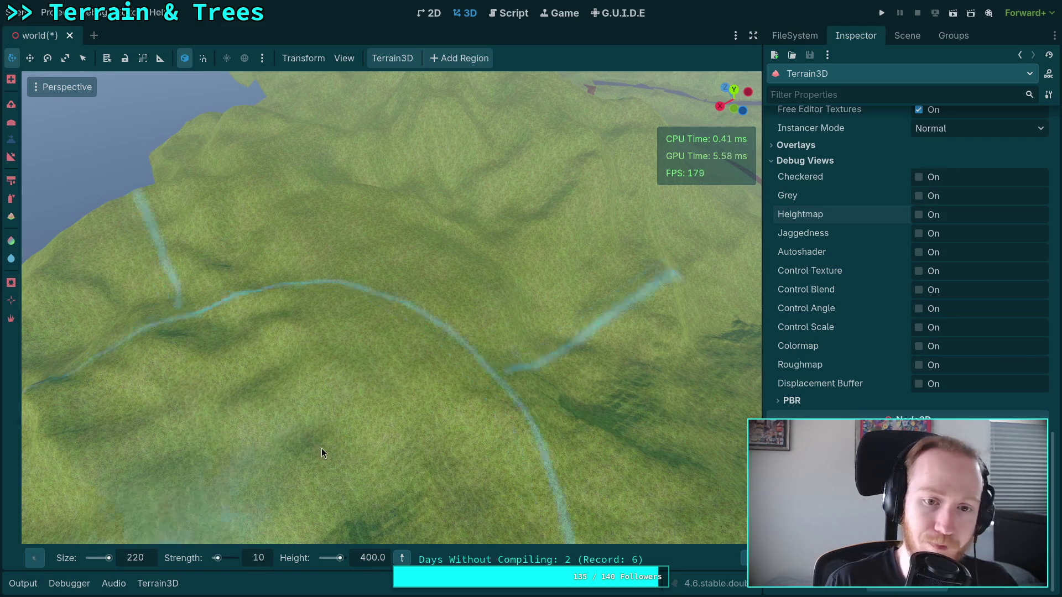
mouse_move(403, 273)
mouse_down()
mouse_move(431, 183)
mouse_move(387, 191)
mouse_move(387, 217)
mouse_up()
scroll(428, 198, up, 5)
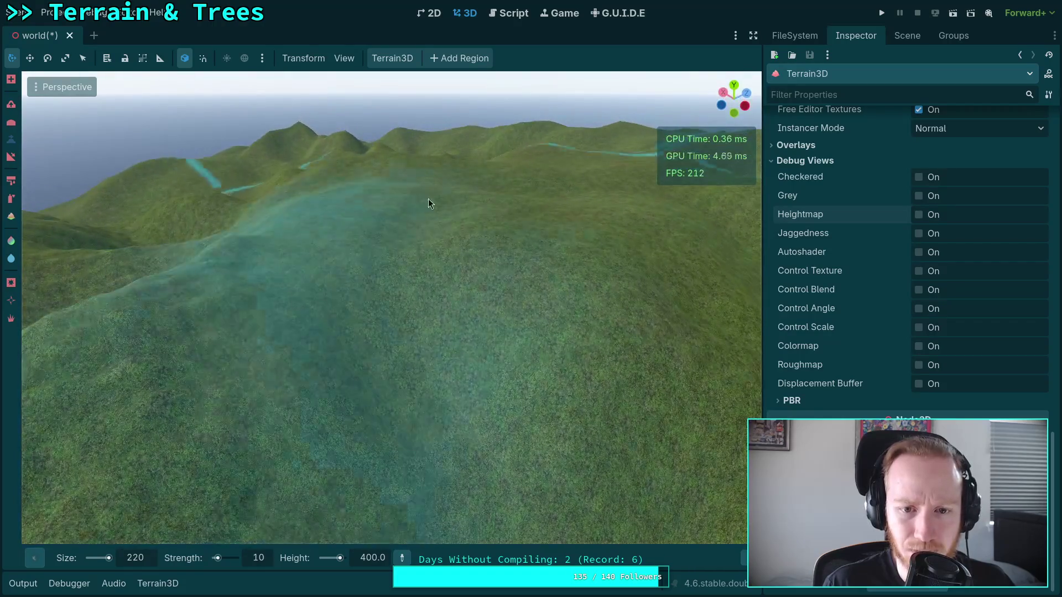
scroll(428, 198, down, 5)
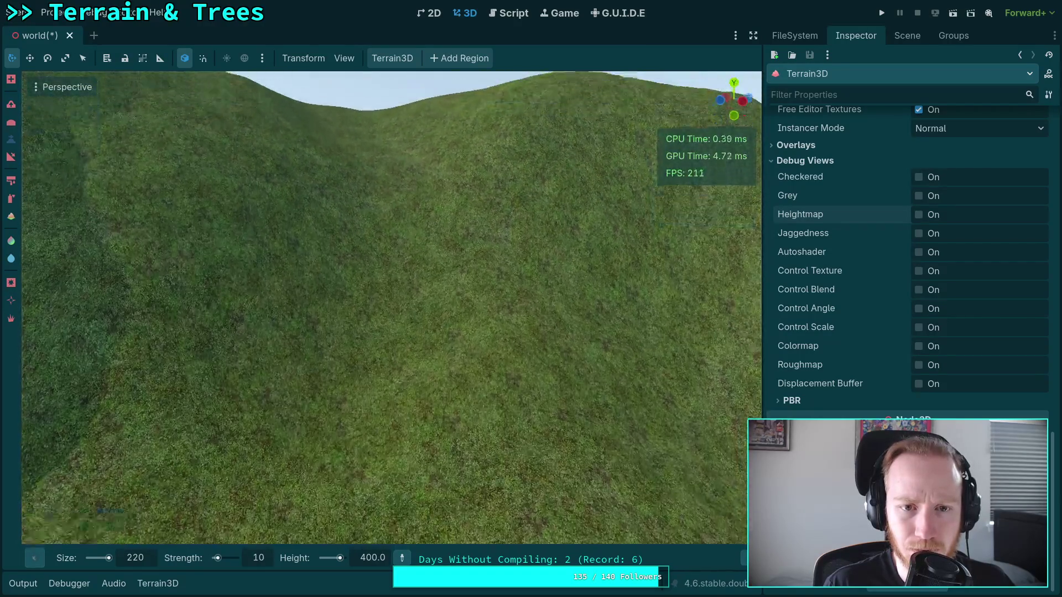
scroll(396, 234, down, 5)
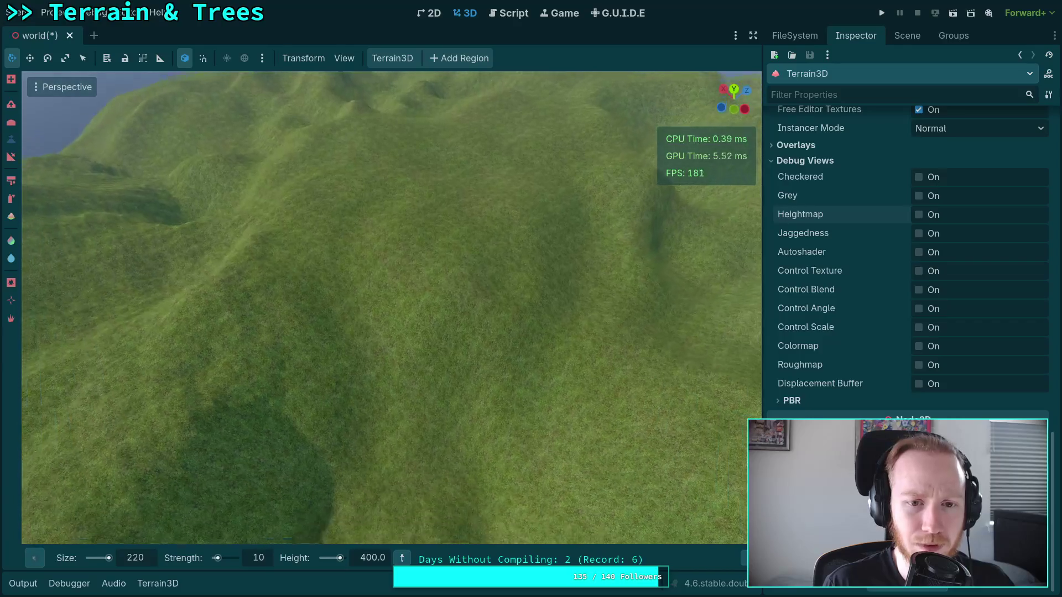
scroll(364, 256, up, 3)
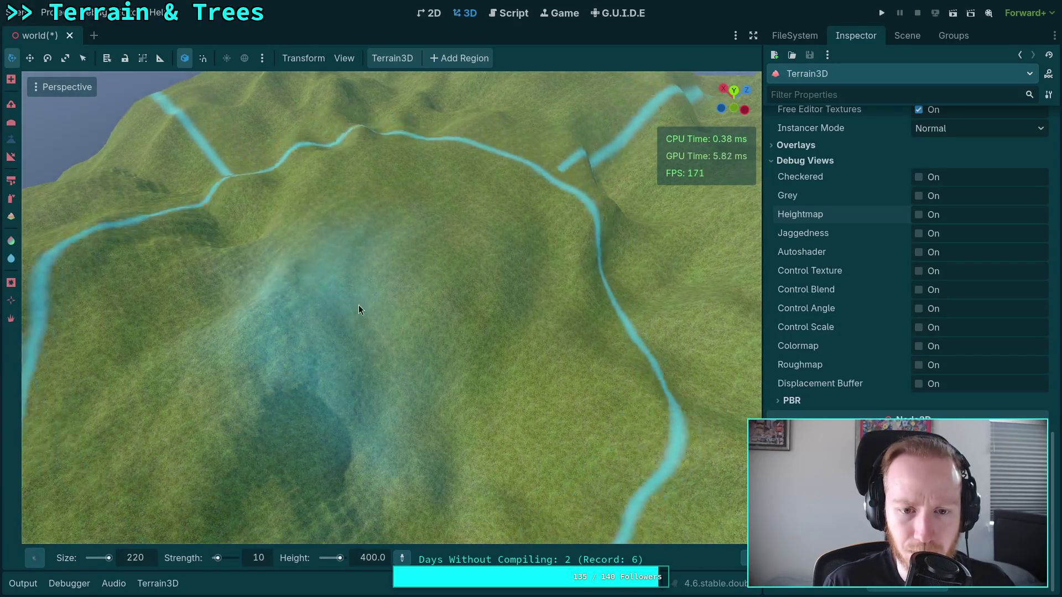
scroll(419, 396, up, 4)
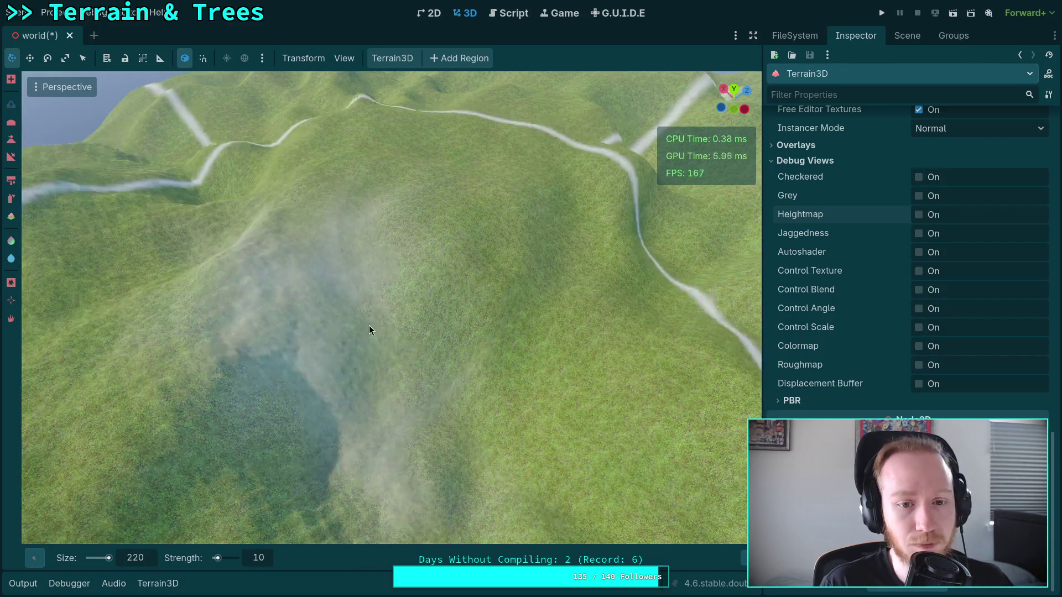
Pick the soft round brush shape at size 40
mouse_move(36, 559)
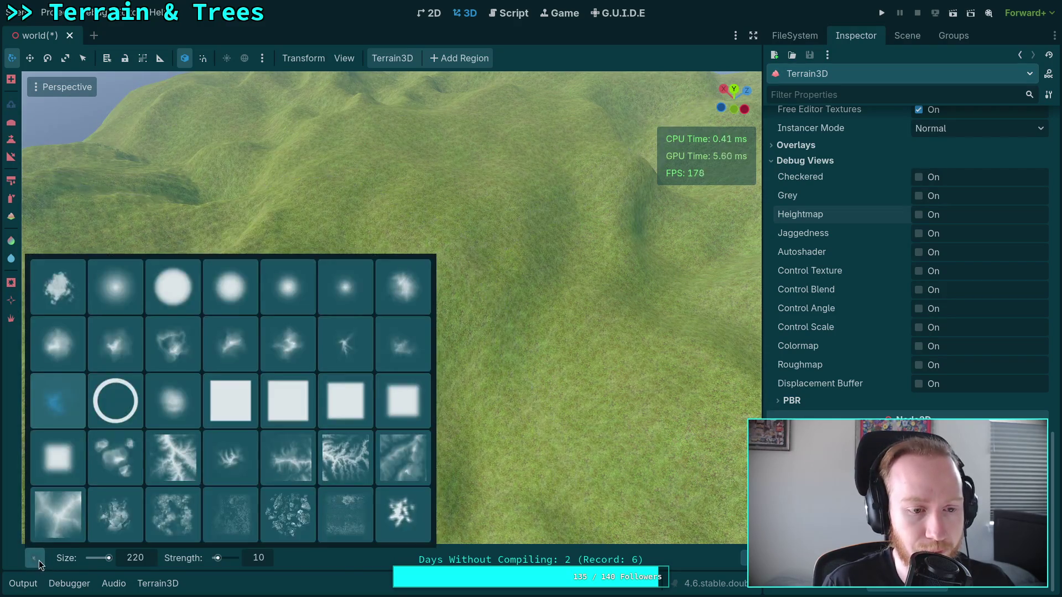
click(115, 292)
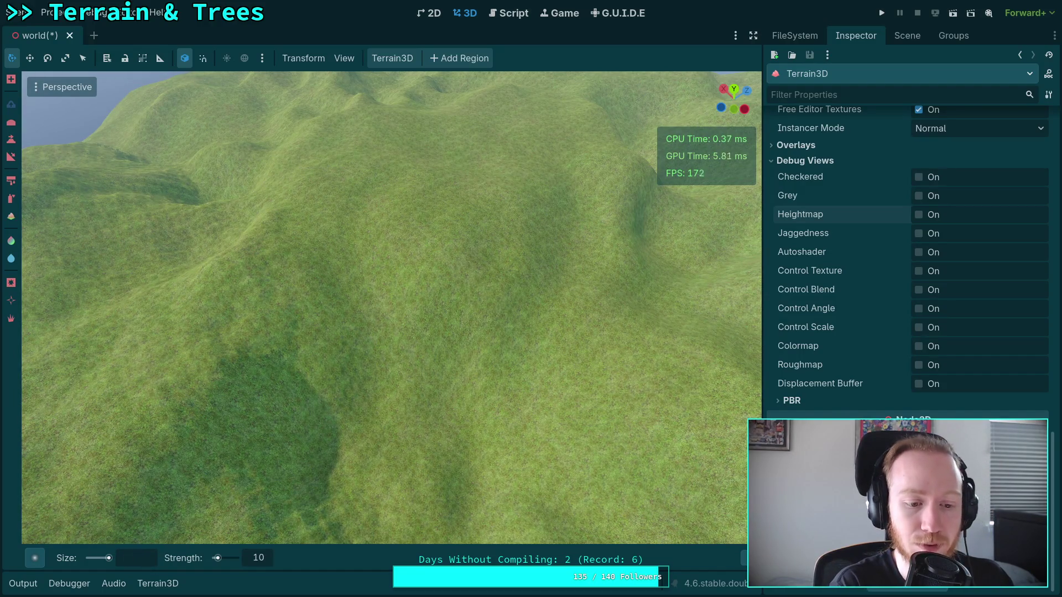
text(40)
key(Return)
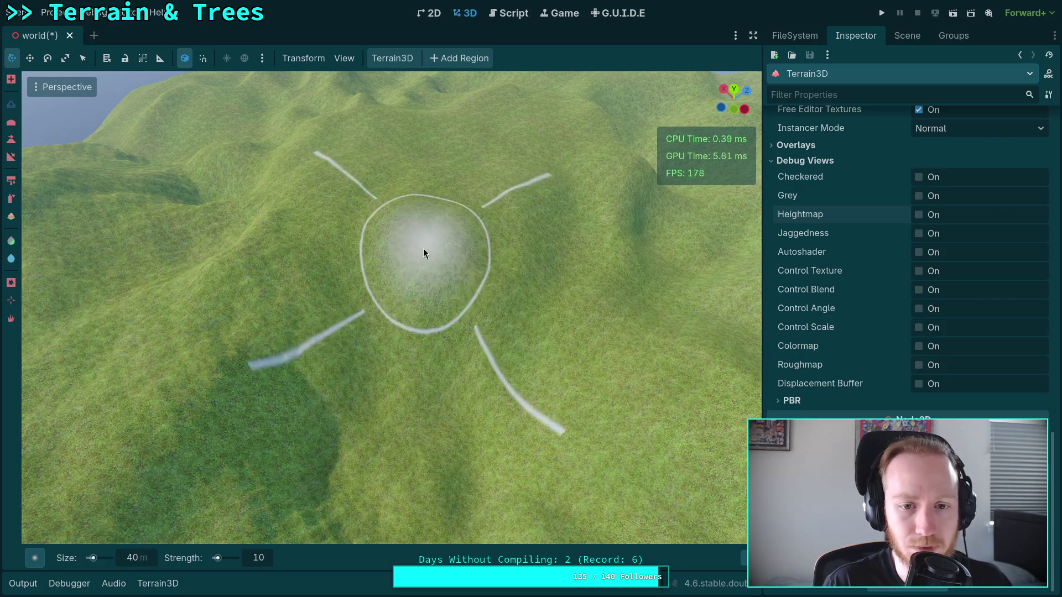
Switch to the Slope tool with strength 80
click(5, 159)
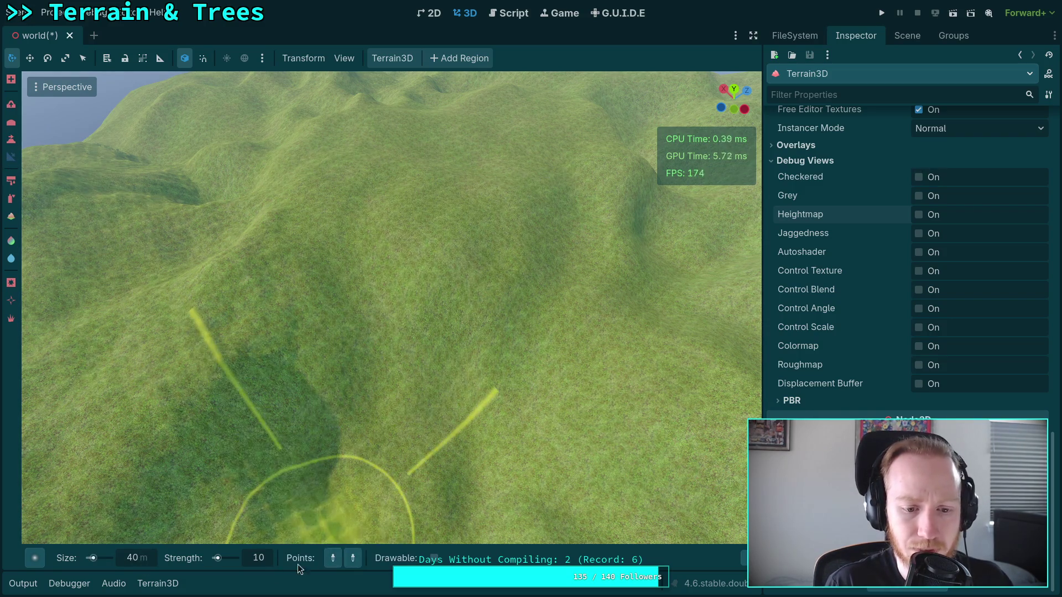
click(264, 565)
text(80)
key(Return)
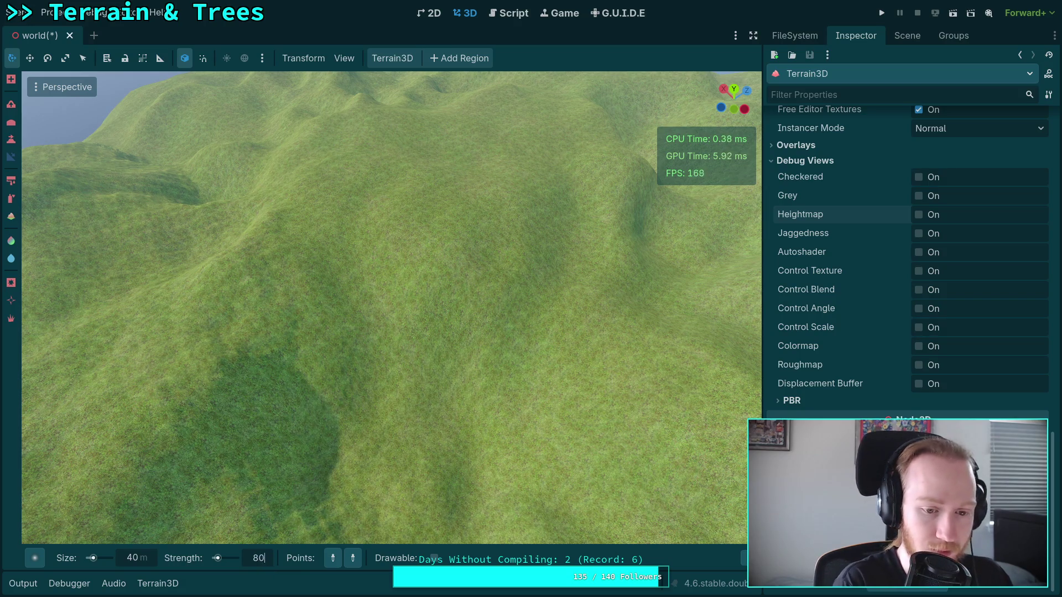
Place slope points and drag to sculpt slopes running down the hillside
mouse_move(403, 367)
mouse_down()
mouse_move(403, 276)
mouse_move(403, 321)
mouse_up()
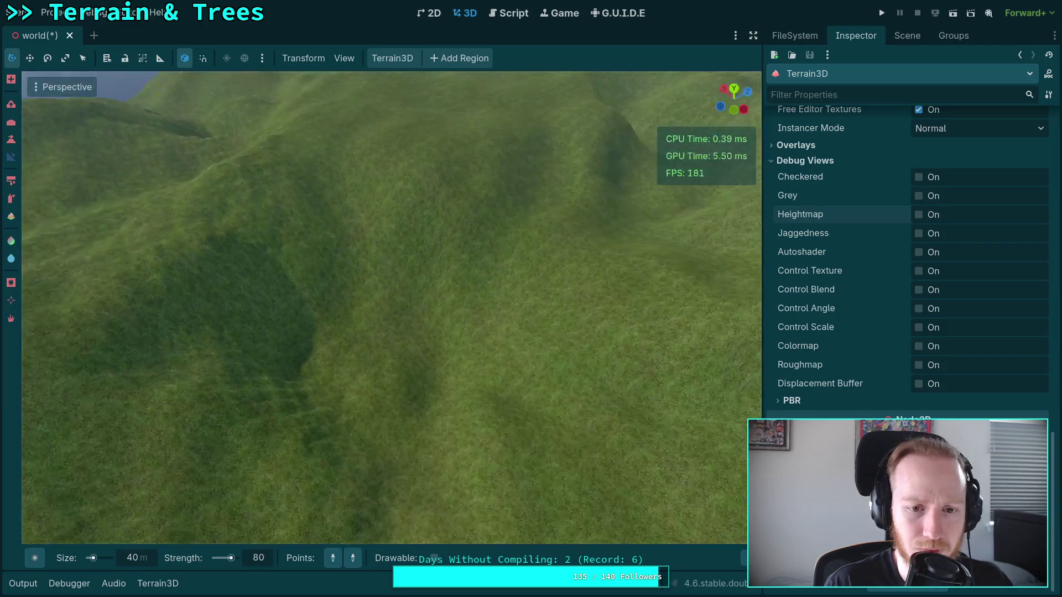
click(357, 350)
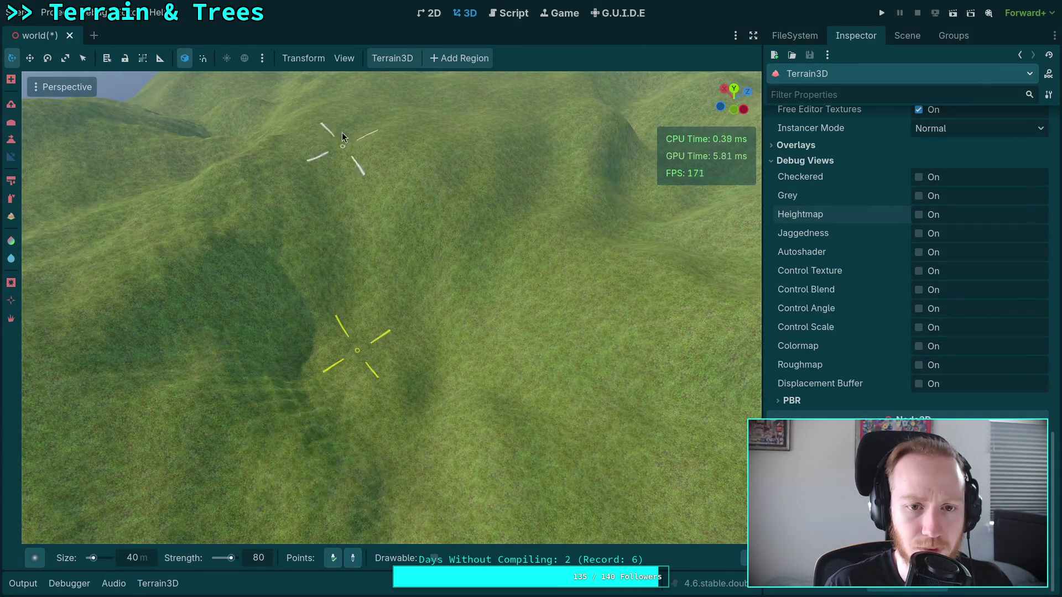
mouse_move(358, 151)
mouse_down()
mouse_move(418, 258)
mouse_move(326, 558)
mouse_up()
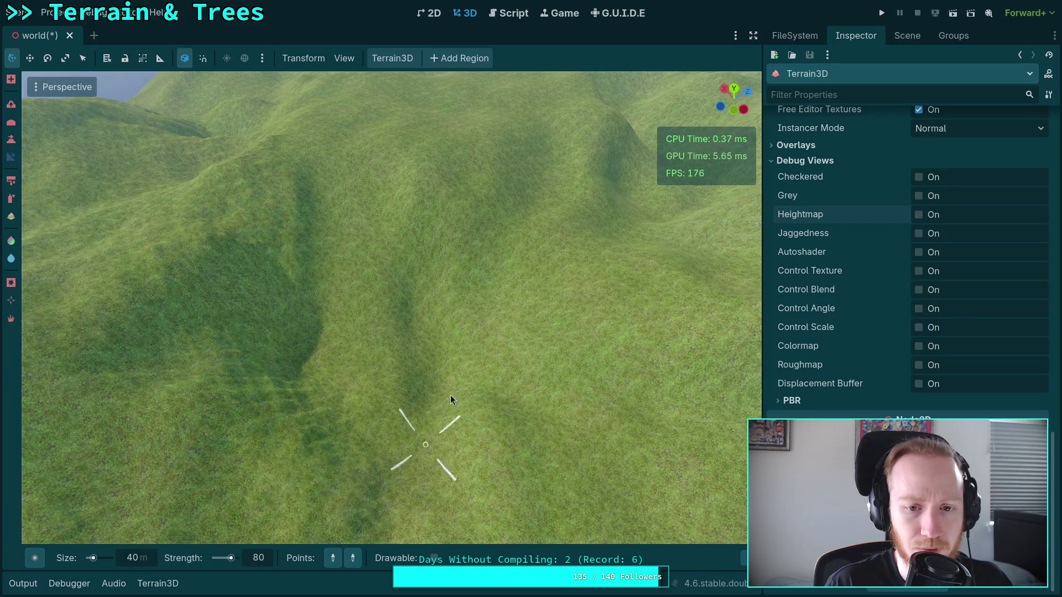
click(471, 326)
drag(453, 154, 454, 284)
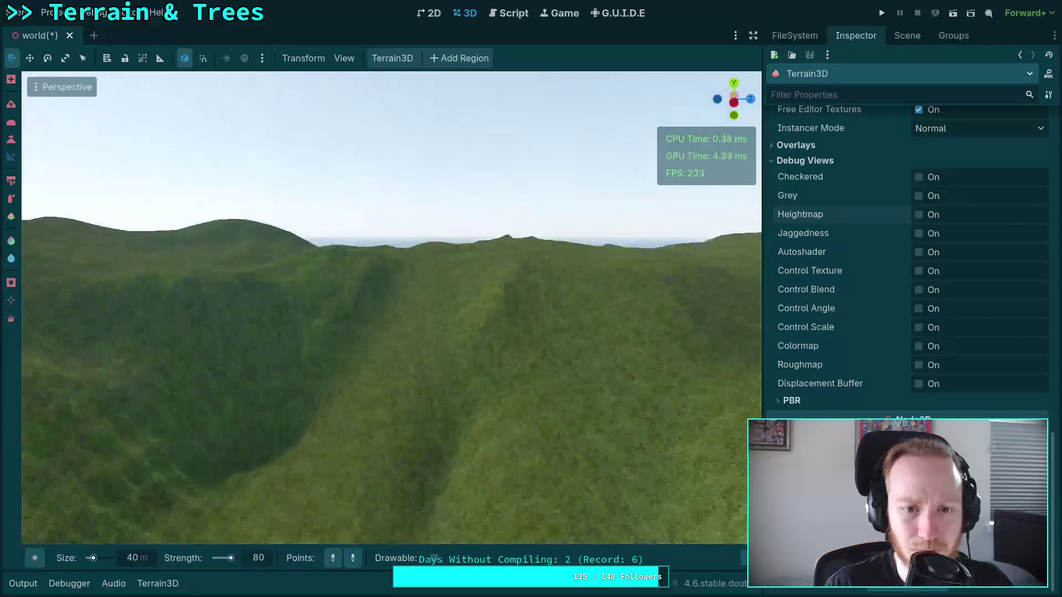
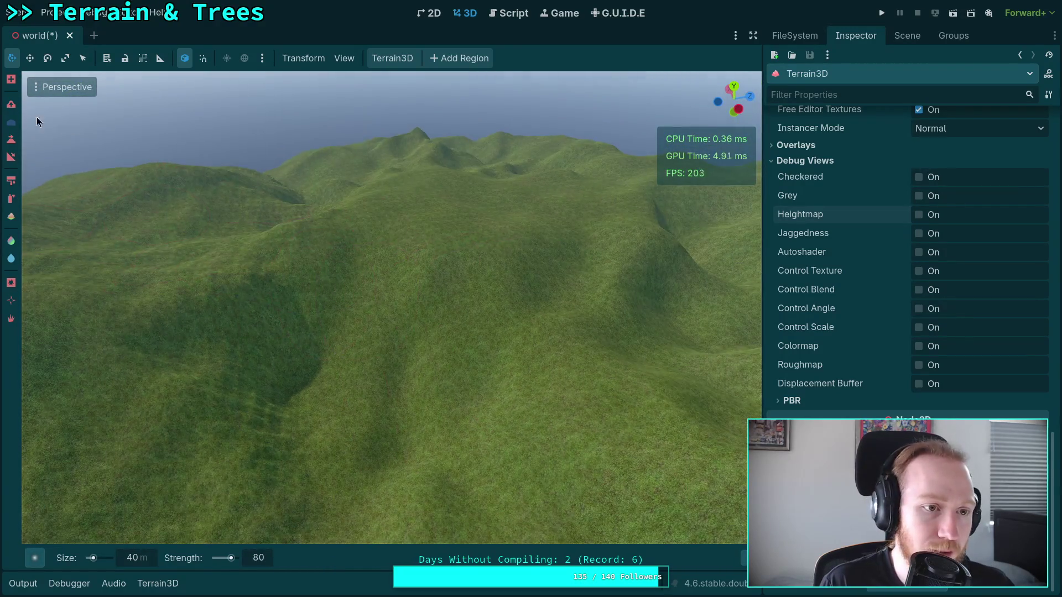
Select the Raise sculpt tool with the Square5 brush at size 240 and strength 10
click(11, 136)
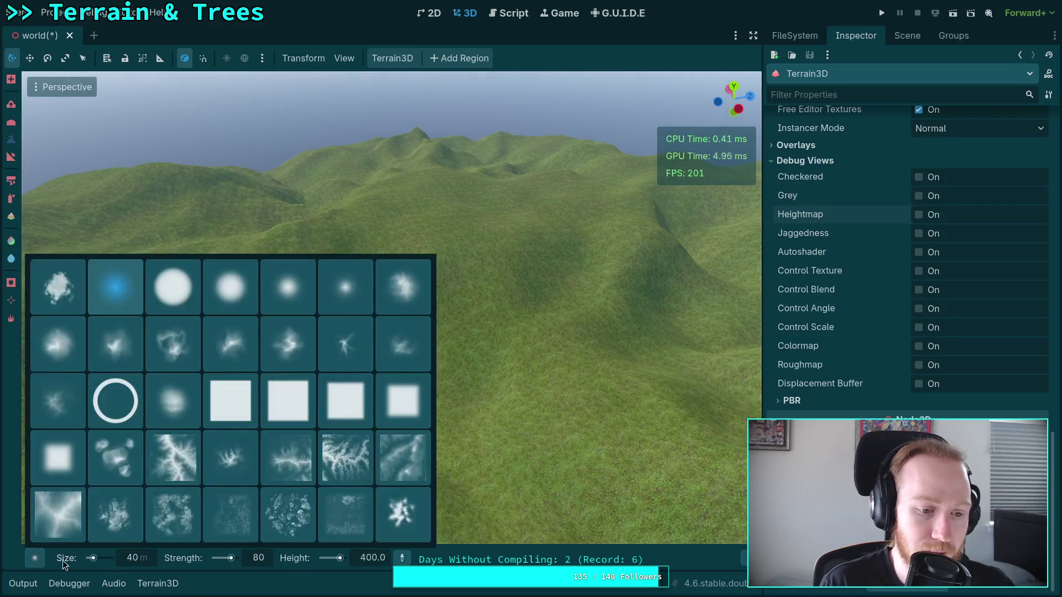
mouse_move(33, 560)
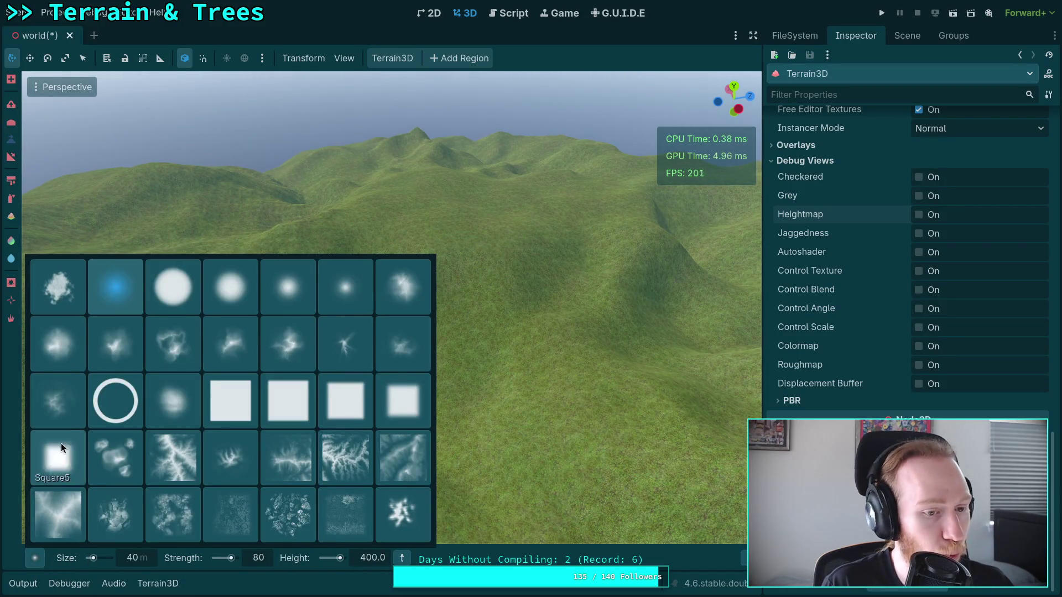
click(61, 444)
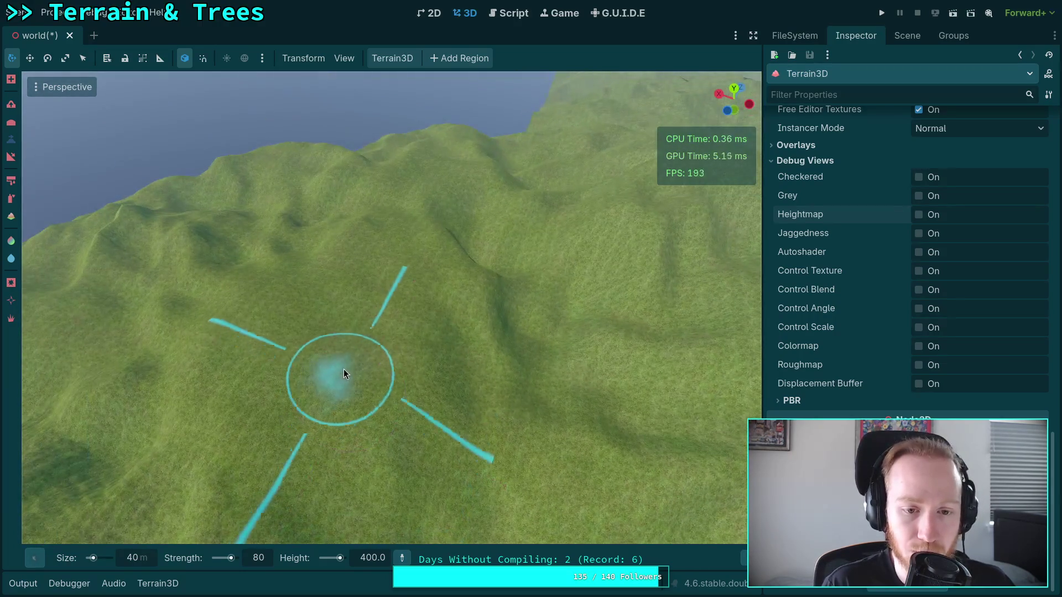
drag(142, 559, 197, 559)
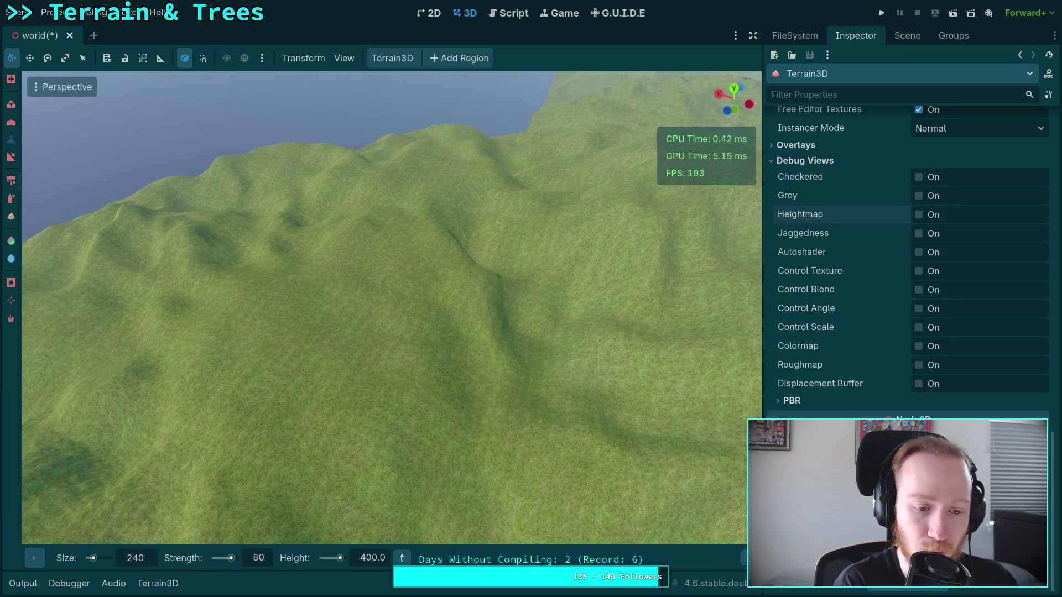
scroll(332, 382, up, 3)
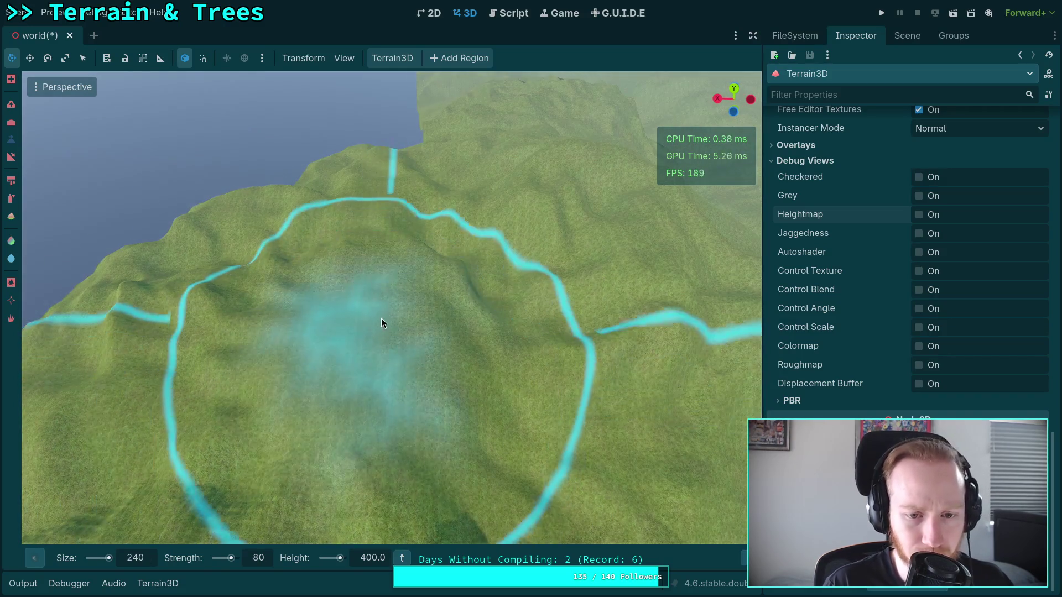
click(259, 558)
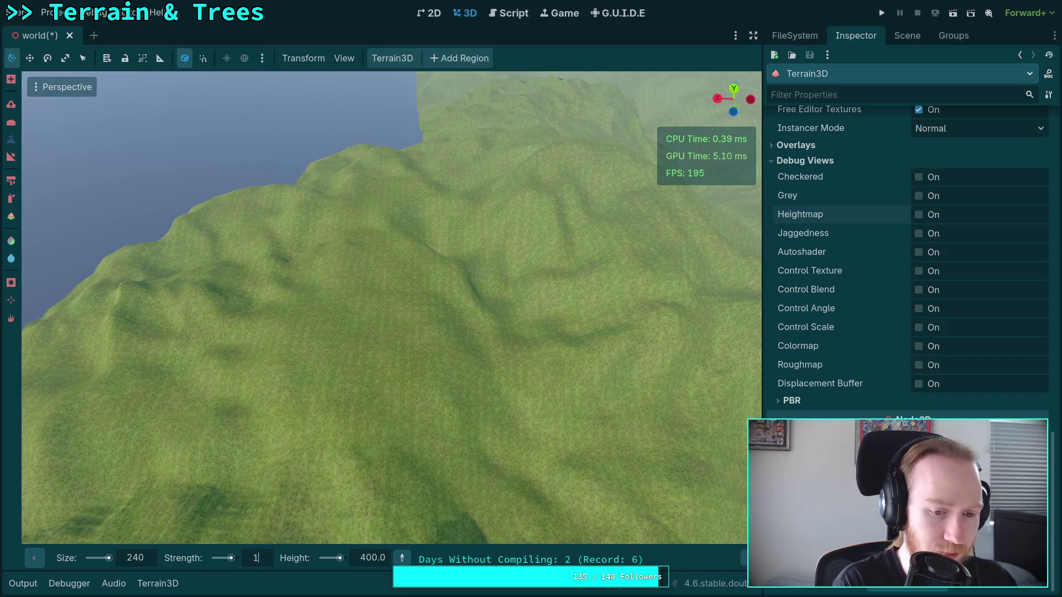
text(0)
key(Return)
Paint a rough mound on the hillside and check it from ground level and above
drag(365, 299, 382, 310)
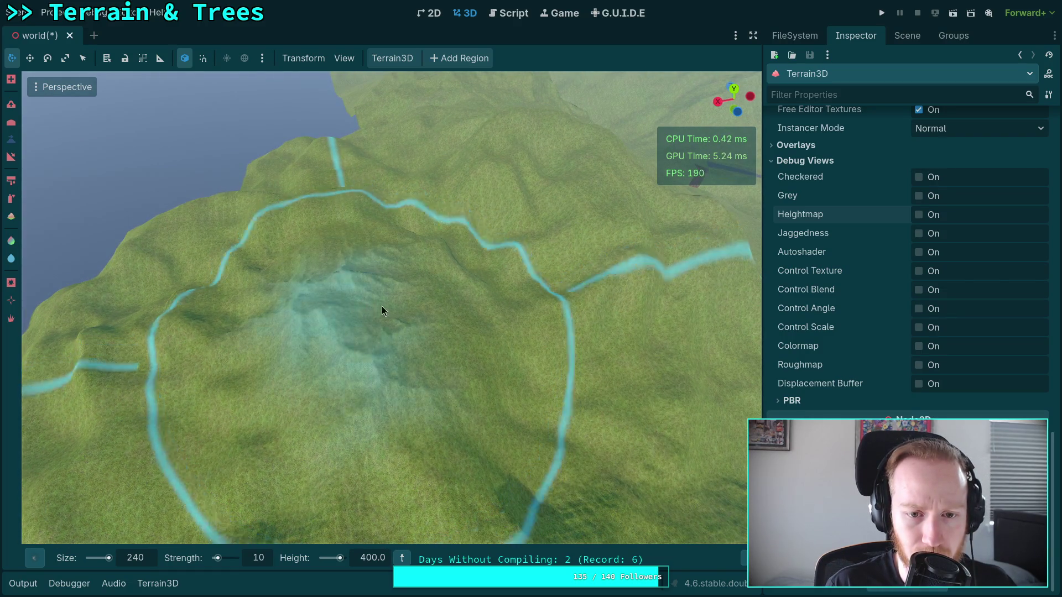
right_click(382, 309)
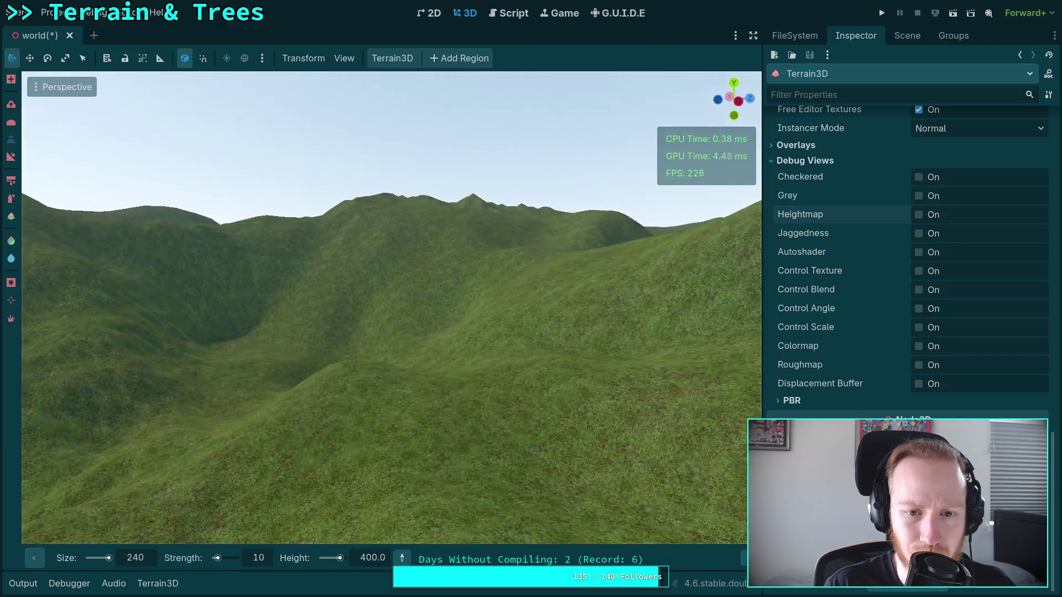
right_click(381, 310)
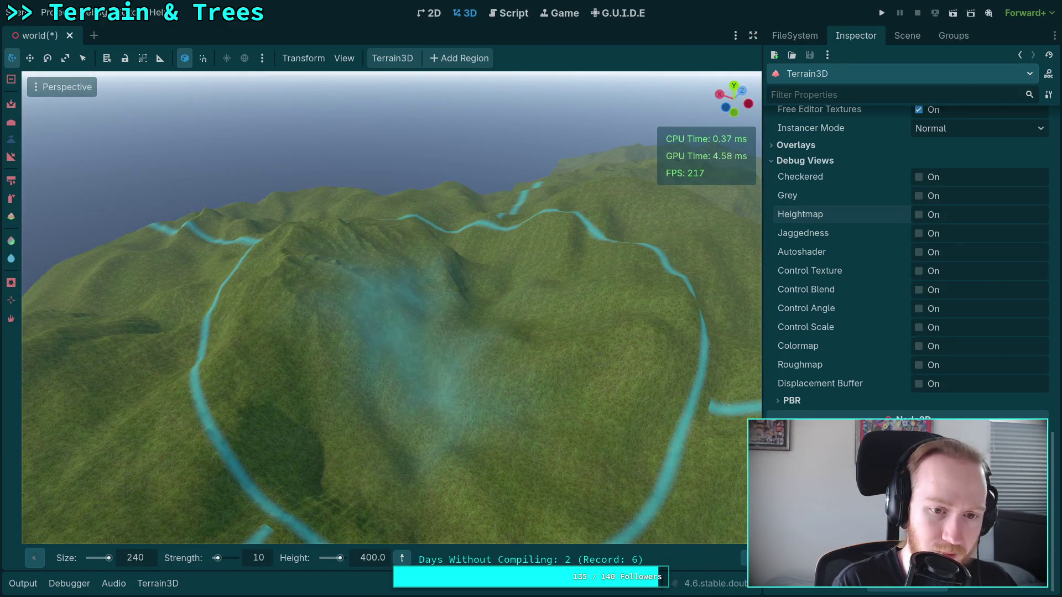
right_click(364, 294)
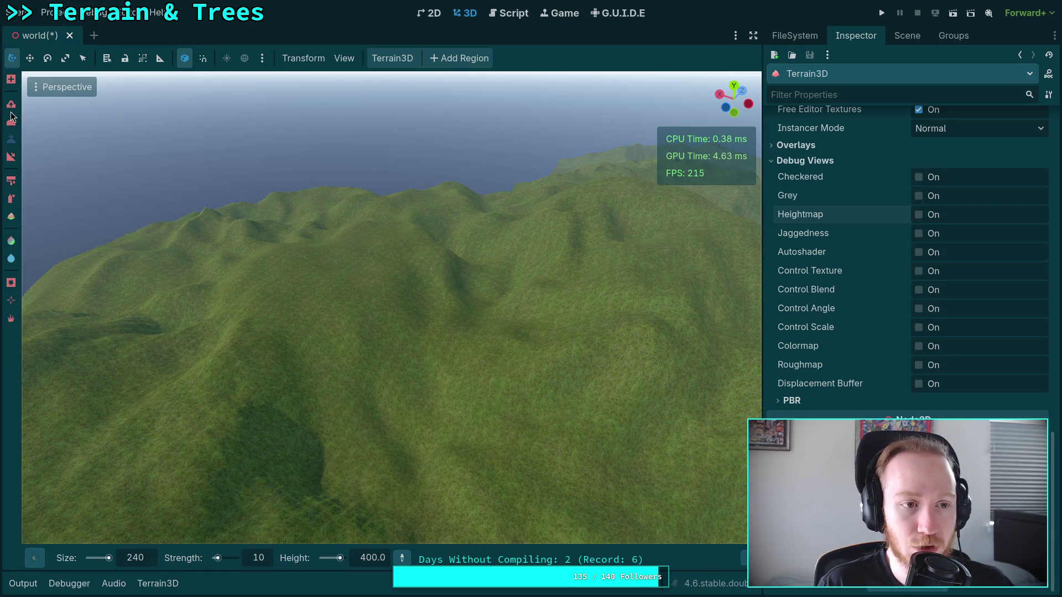
Switch to the Circle brush shape and turn the view to face the crater
mouse_move(34, 558)
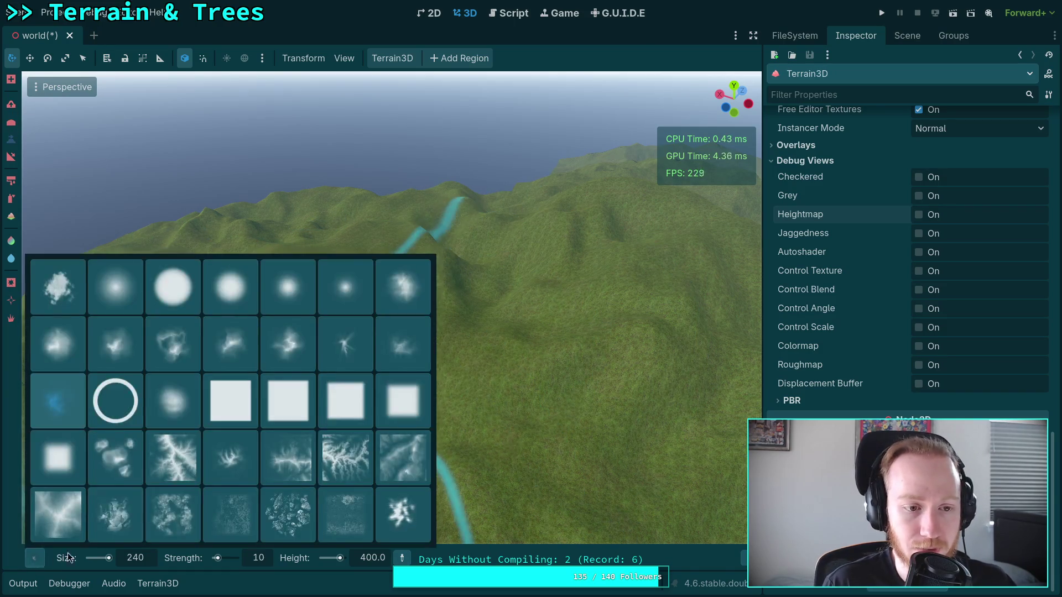
click(116, 302)
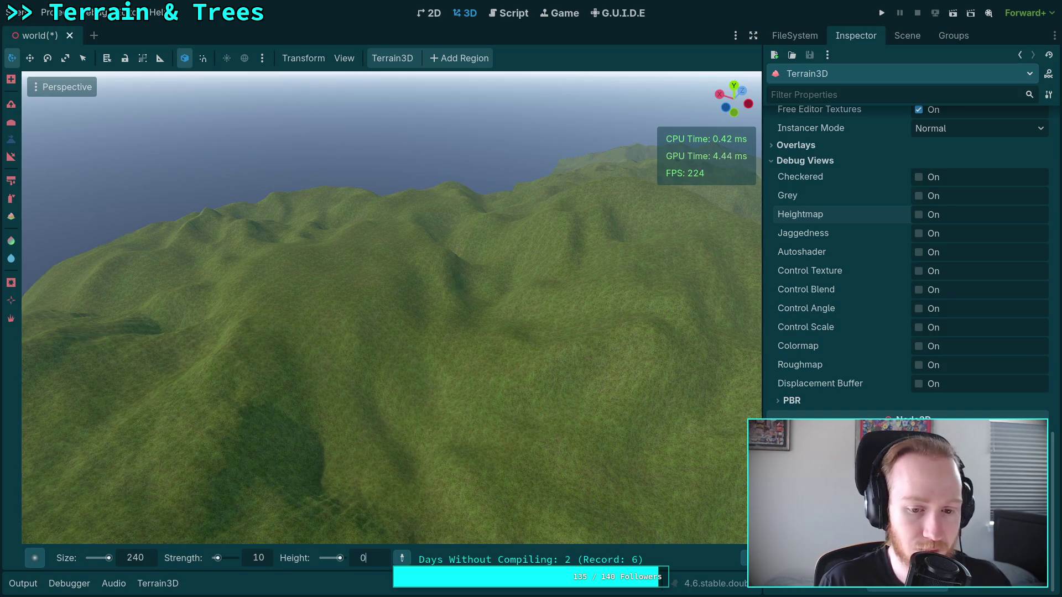
mouse_move(366, 281)
mouse_down()
mouse_move(332, 299)
mouse_move(426, 207)
mouse_move(456, 209)
mouse_move(372, 274)
mouse_move(374, 249)
mouse_move(375, 288)
mouse_move(458, 316)
mouse_up()
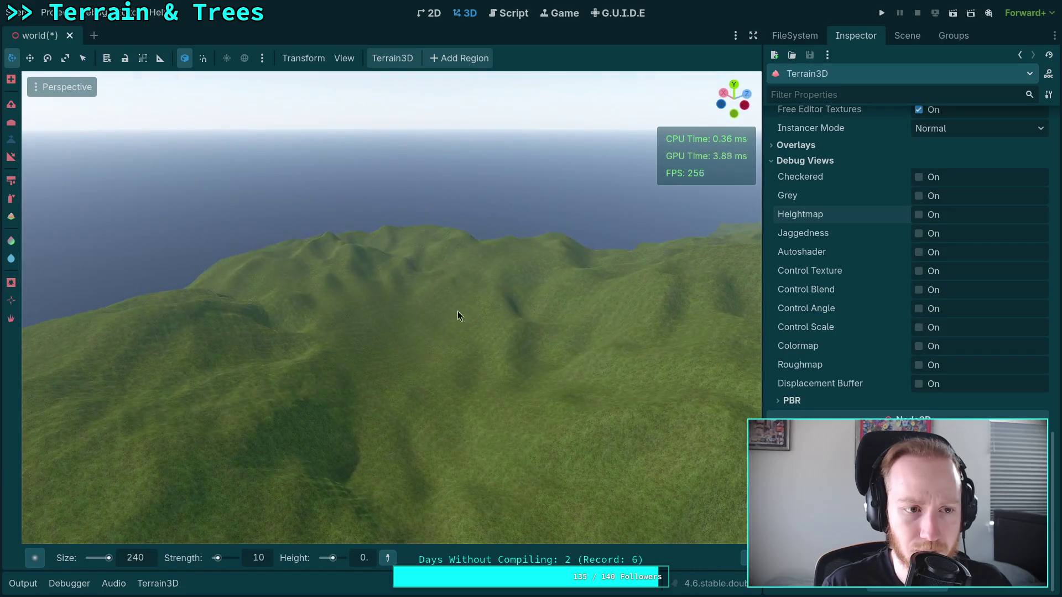
click(34, 557)
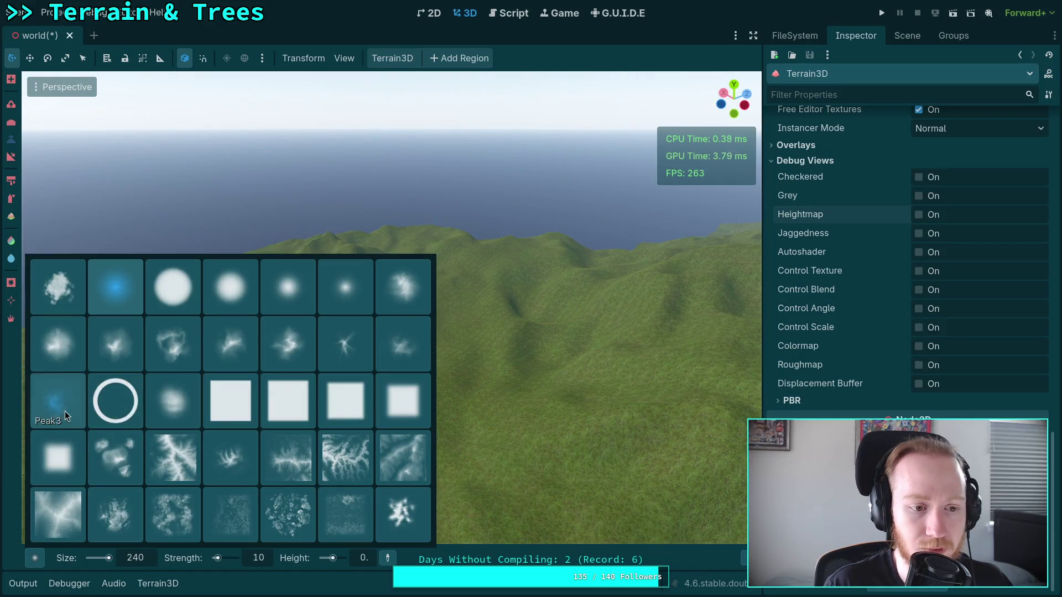
Choose the Peak3 brush, set sculpt height to 400, and raise a mound on the slope
click(65, 410)
drag(343, 445, 381, 409)
scroll(270, 354, down, 3)
scroll(311, 337, up, 3)
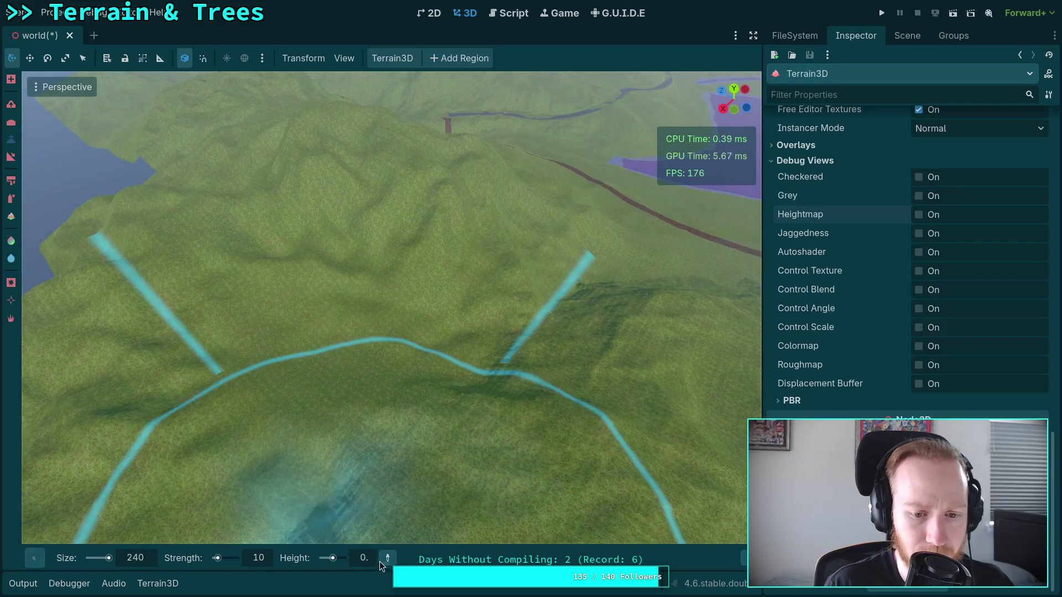
double_click(370, 563)
key(Return)
drag(320, 328, 320, 322)
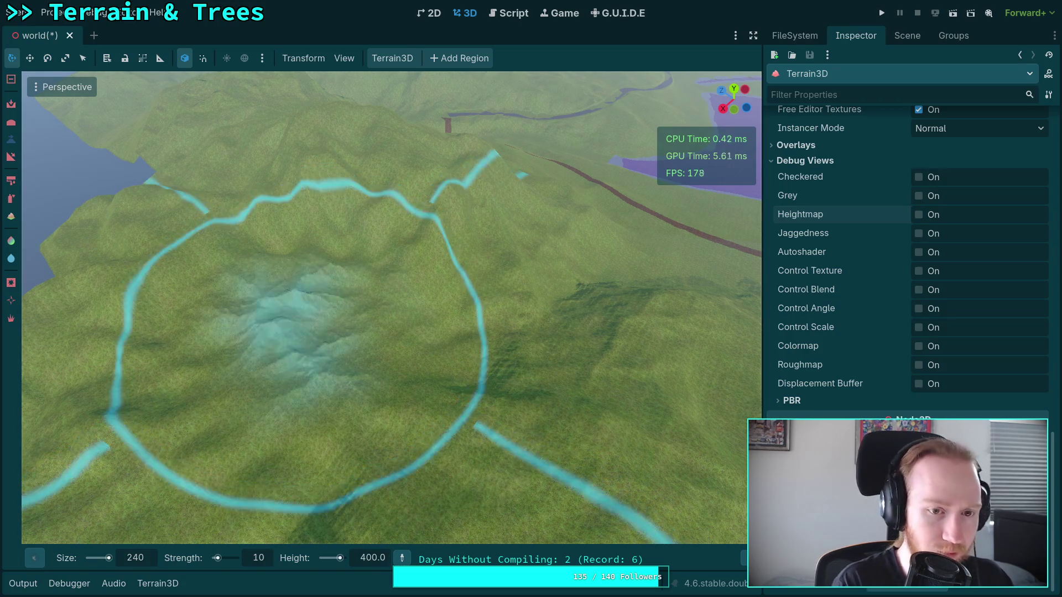
Raise brush strength to 25 and drag the mound up into a rugged peak
click(264, 563)
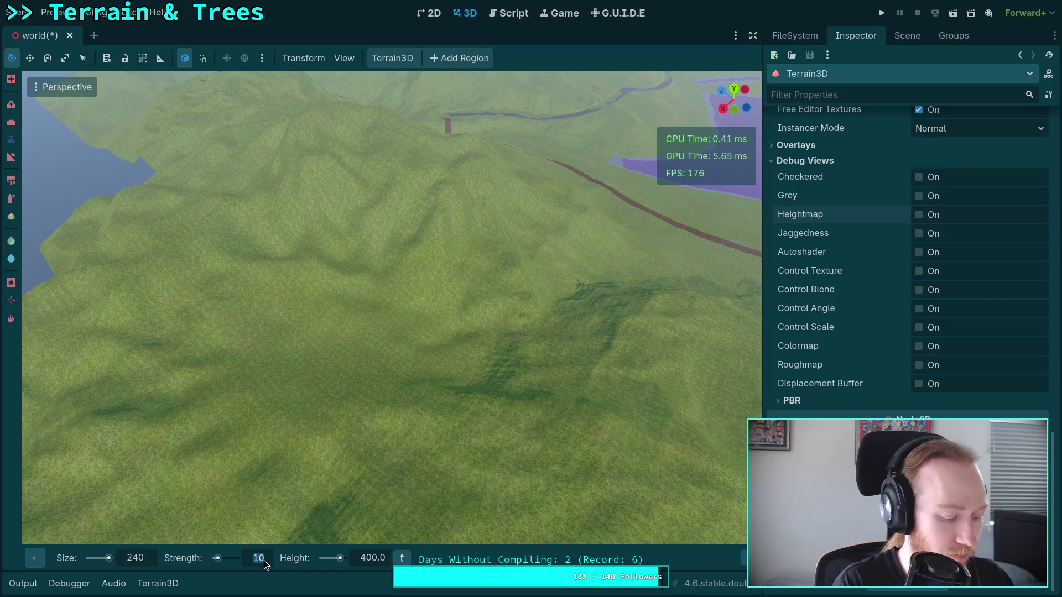
text(25)
key(Return)
scroll(307, 329, down, 3)
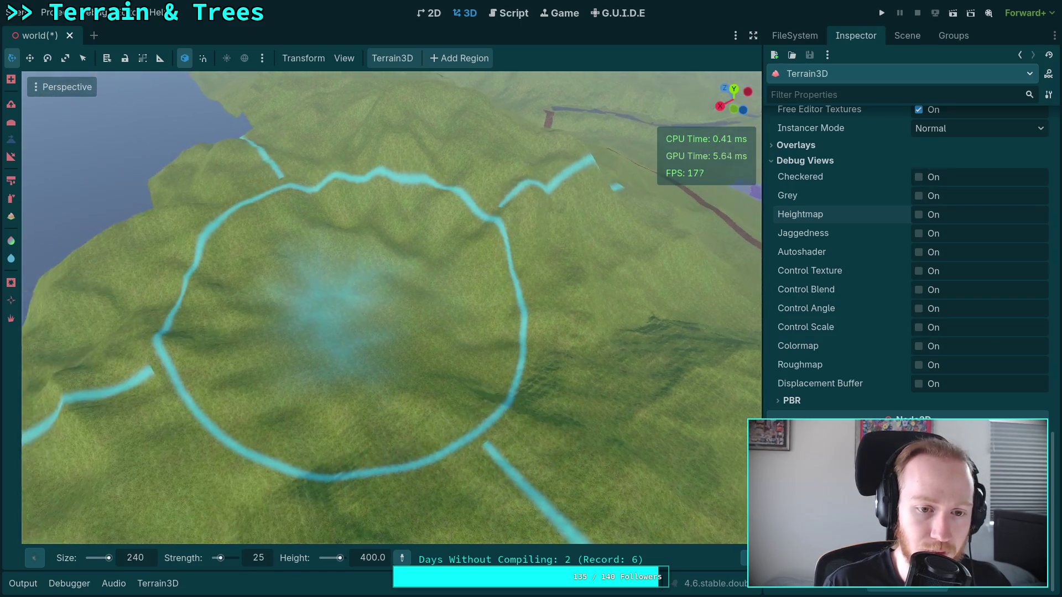
drag(324, 323, 429, 333)
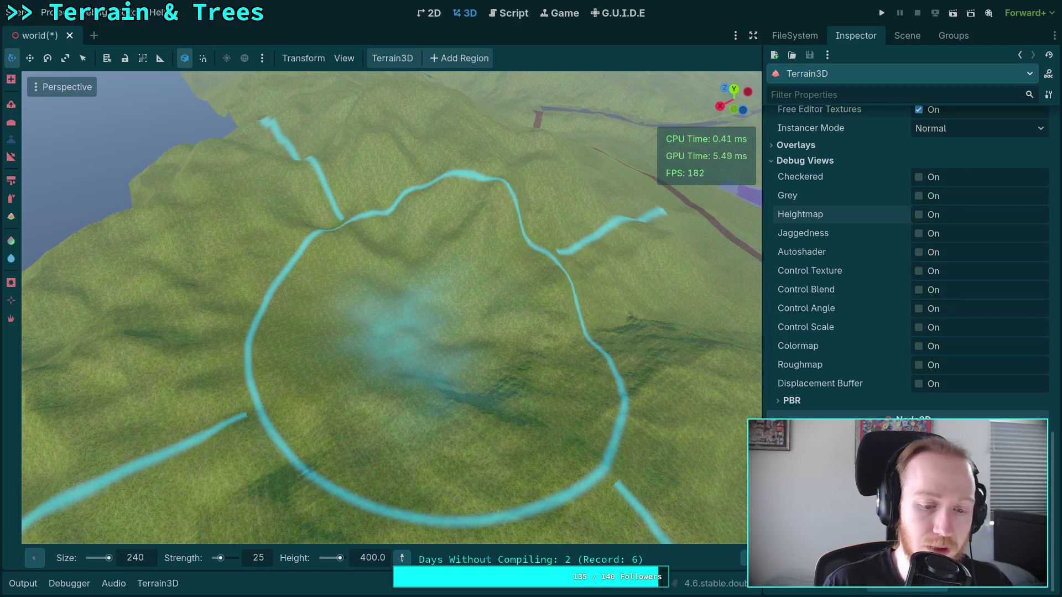
Lower strength to 20 and build the mountain up further inside the brush area
scroll(411, 513, up, 3)
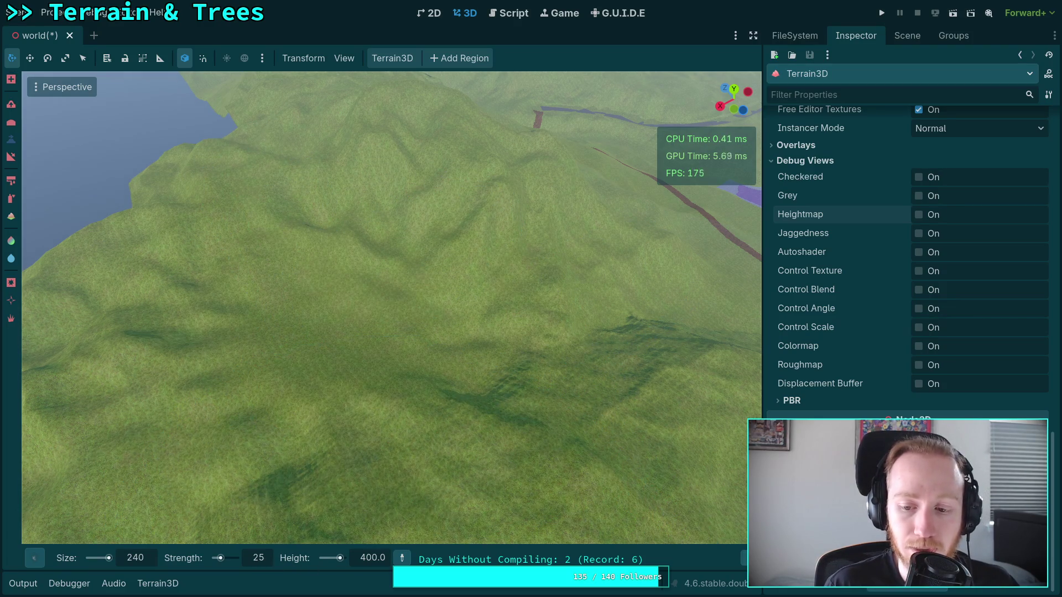
mouse_move(744, 557)
drag(269, 563, 257, 563)
drag(326, 306, 427, 355)
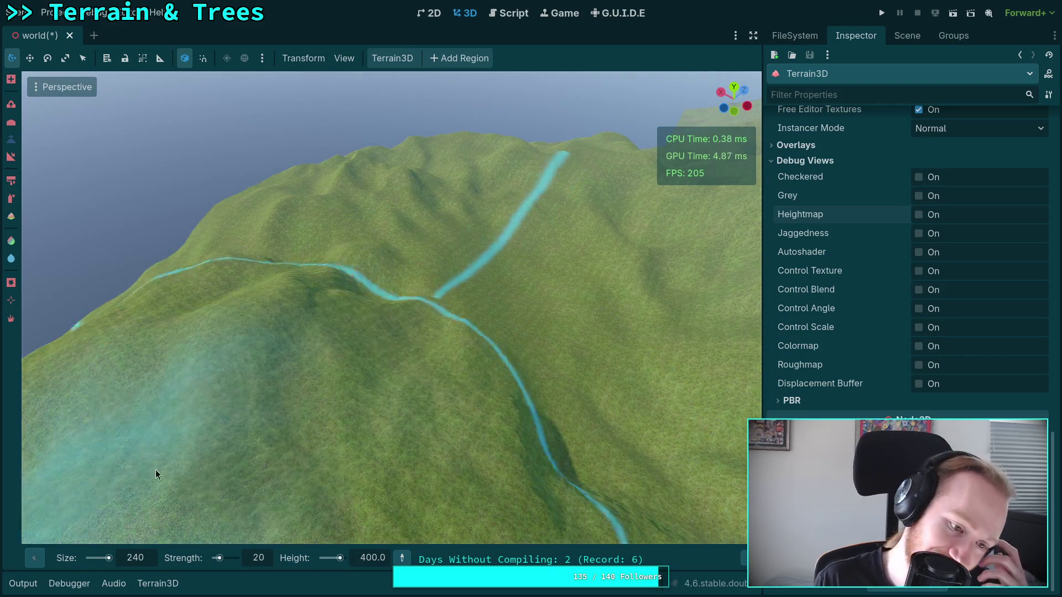
mouse_move(40, 564)
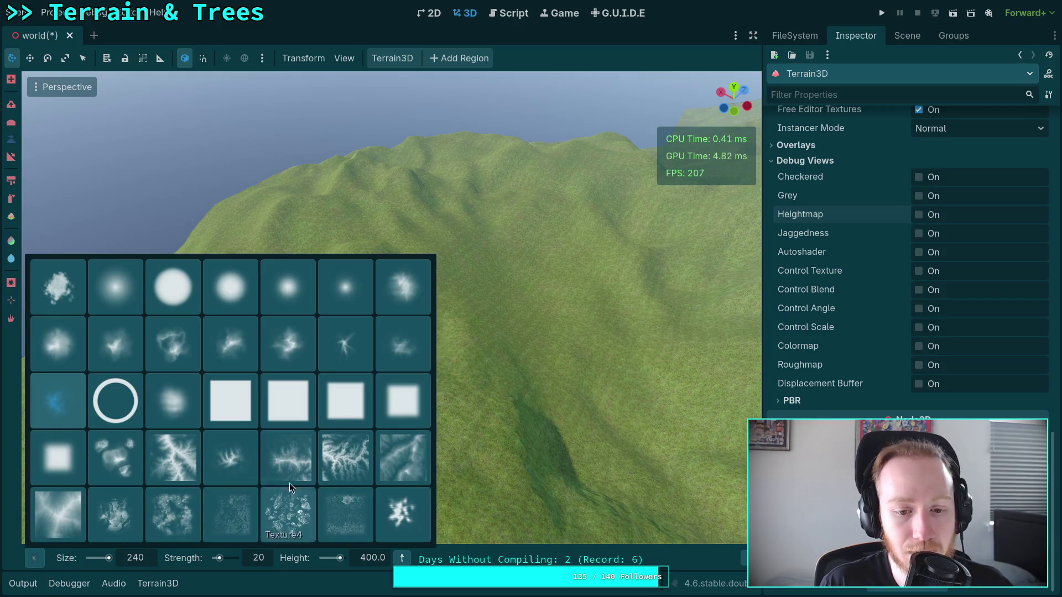
Pick a different brush shape with size 300 and strength 15
click(401, 341)
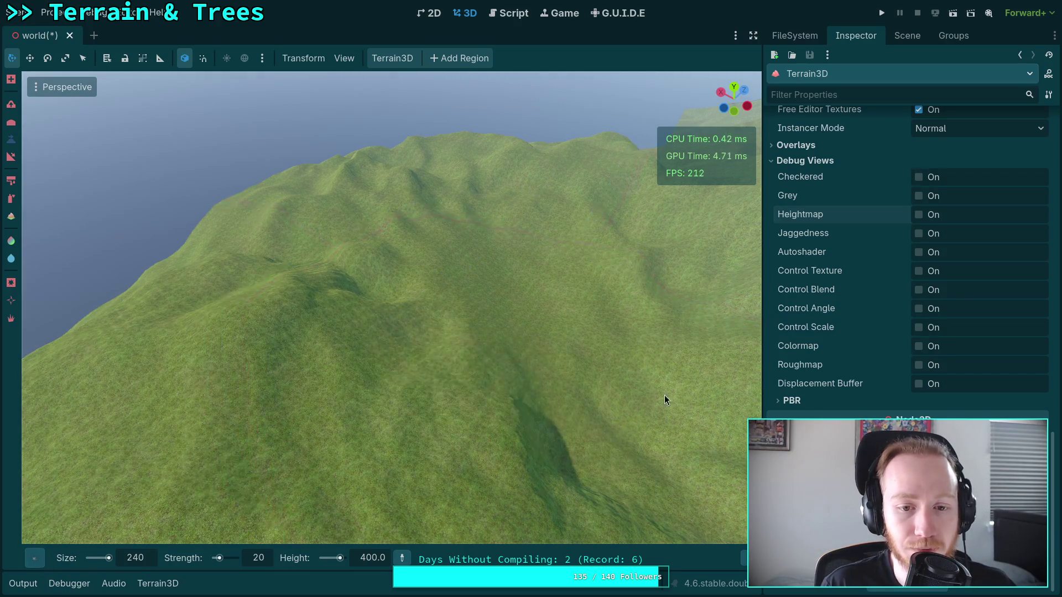
scroll(431, 380, down, 5)
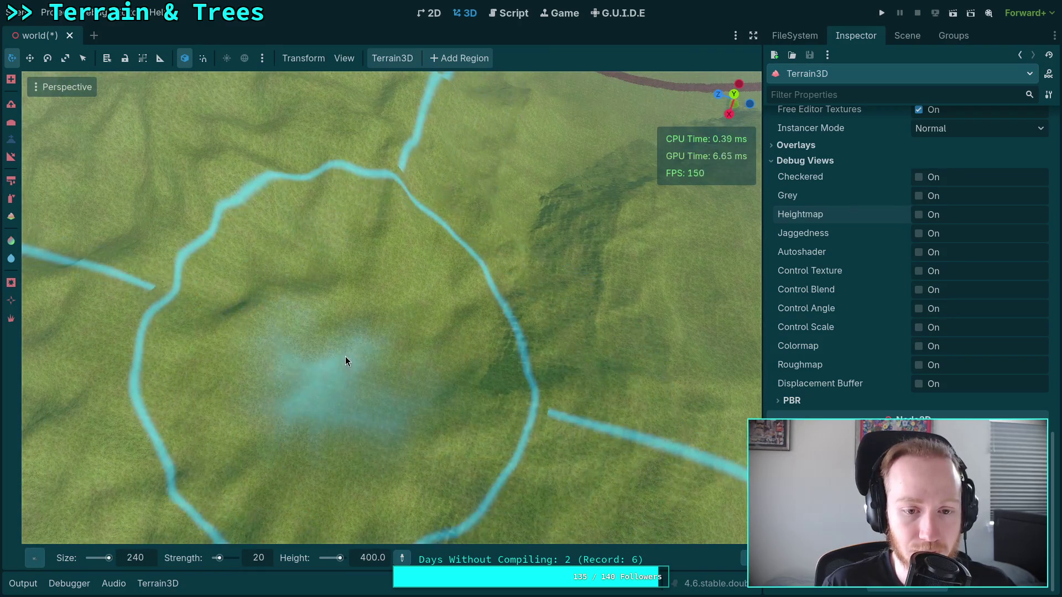
mouse_move(341, 360)
mouse_down()
mouse_move(330, 313)
mouse_move(342, 302)
mouse_move(383, 313)
mouse_move(371, 304)
mouse_up()
key(ctrl)
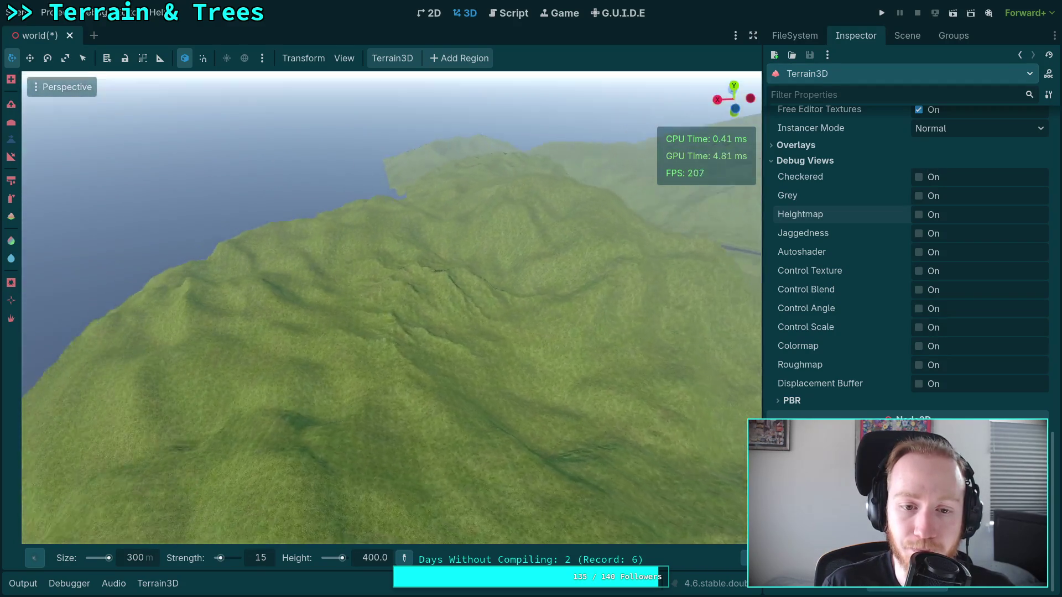
Fly into the valley, then rise and pull back to show the hills and coastline
key(w)
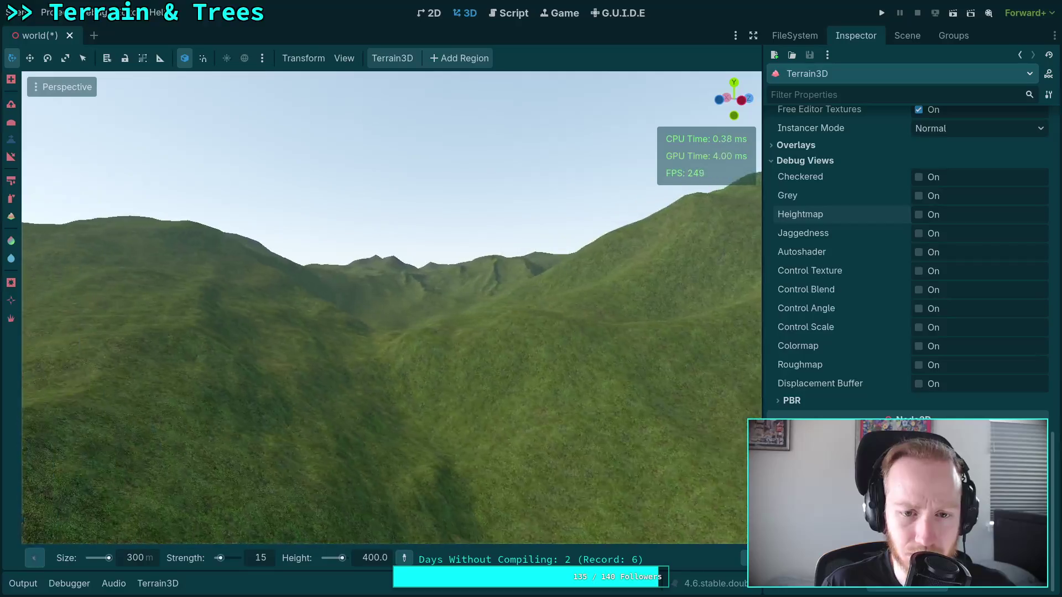
key(e)
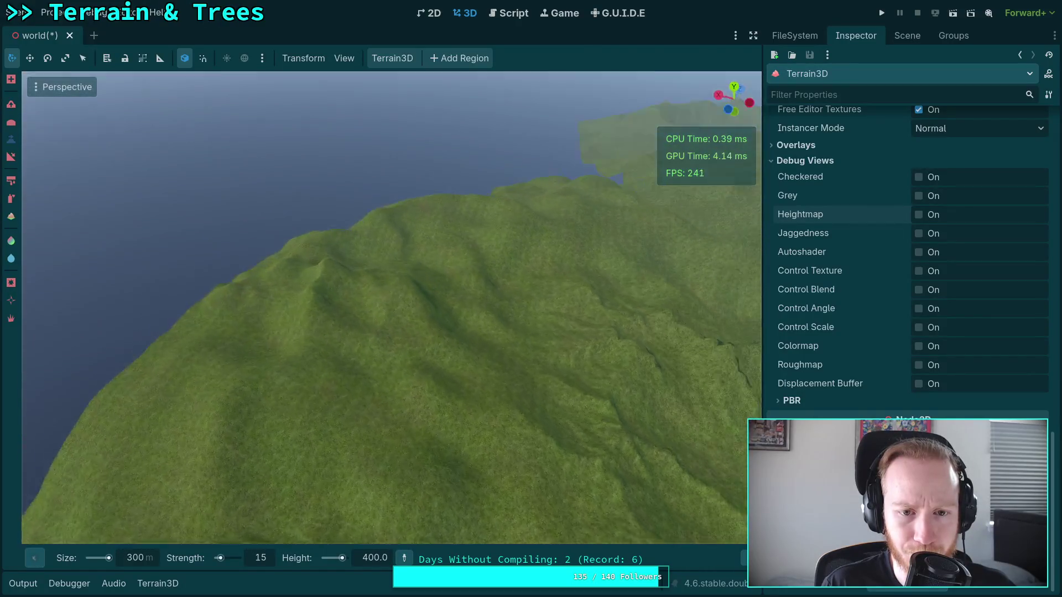
key(s)
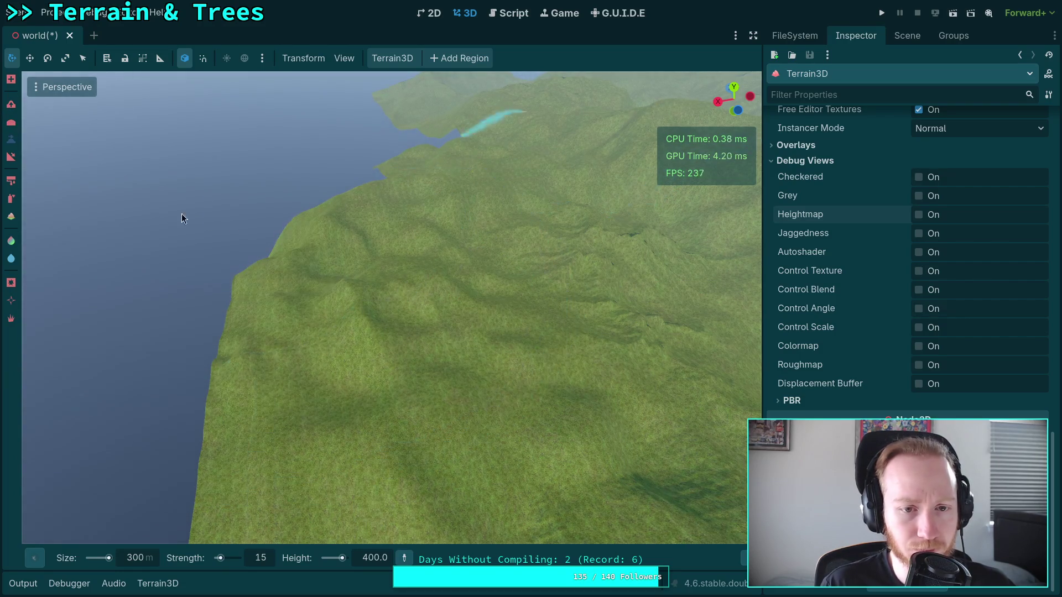
Choose the Circle0 brush with height 0 and strength 5
key(b)
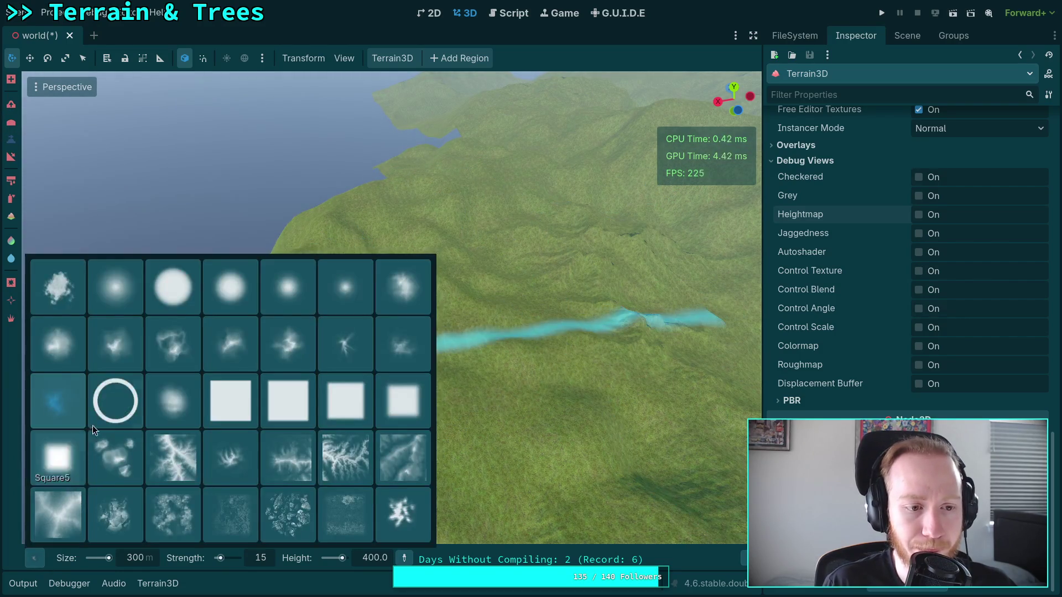
click(117, 289)
click(380, 556)
text(0)
double_click(267, 557)
text(5)
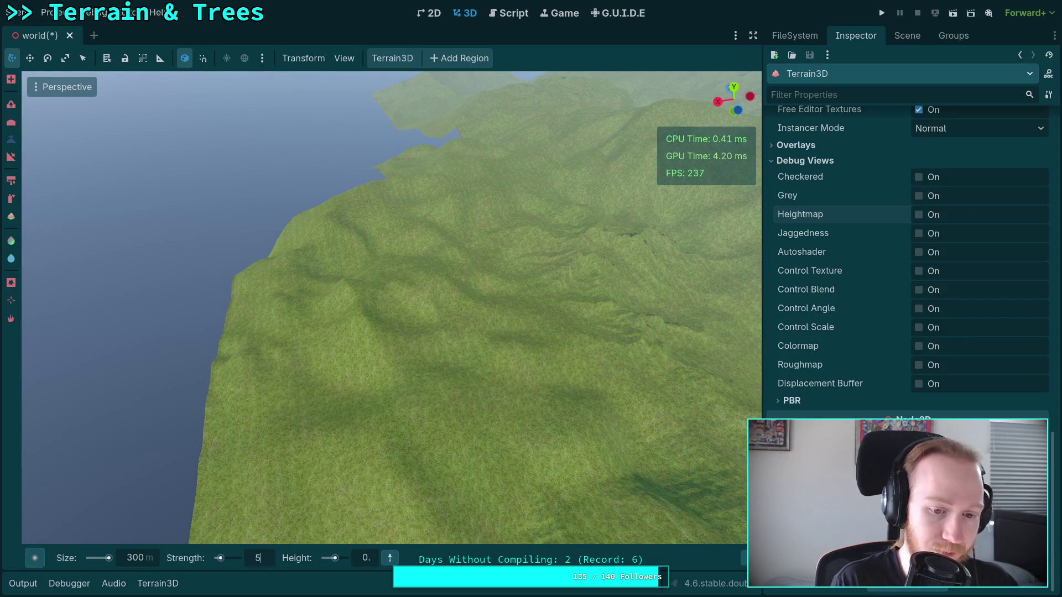
Raise the hills and reshape the river channels, survey the ridges, then enable the Heightmap debug view
mouse_move(407, 343)
mouse_down()
mouse_move(354, 296)
mouse_move(357, 238)
mouse_move(366, 327)
mouse_move(386, 230)
mouse_move(366, 178)
mouse_move(374, 224)
mouse_move(337, 278)
mouse_up()
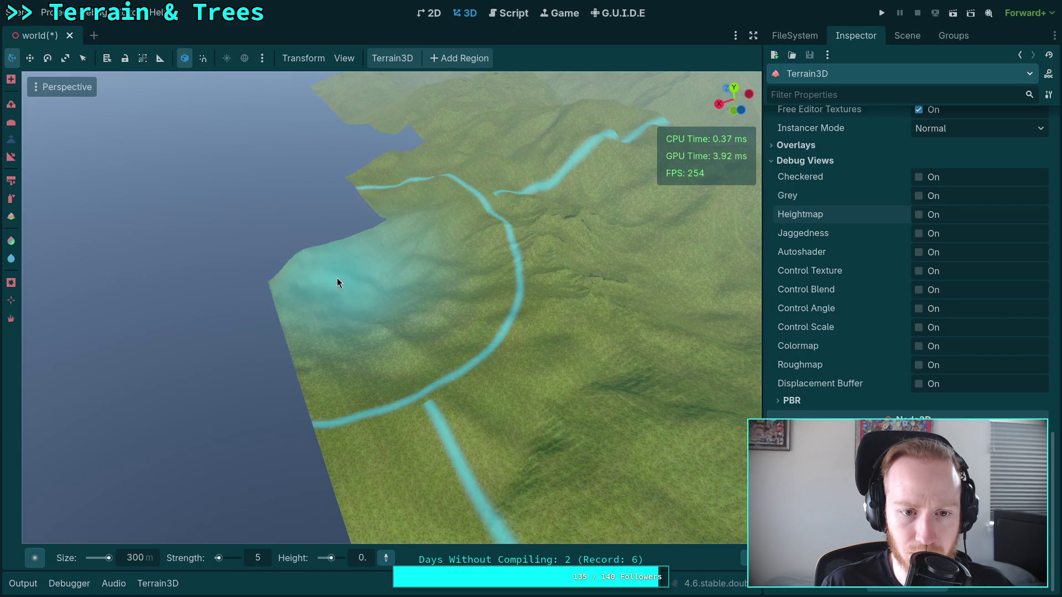
mouse_move(340, 331)
mouse_down()
mouse_move(363, 291)
mouse_move(374, 315)
mouse_up()
scroll(375, 315, down, 5)
scroll(392, 308, up, 3)
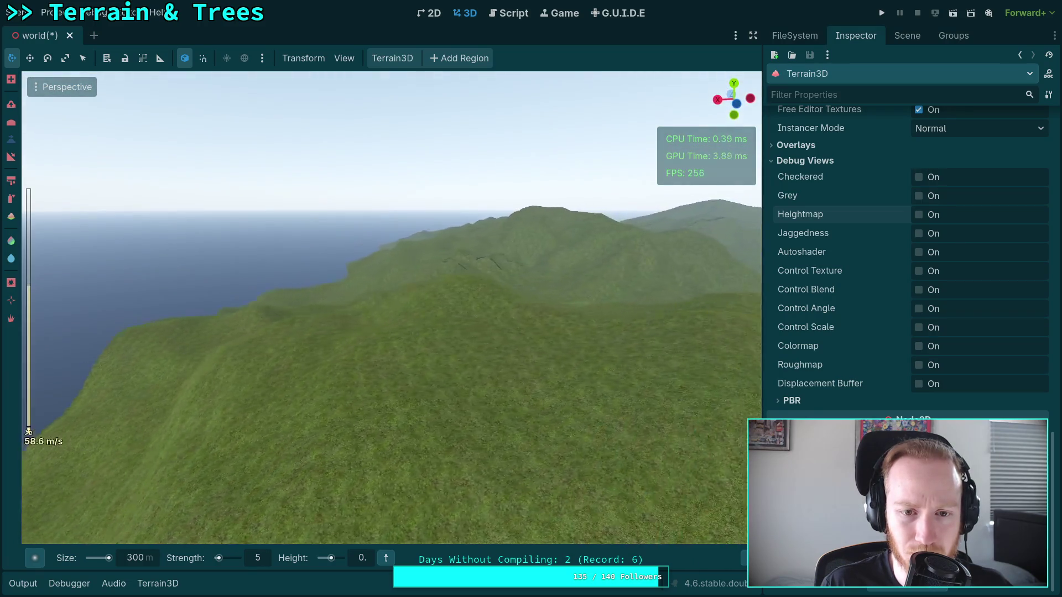
key(w)
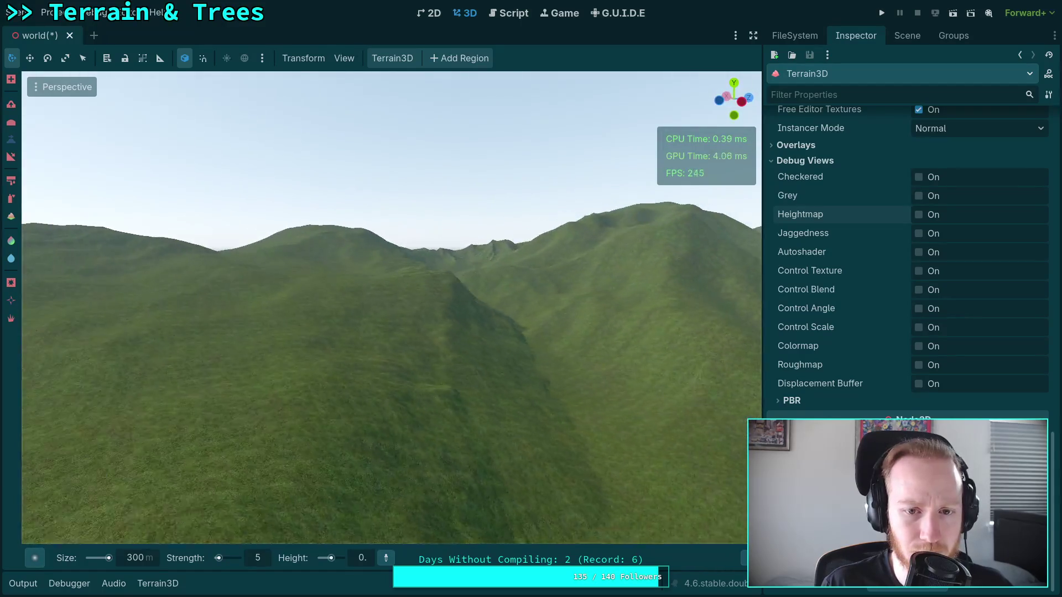
key(s)
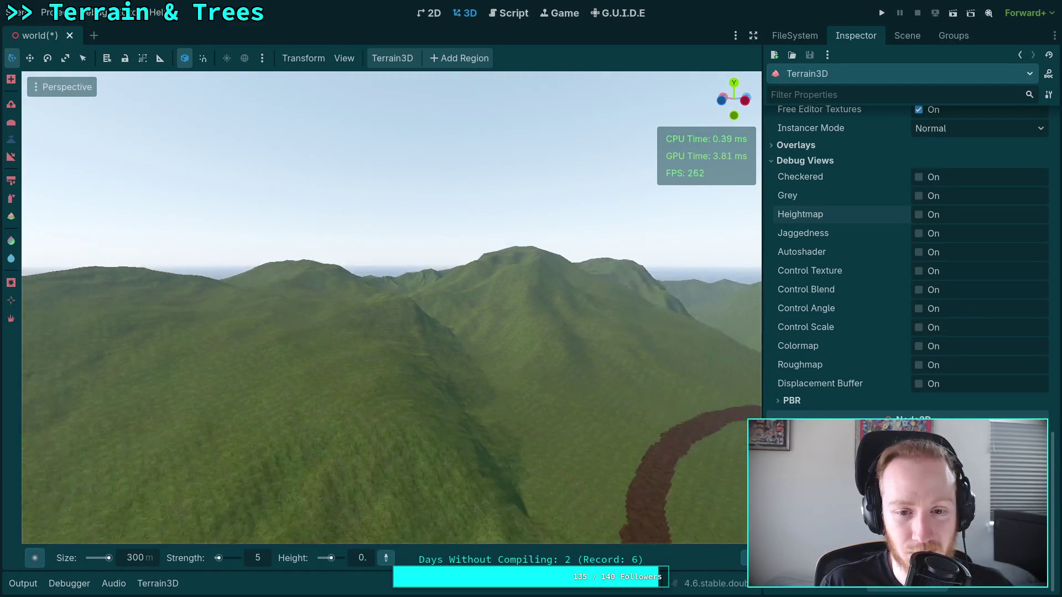
key(w)
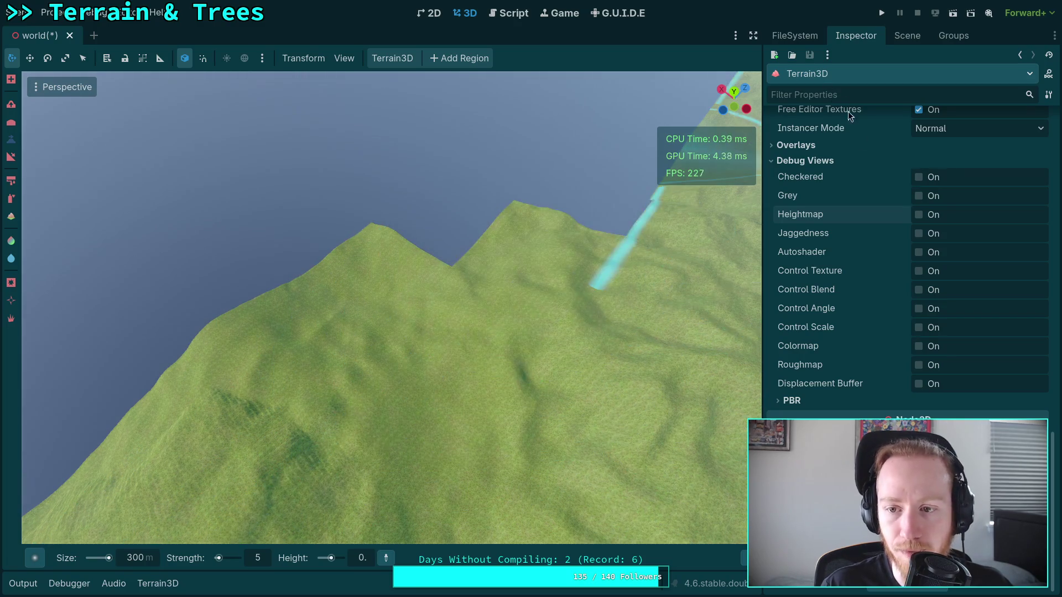
click(919, 216)
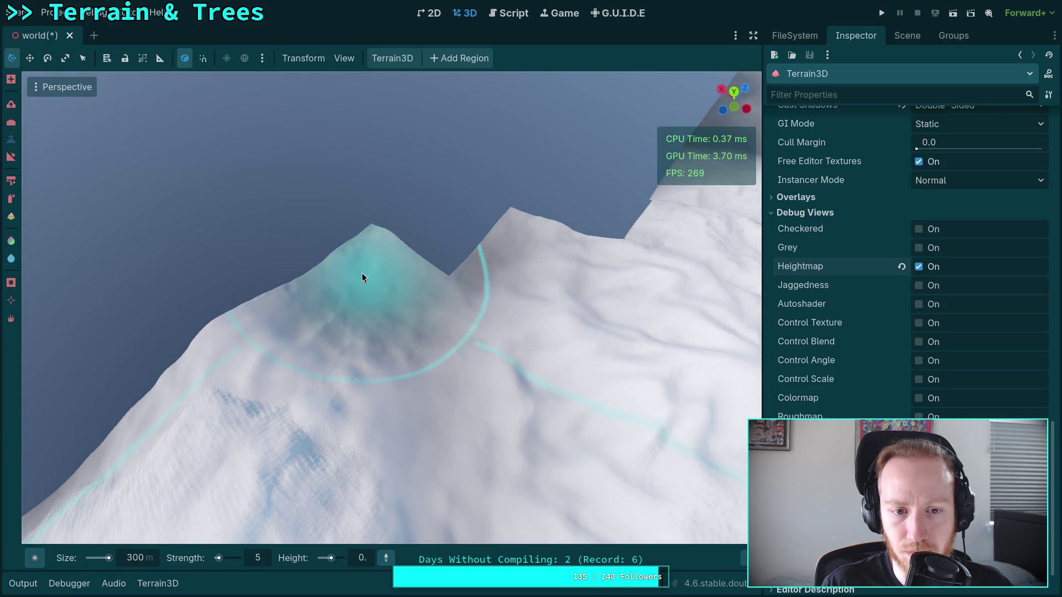
Move closer over the greyscale terrain and turn toward the horizon over the lake
mouse_move(307, 307)
mouse_down()
mouse_move(359, 287)
mouse_move(383, 335)
mouse_up()
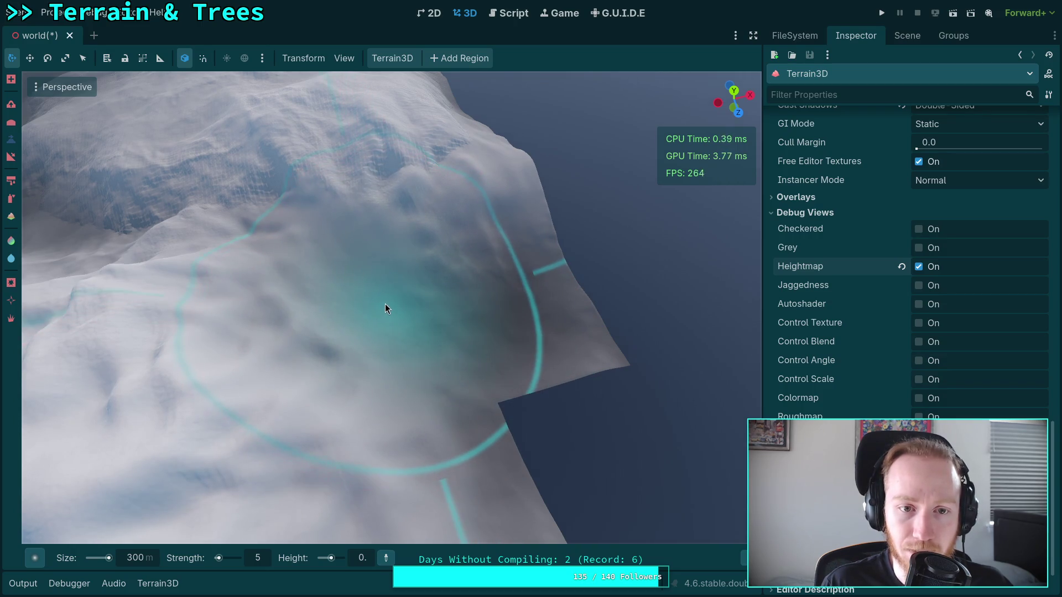
mouse_move(443, 337)
mouse_down()
mouse_move(450, 299)
mouse_move(331, 301)
mouse_move(377, 327)
mouse_move(388, 323)
mouse_move(365, 313)
mouse_move(526, 332)
mouse_up()
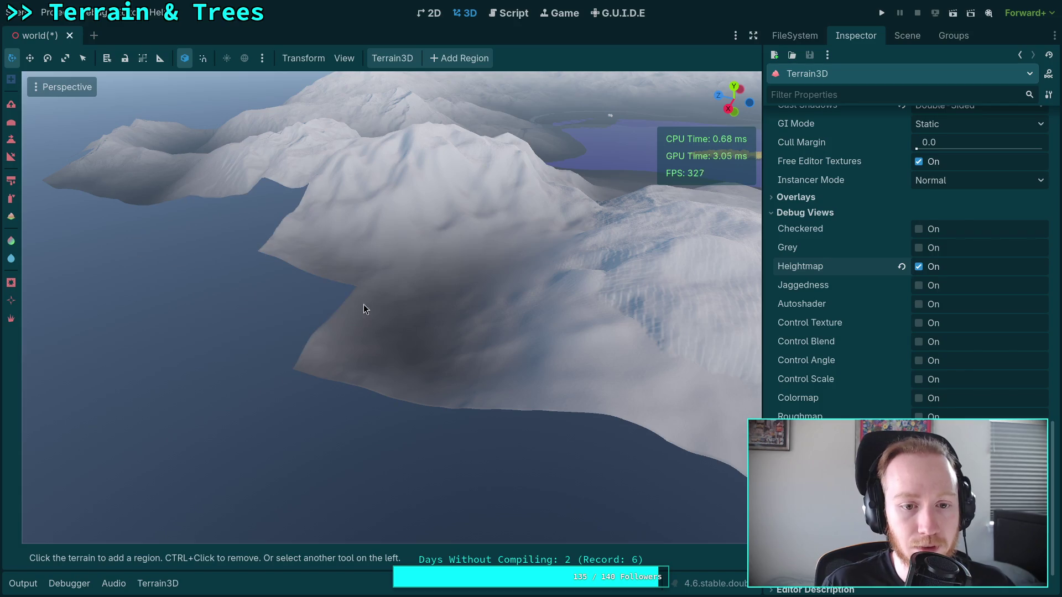
Orbit around the greyscale ridges, lake and mountain, then bring up the brush shape picker
mouse_move(348, 279)
mouse_down()
mouse_move(376, 287)
mouse_move(367, 295)
mouse_up()
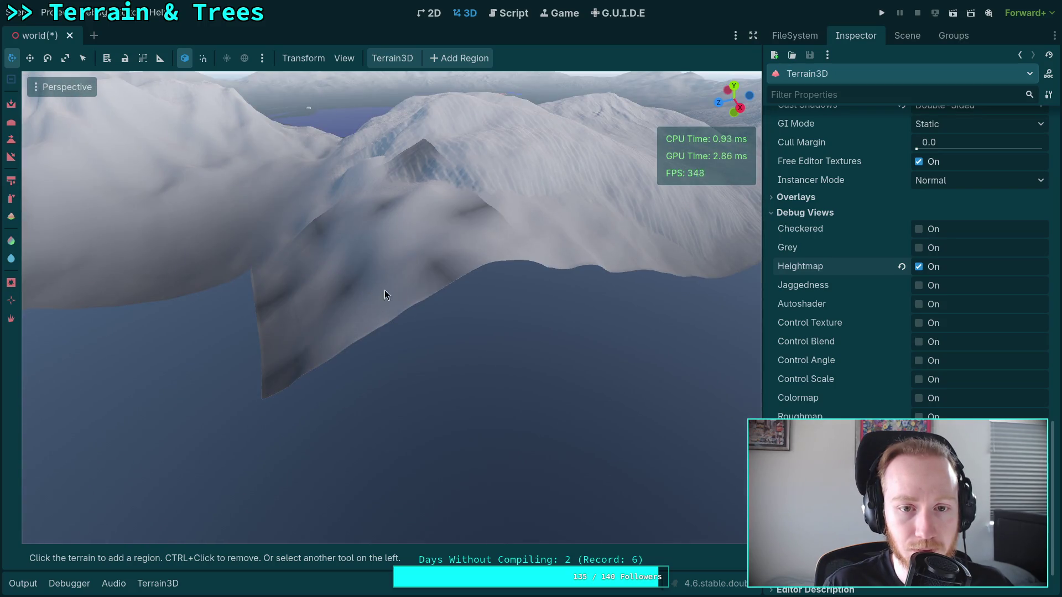
drag(469, 283, 493, 290)
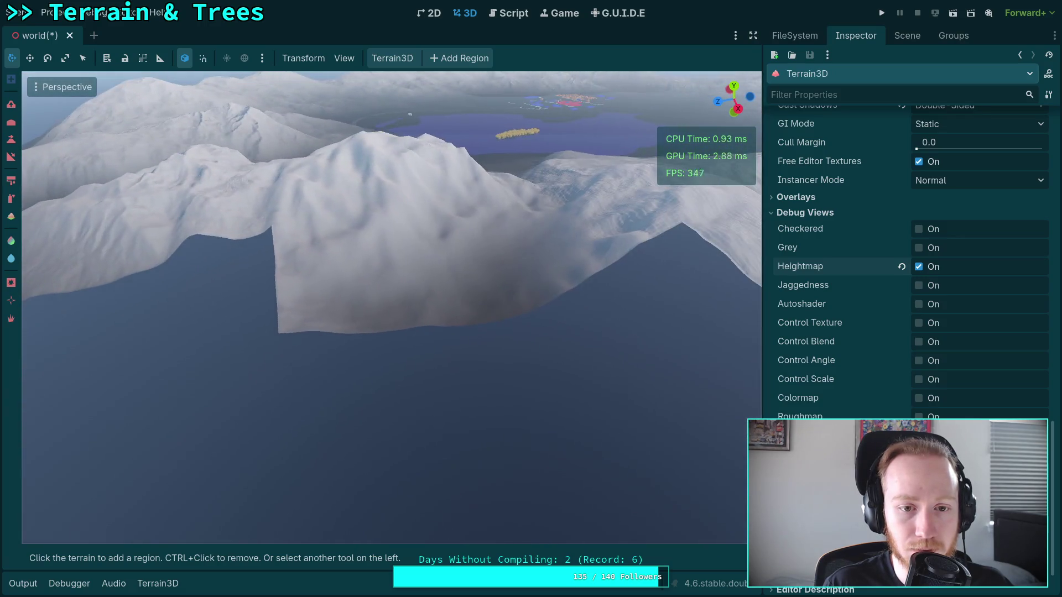
drag(349, 290, 363, 294)
mouse_move(323, 365)
mouse_down()
mouse_move(466, 322)
mouse_move(477, 346)
mouse_move(597, 303)
mouse_up()
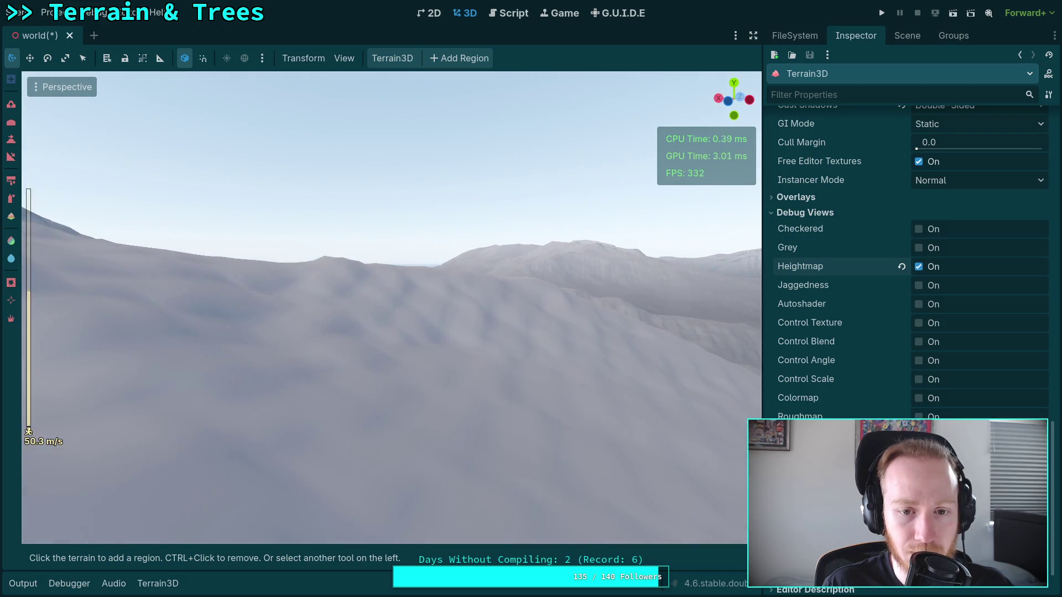
drag(596, 303, 619, 295)
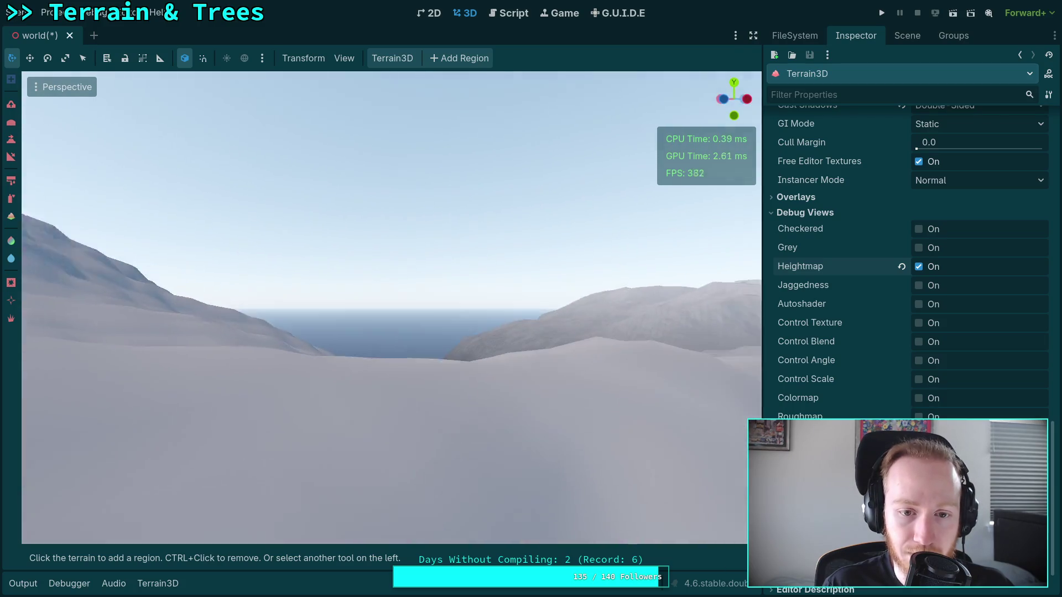
drag(619, 295, 709, 266)
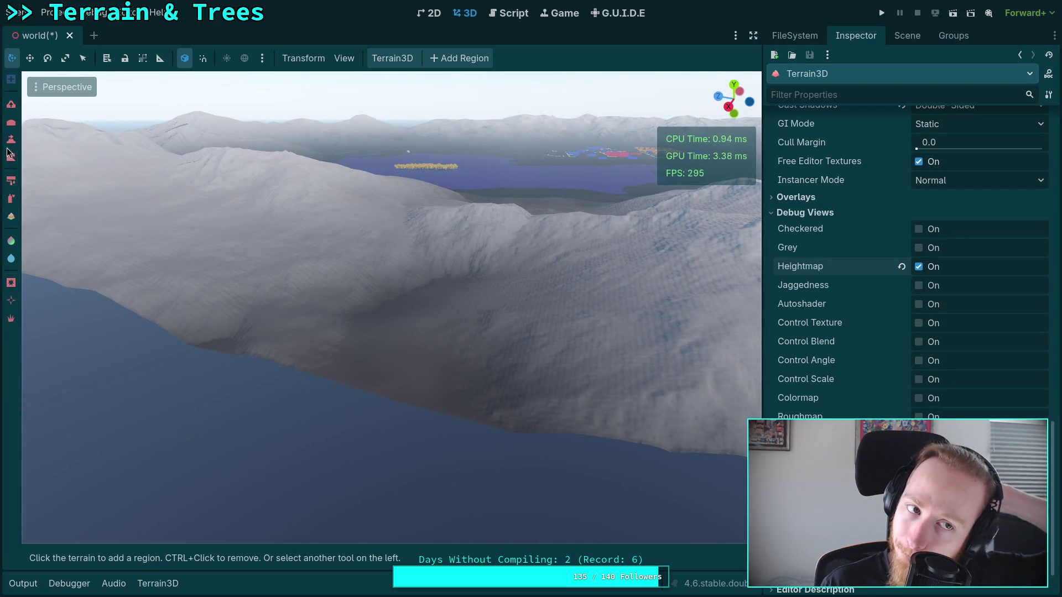
click(34, 558)
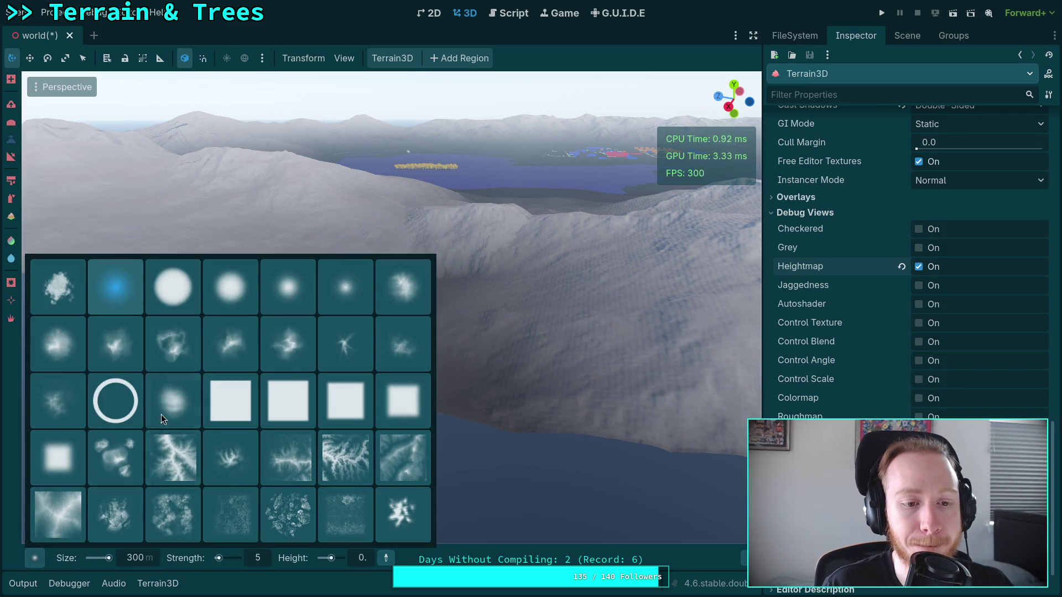
Pick a different brush shape with height 400, size 400 m and strength 15
click(127, 347)
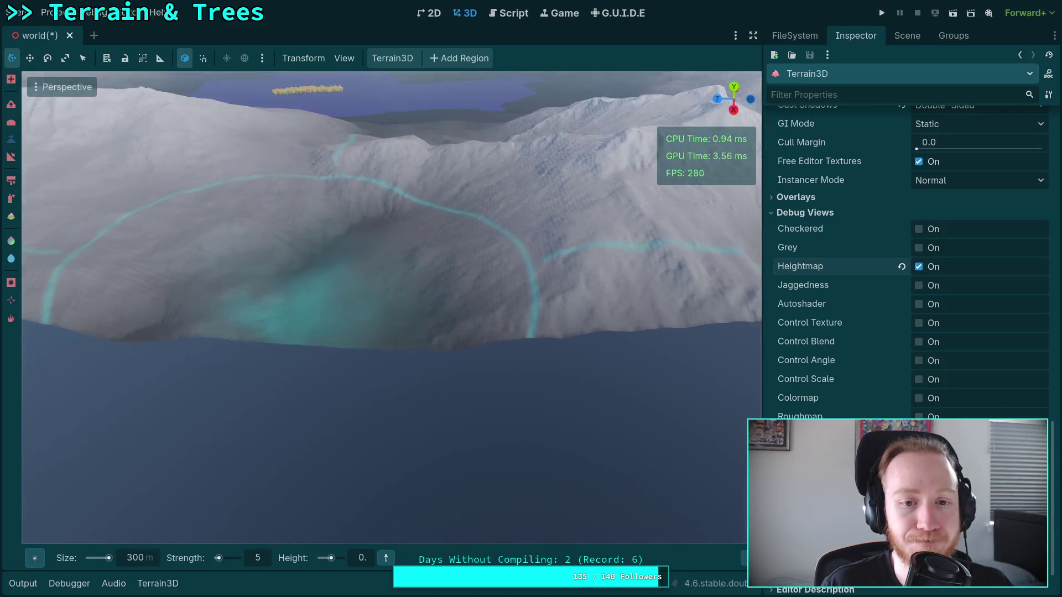
drag(404, 357, 405, 356)
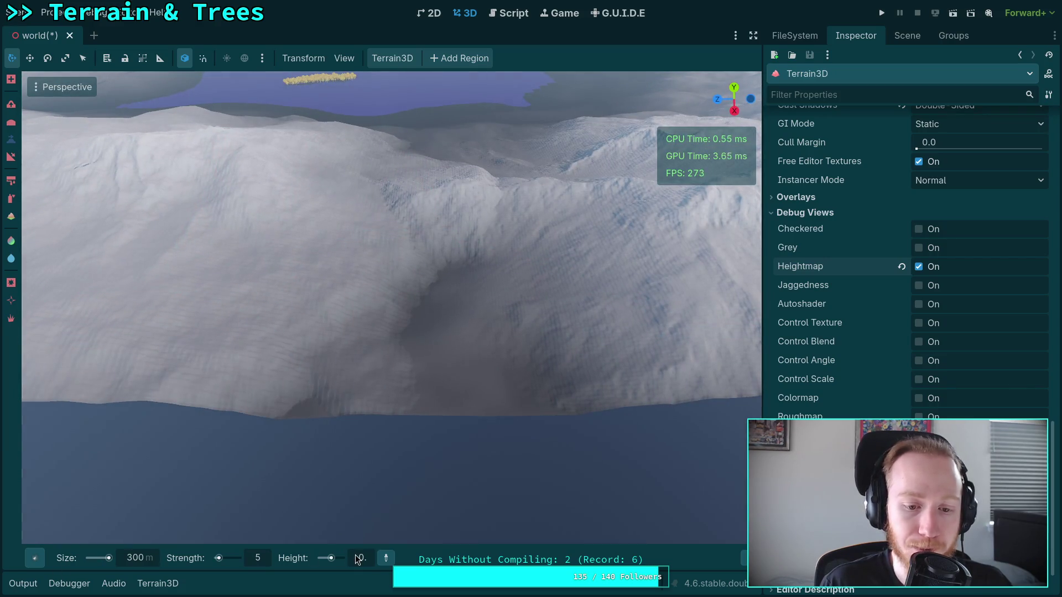
text(00)
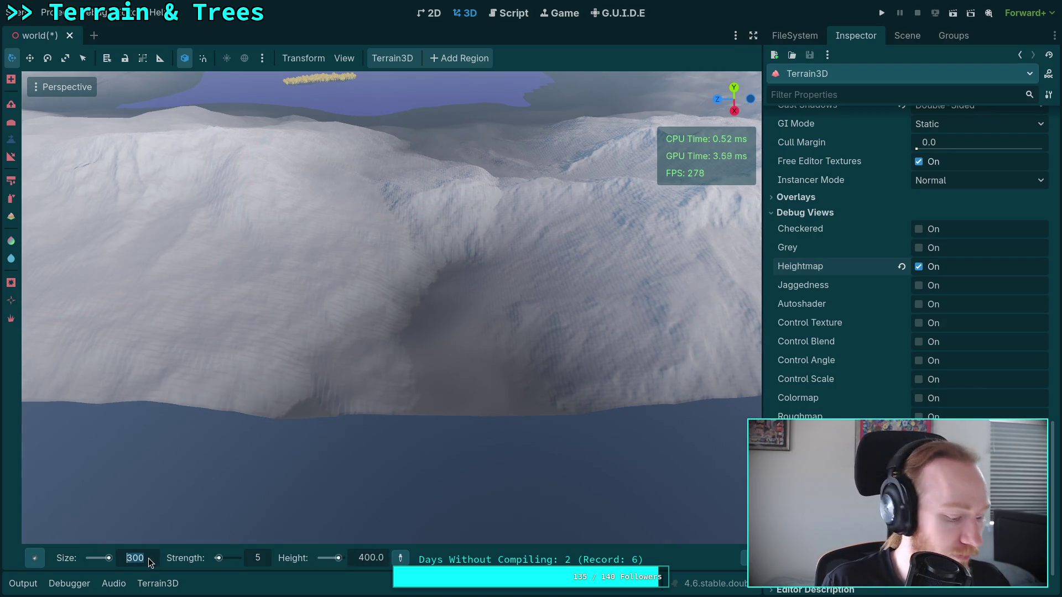
text(400)
key(Return)
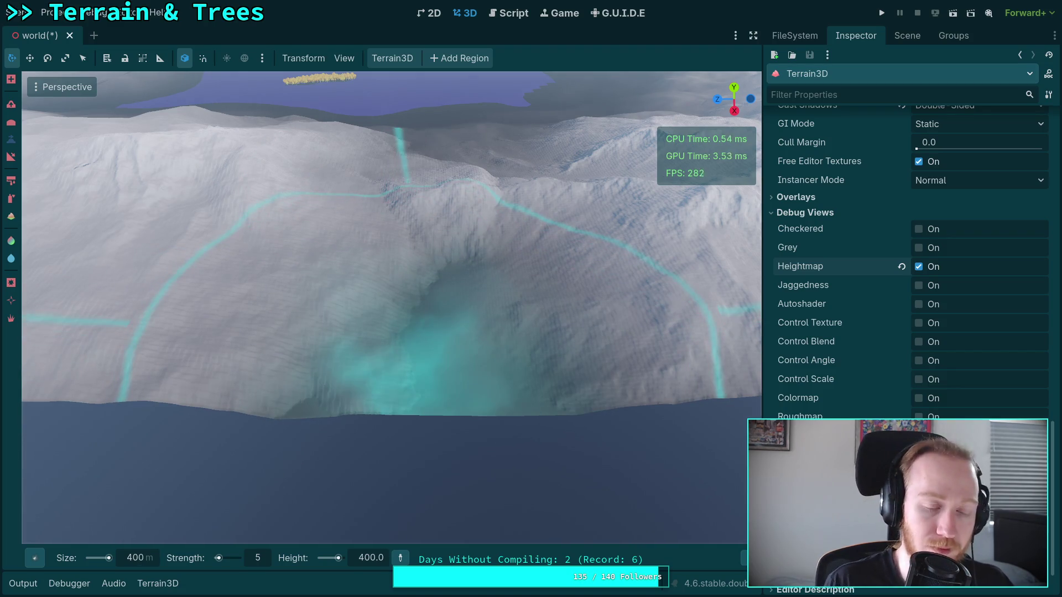
text(15)
key(Return)
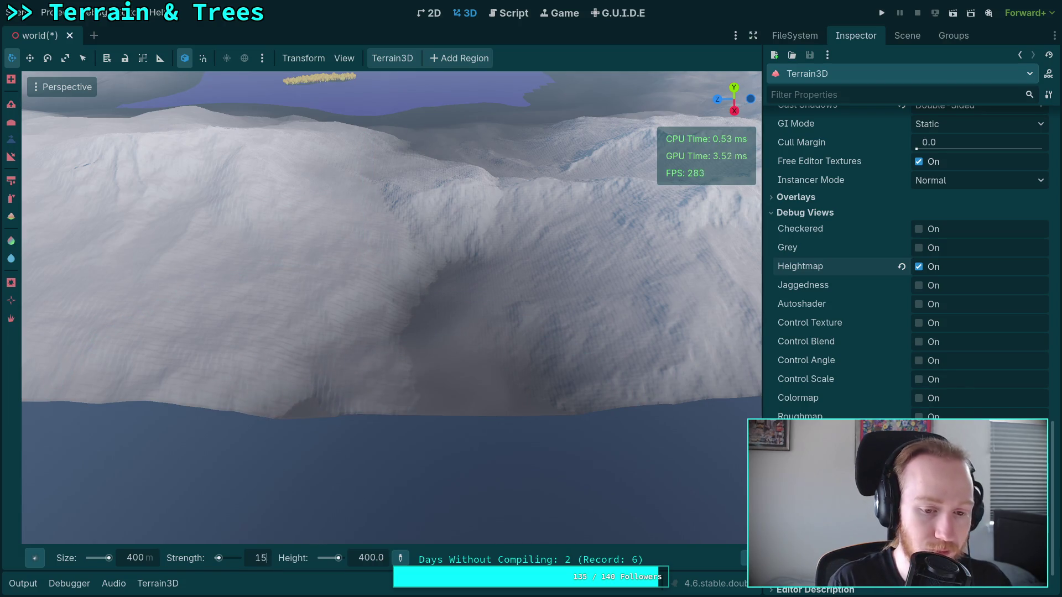
mouse_move(744, 559)
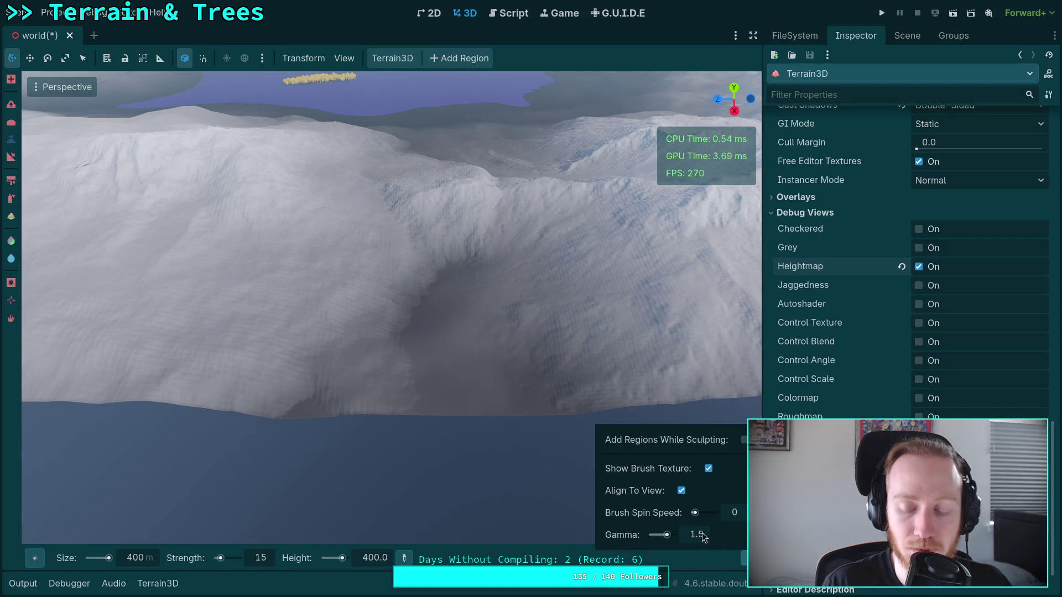
Raise the terrain near the crater and sculpt the hilltop higher
drag(429, 357, 542, 347)
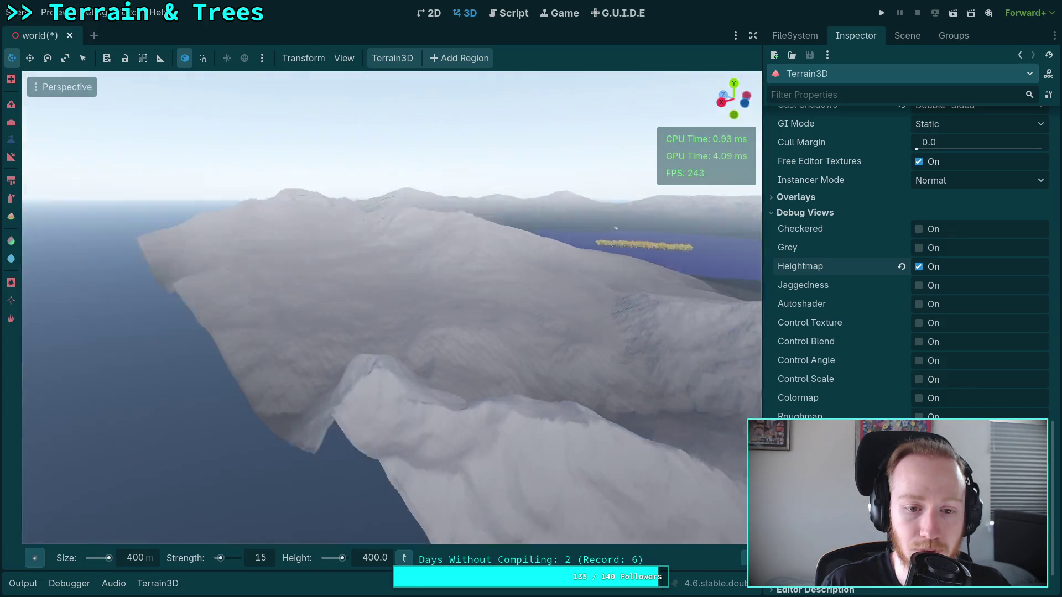
scroll(392, 307, up, 2)
drag(392, 308, 535, 315)
scroll(392, 307, up, 5)
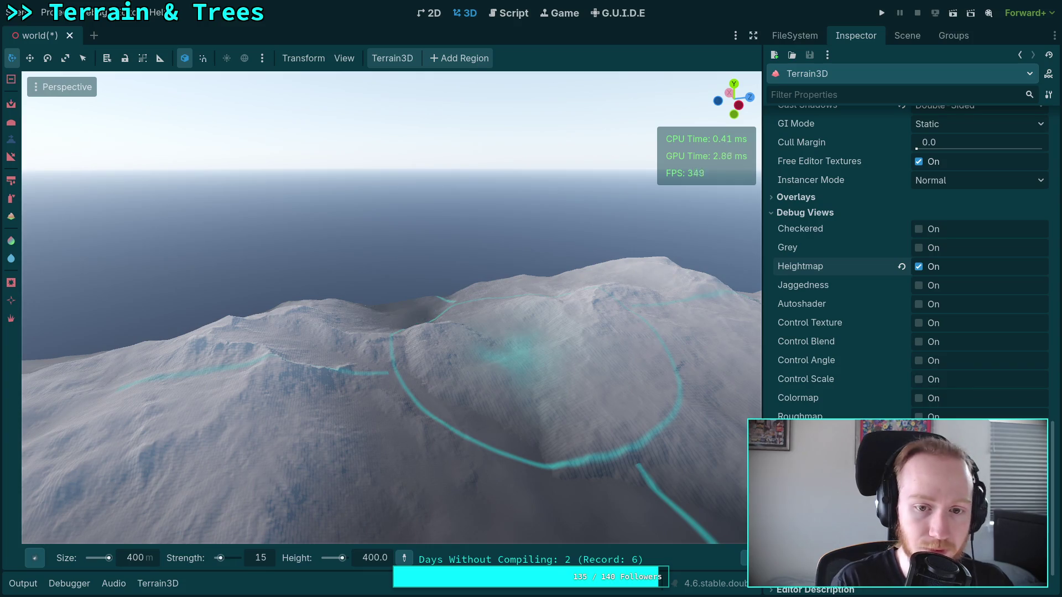
drag(441, 324, 443, 323)
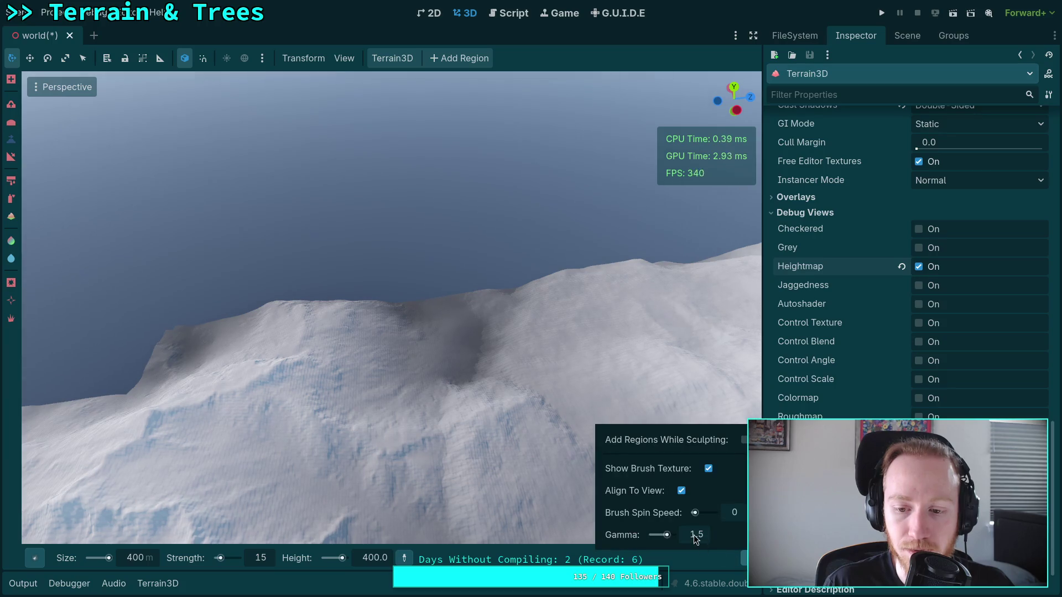
click(435, 315)
drag(496, 310, 496, 308)
key(w)
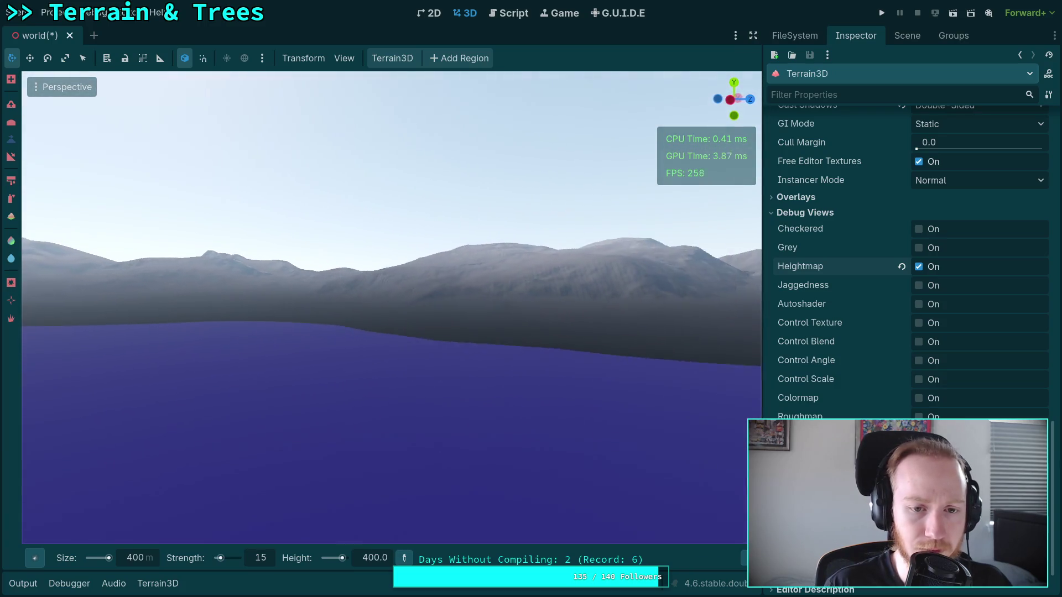
key(w)
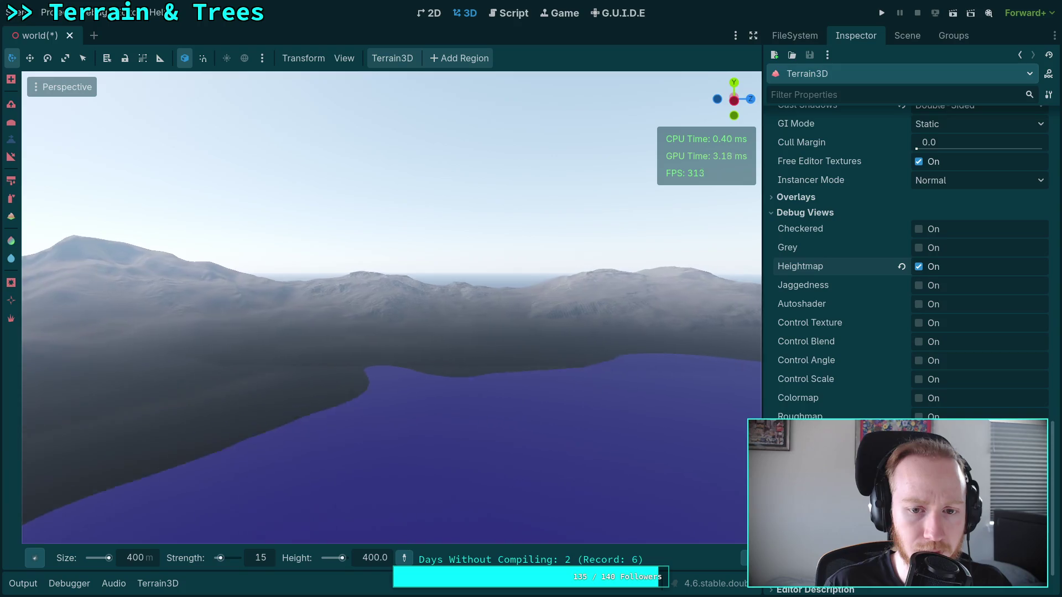
key(w)
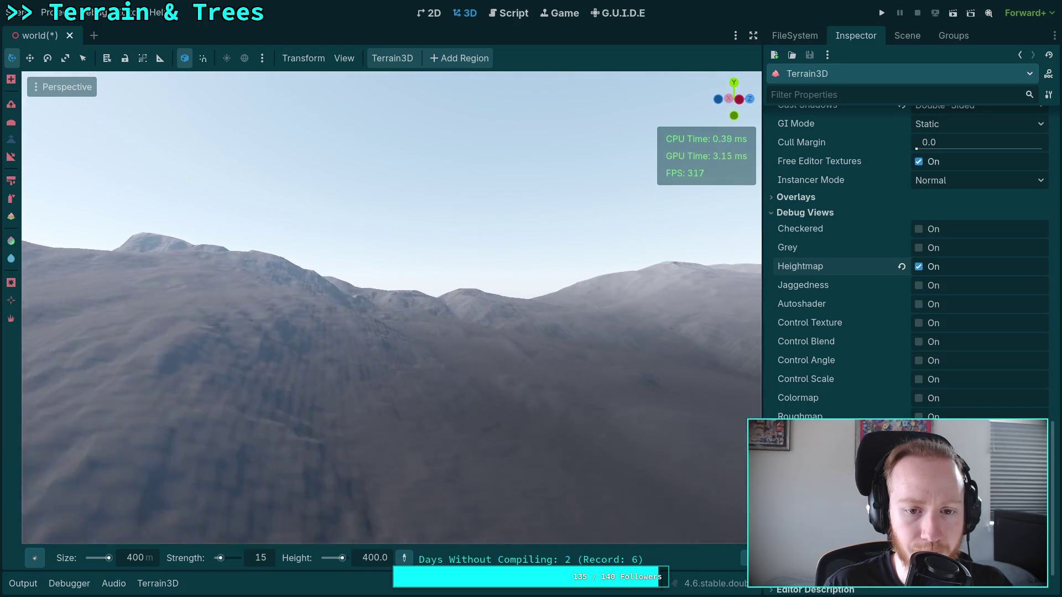
key(w)
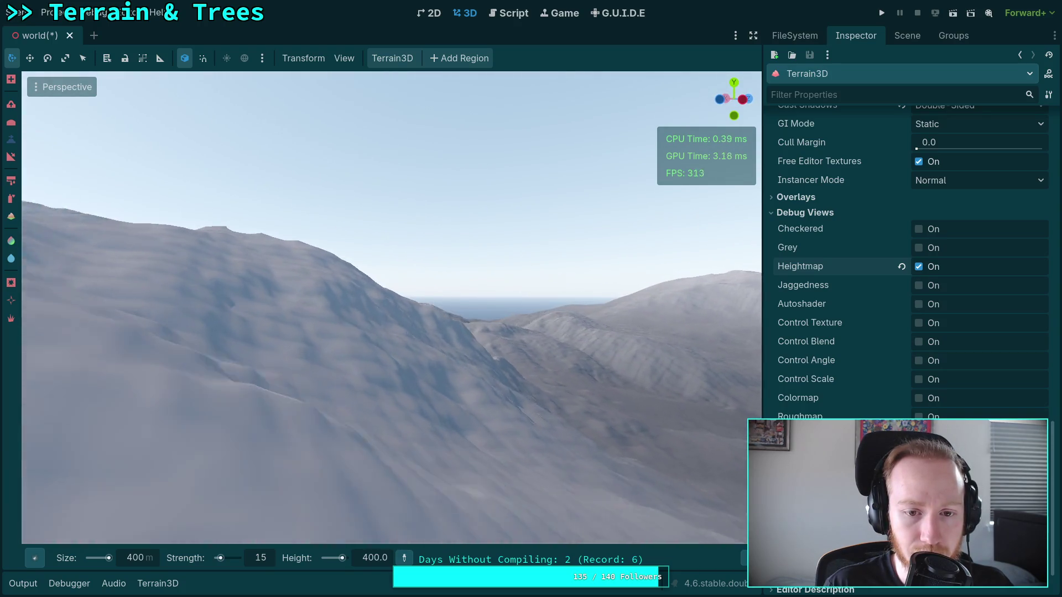
key(w)
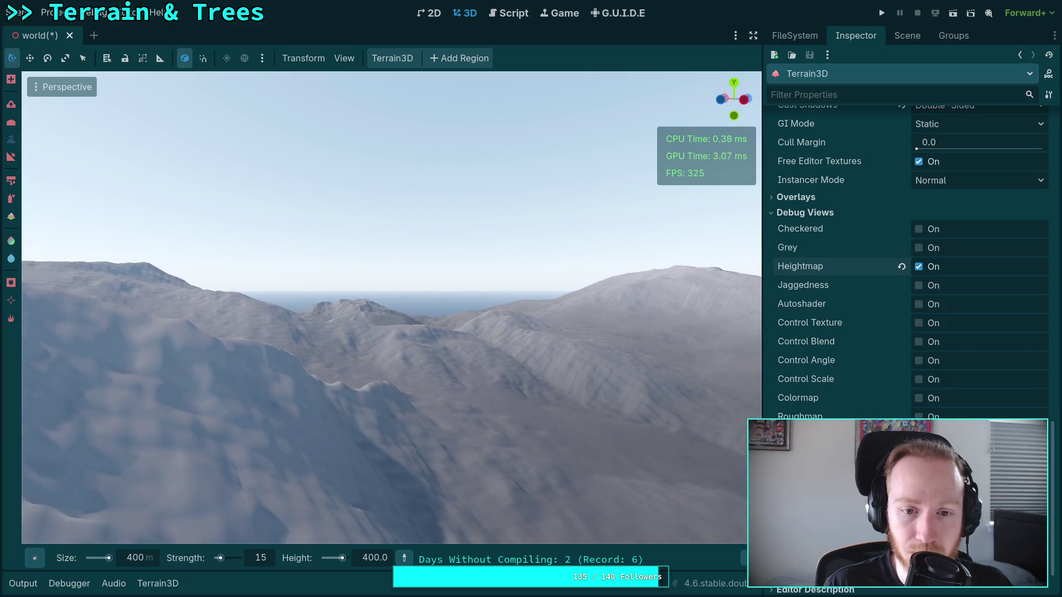
key(w)
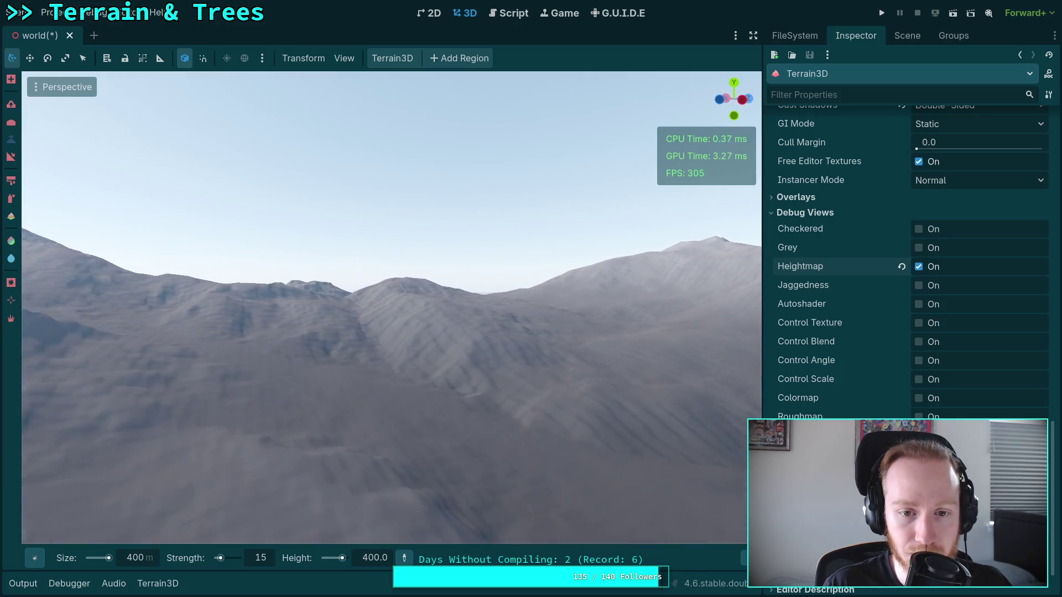
key(w)
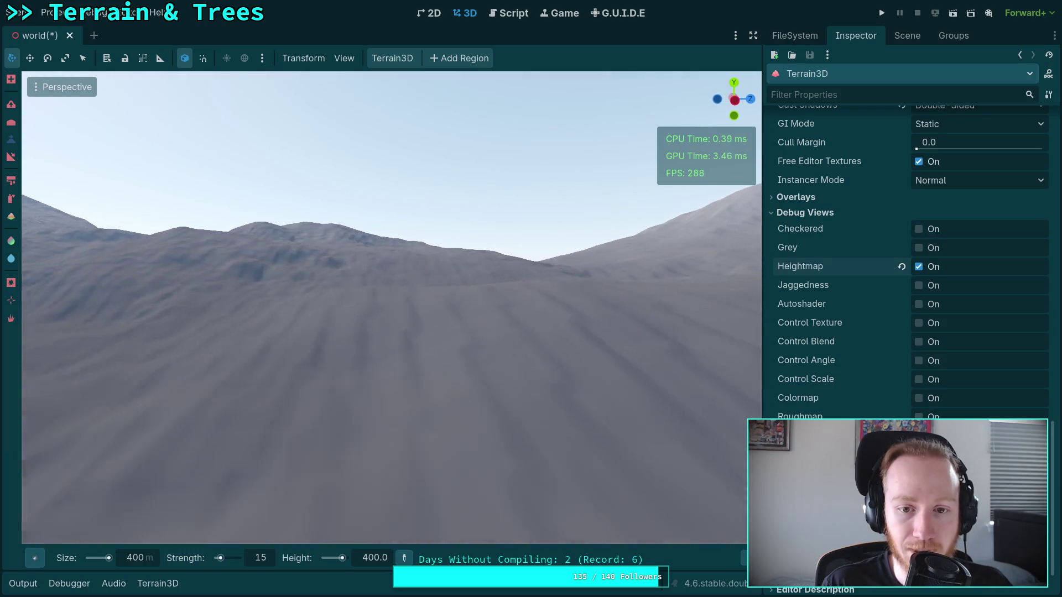
key(w)
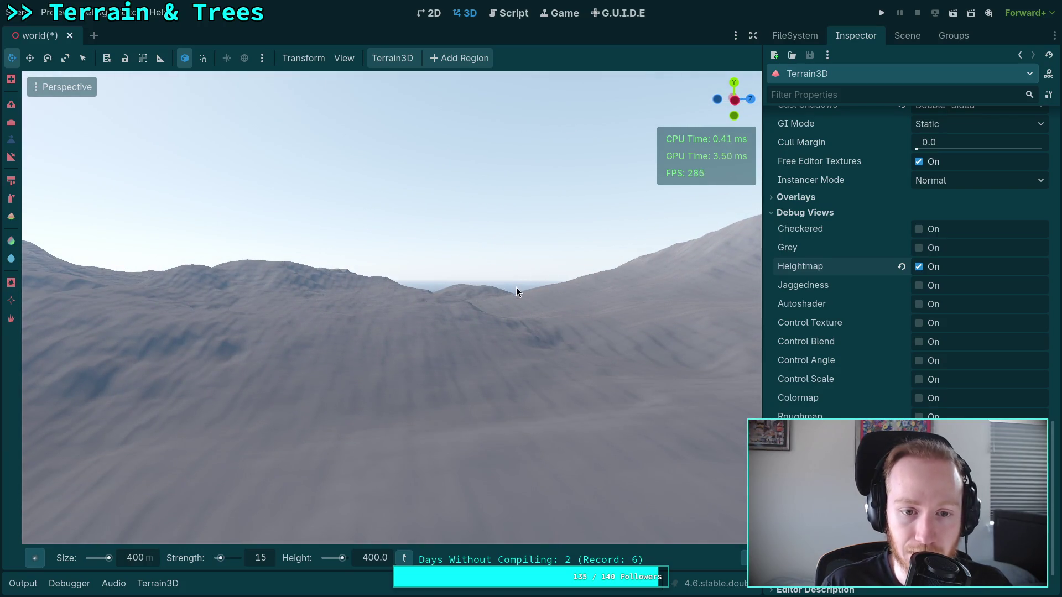
key(w)
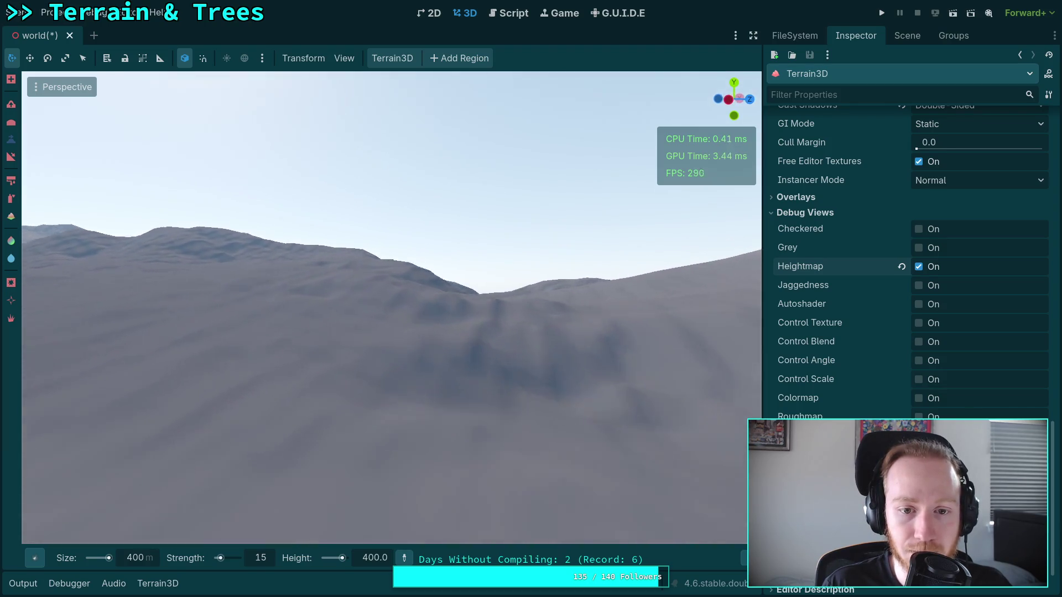
key(w)
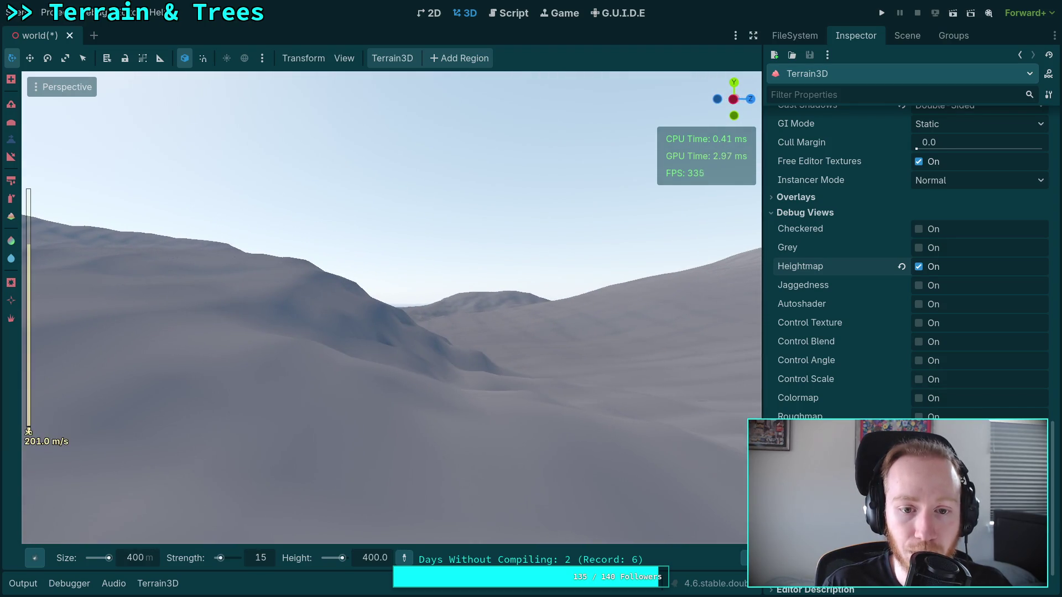
key(w)
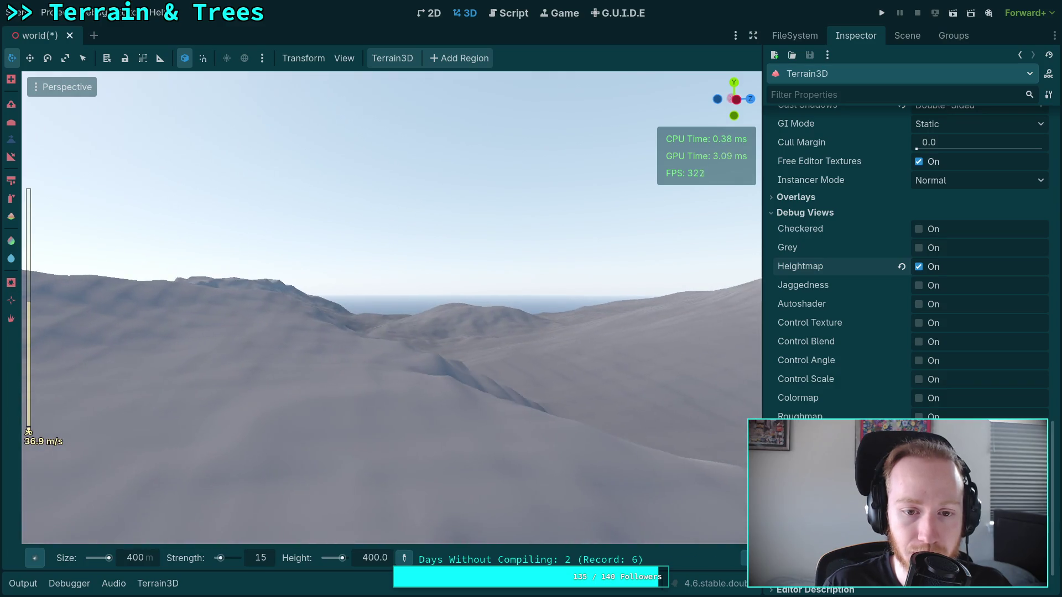
key(w)
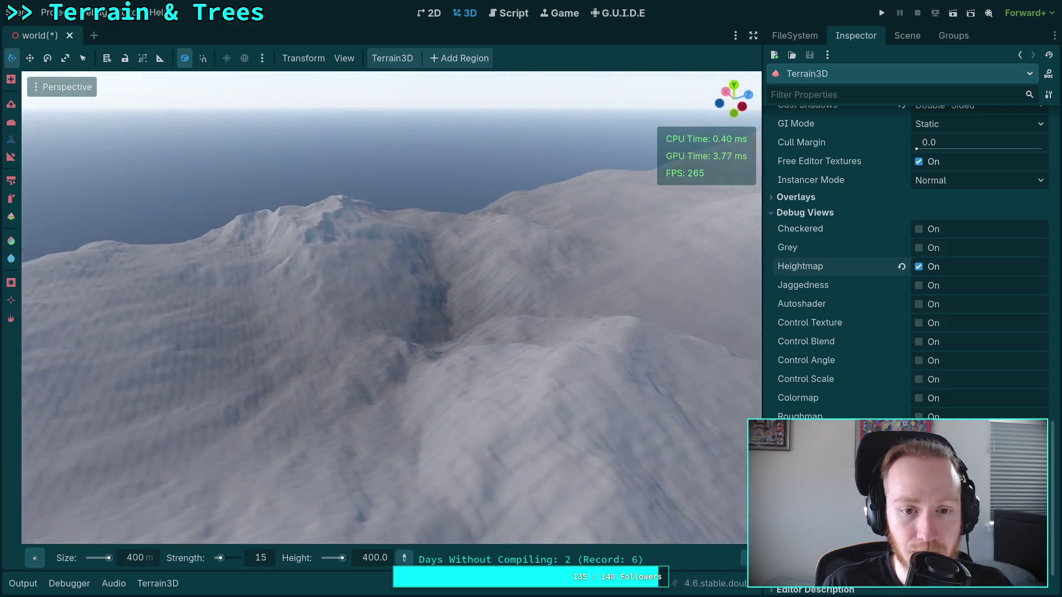
scroll(392, 308, up, 3)
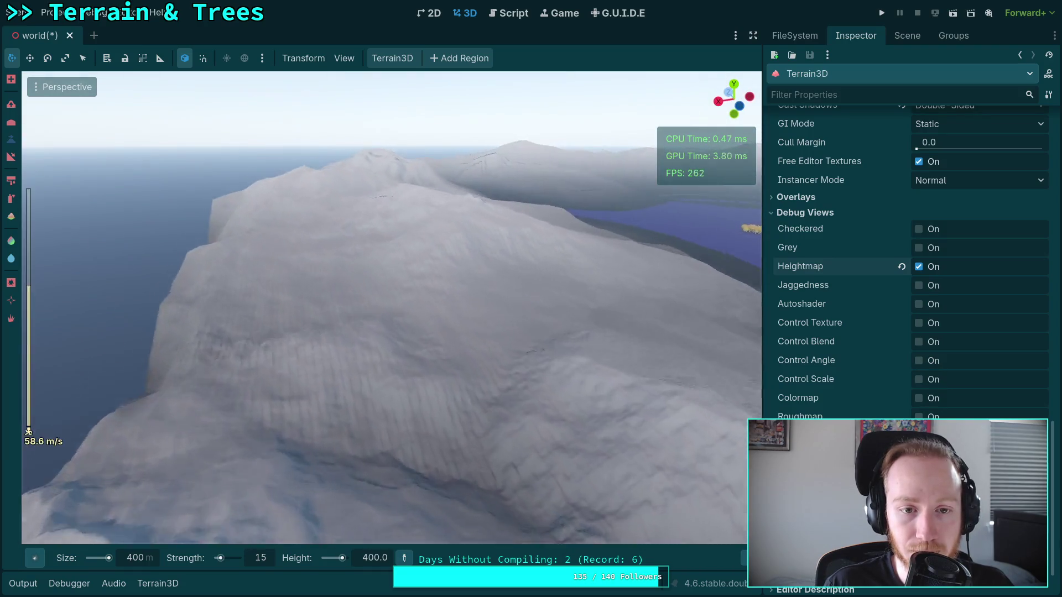
key(w)
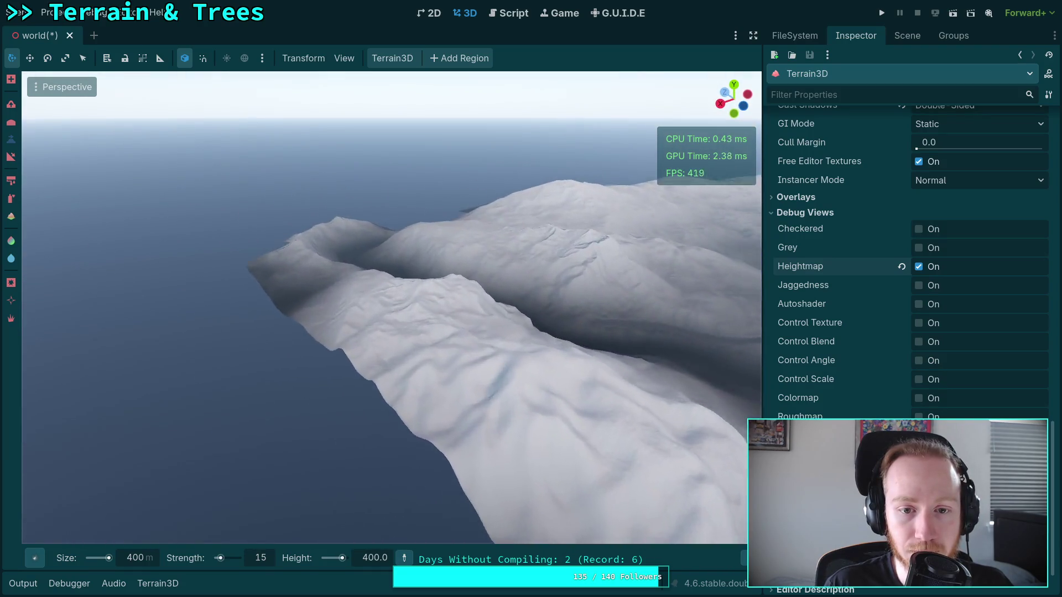
key(w)
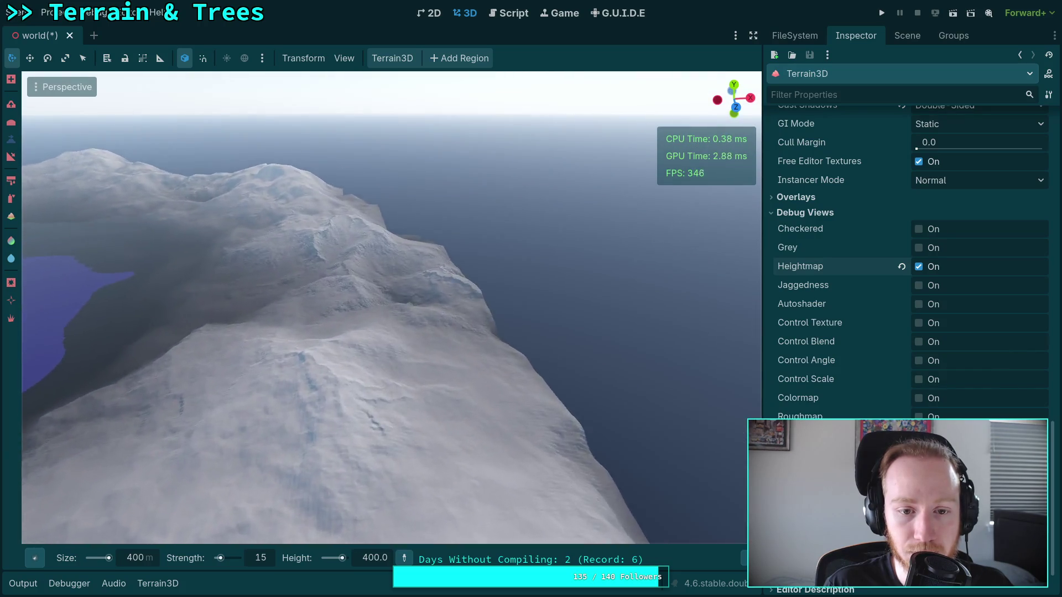
key(w)
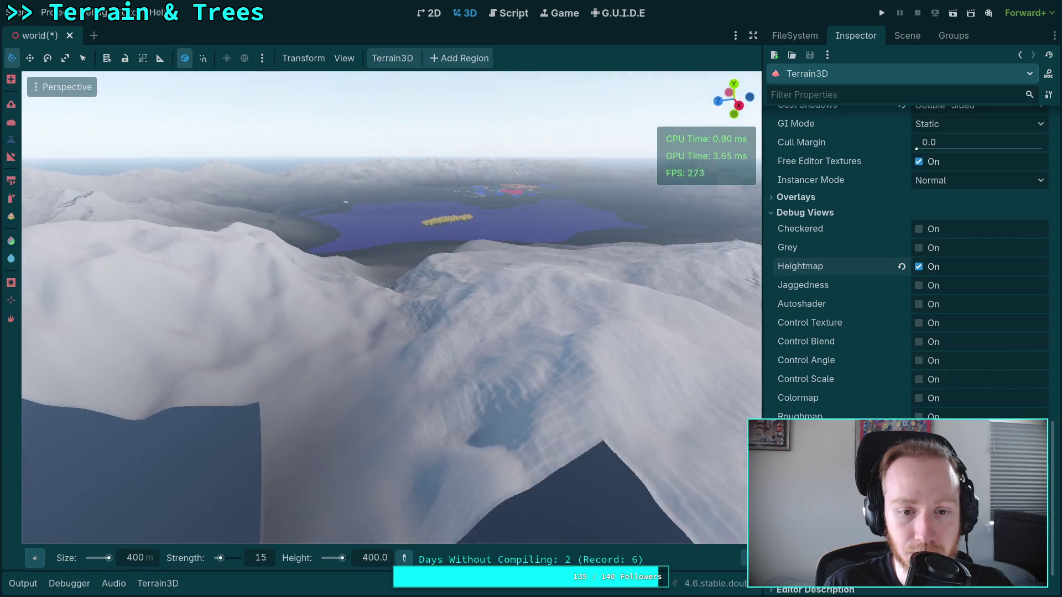
key(w)
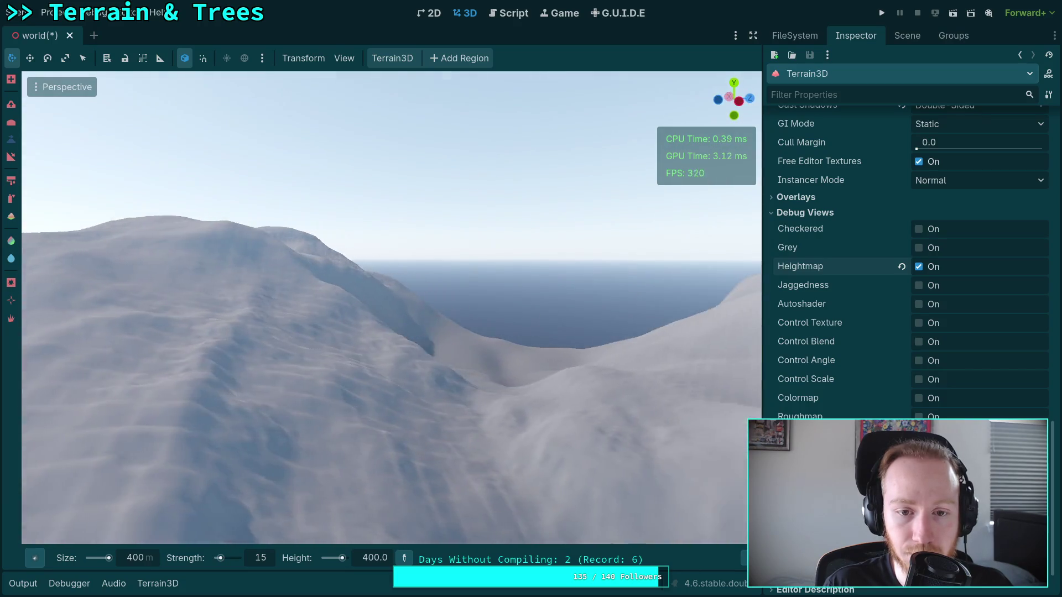
key(w)
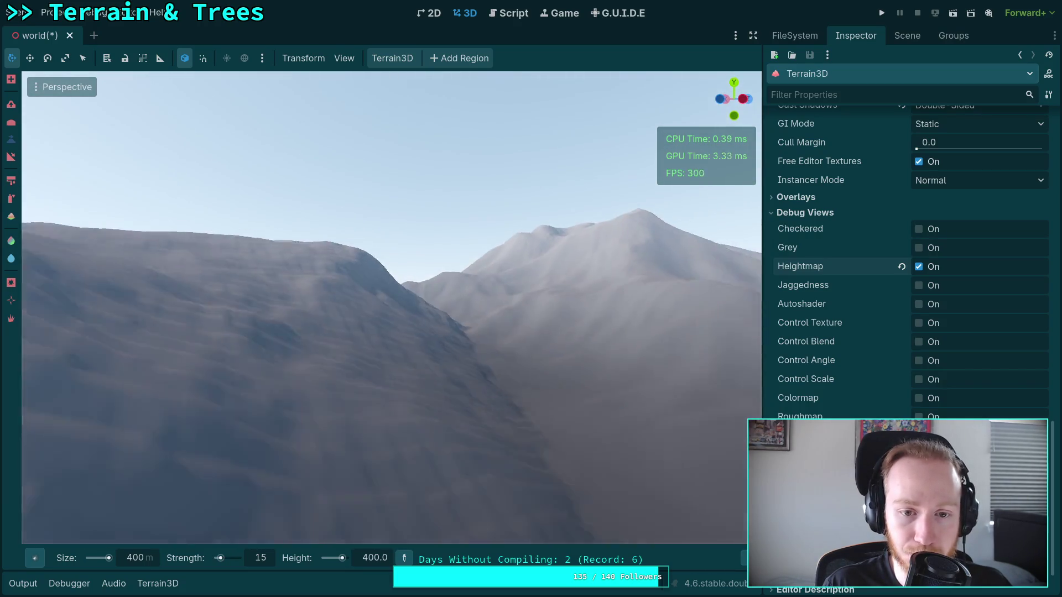
key(w)
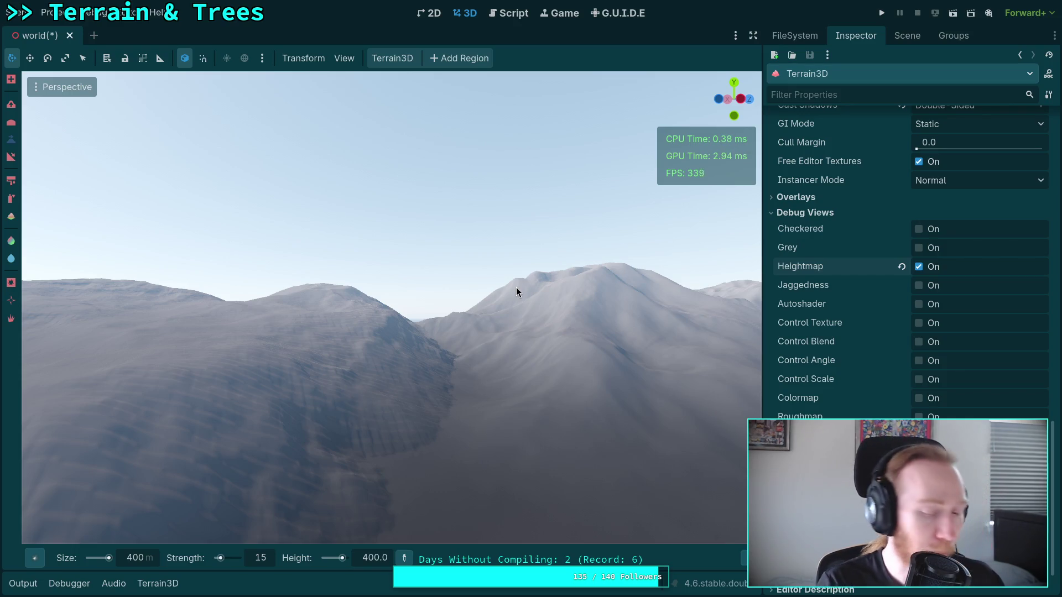
right_click(516, 287)
key(w)
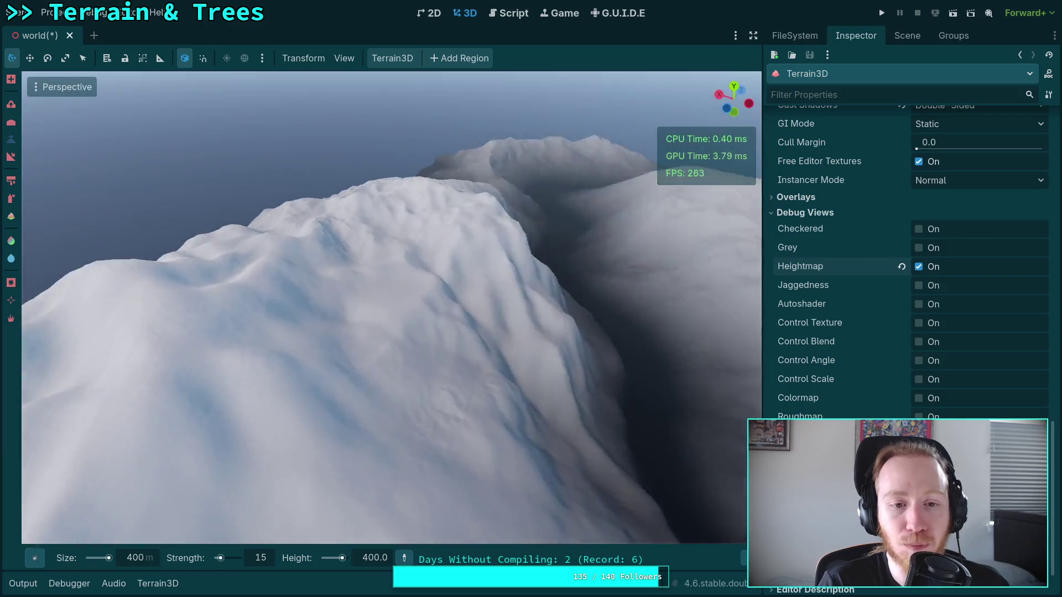
key(w)
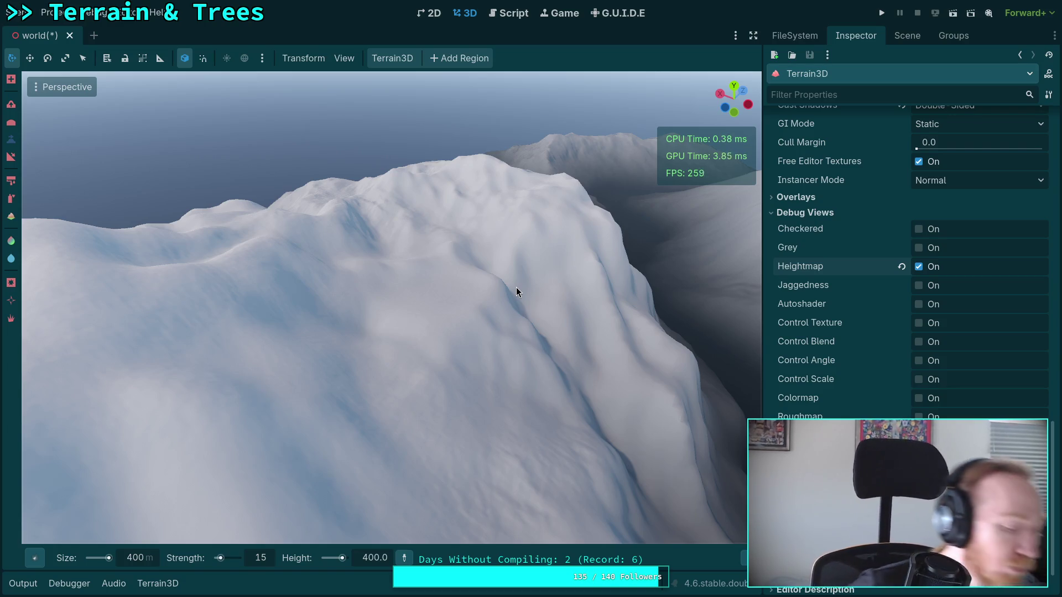
drag(394, 325, 393, 325)
Pick the soft round brush, switch sculpting tool, and shrink the brush to size 9
click(39, 566)
click(116, 289)
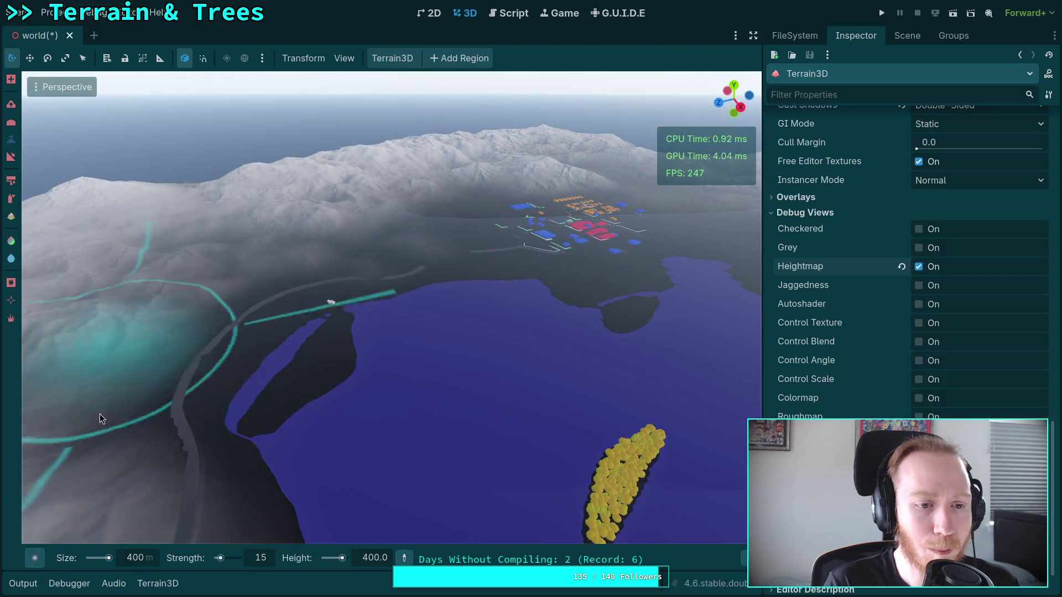
key(e)
click(135, 558)
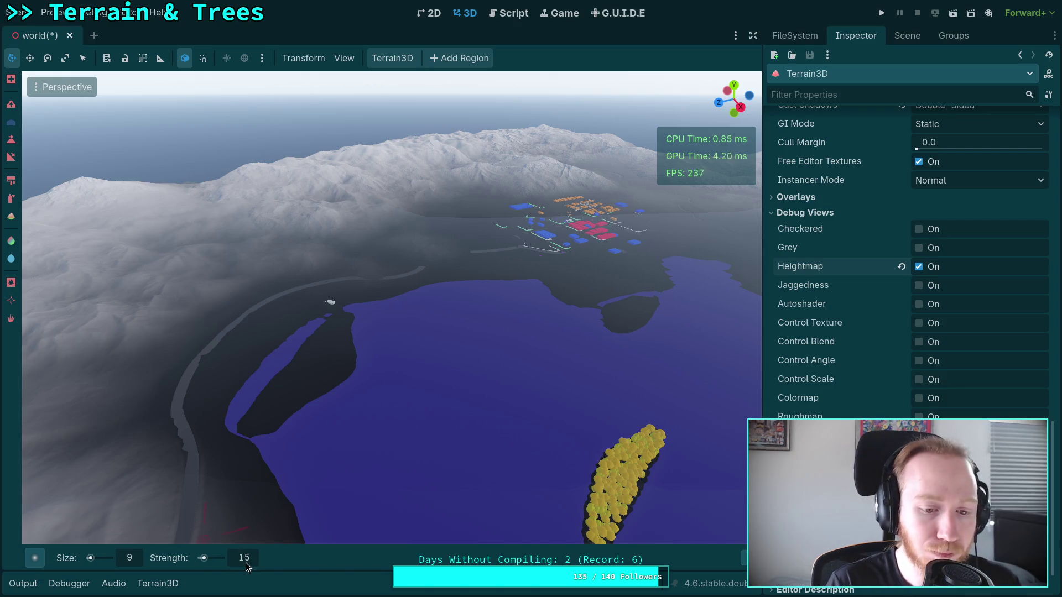
drag(245, 563, 229, 562)
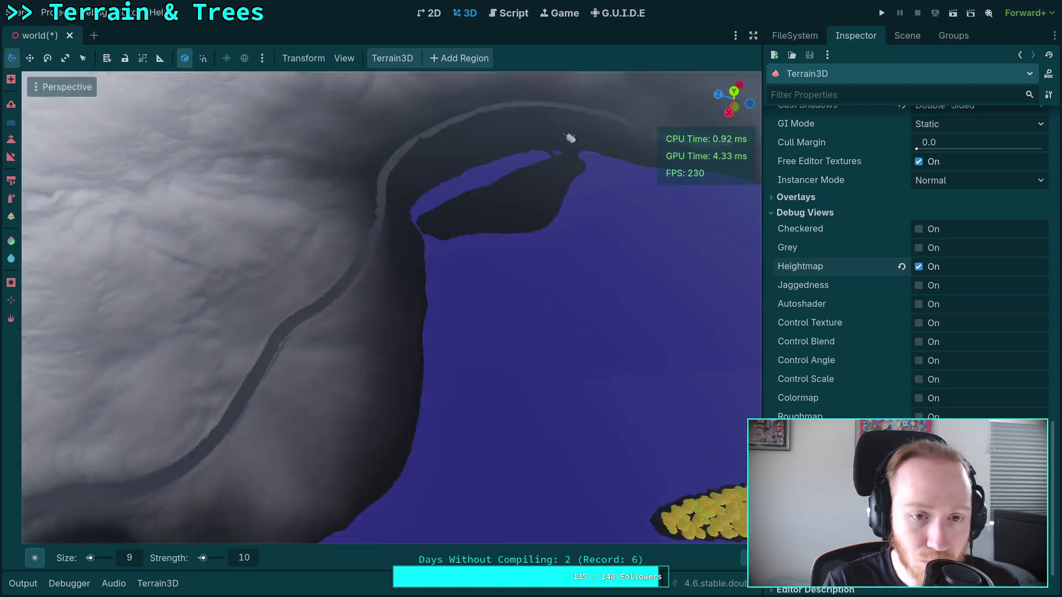
Fly toward the snowy mountains and lake, and set the brush strength to 15
key(shift+f)
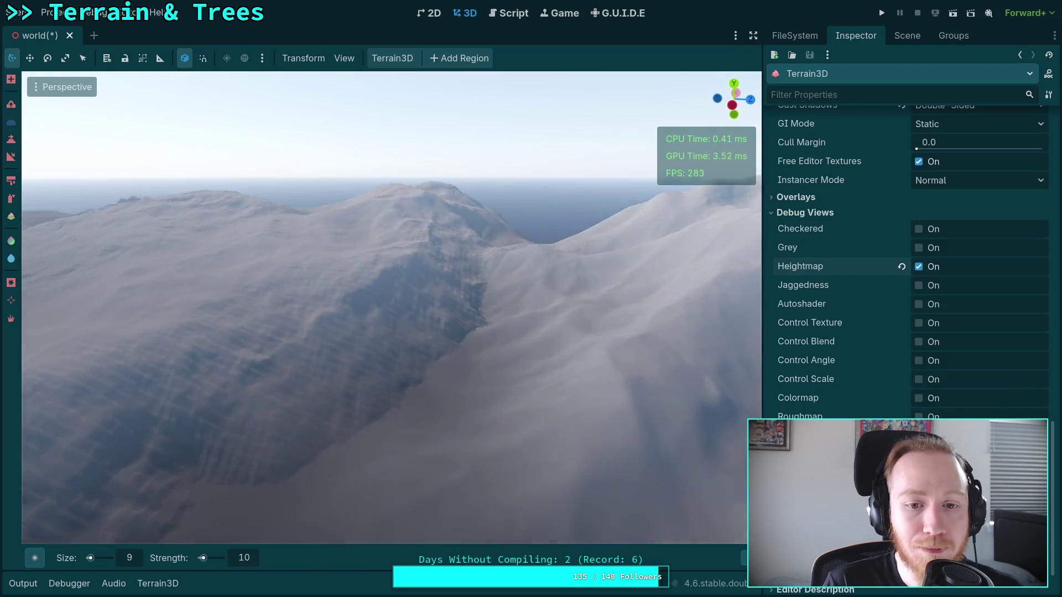
key(w)
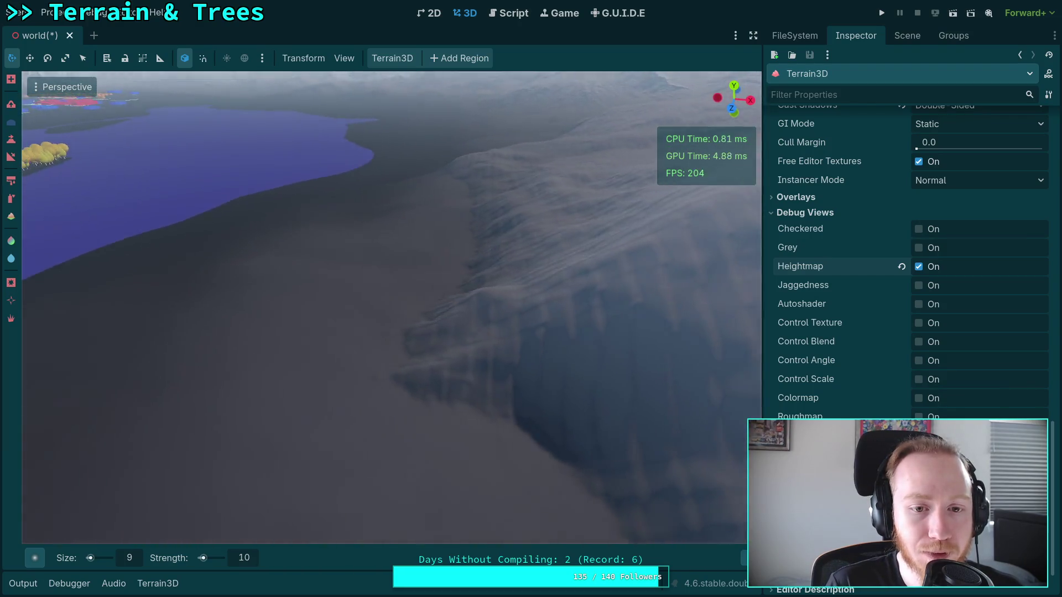
key(shift+f)
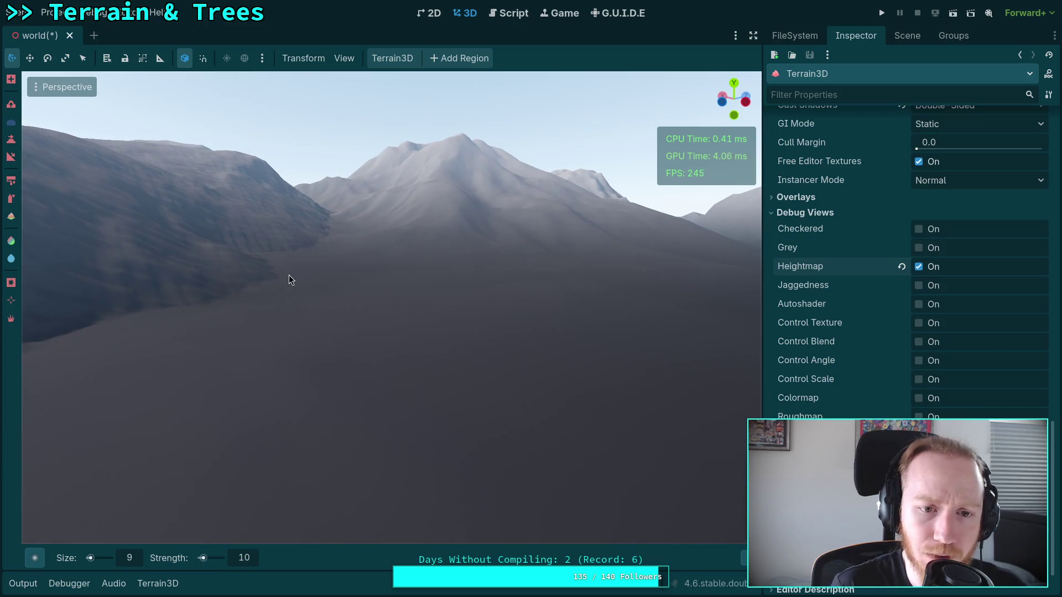
key(shift+f)
key(shift+f)
scroll(306, 257, up, 3)
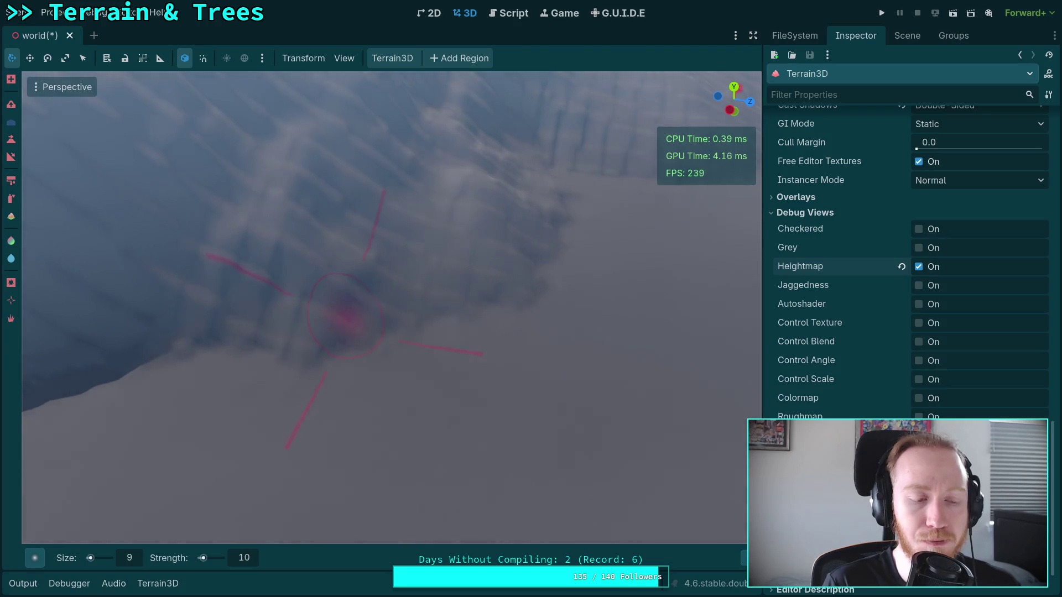
scroll(388, 304, up, 2)
text(15)
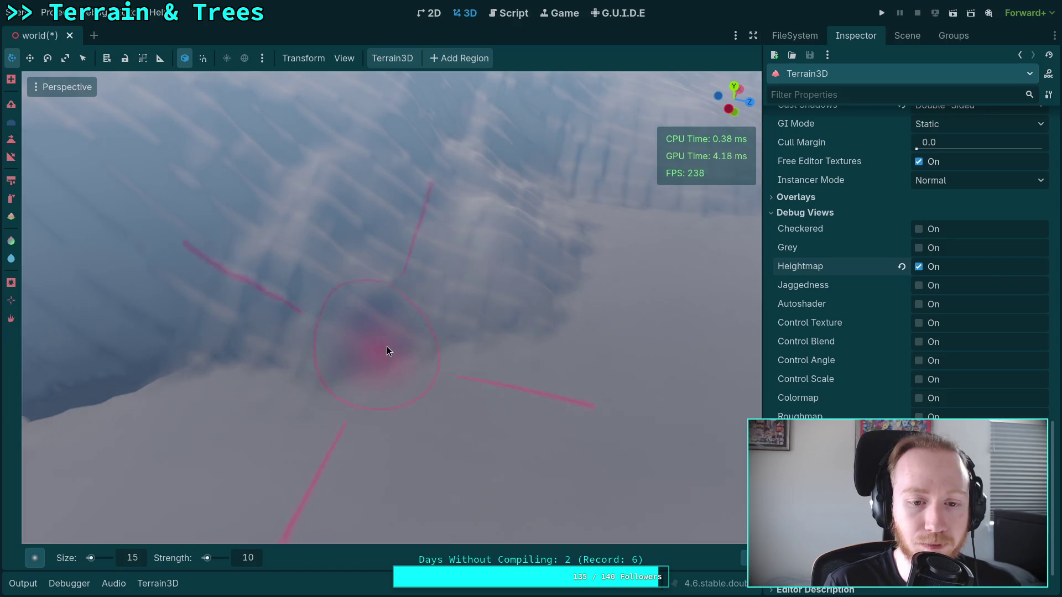
Orbit across the snowy slope and ridges toward the dark hillside and lake
mouse_move(326, 266)
mouse_down()
mouse_move(389, 317)
mouse_move(360, 356)
mouse_up()
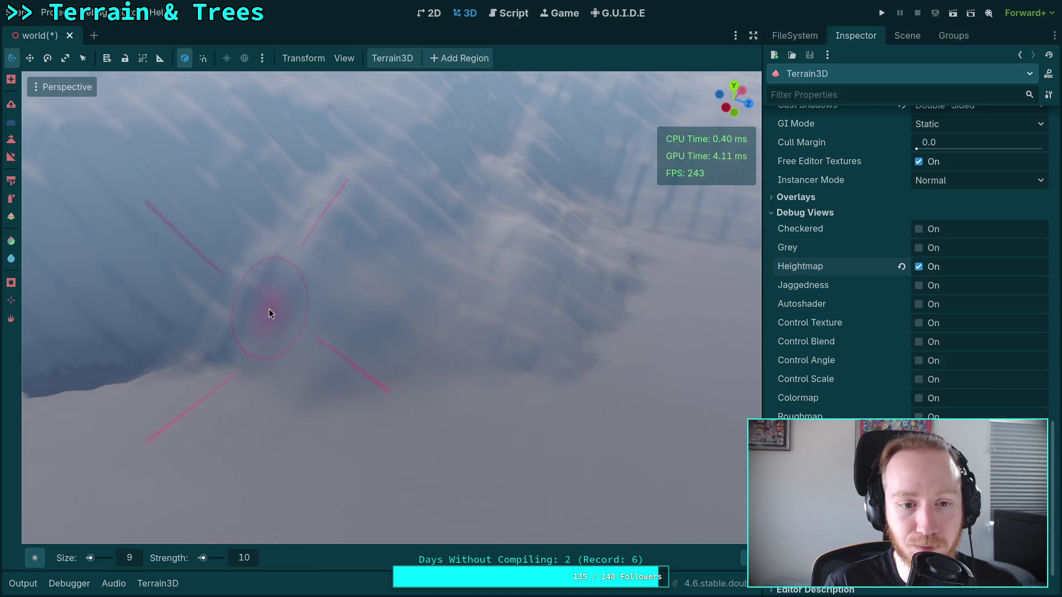
mouse_move(259, 368)
mouse_down()
mouse_move(257, 353)
mouse_move(330, 433)
mouse_up()
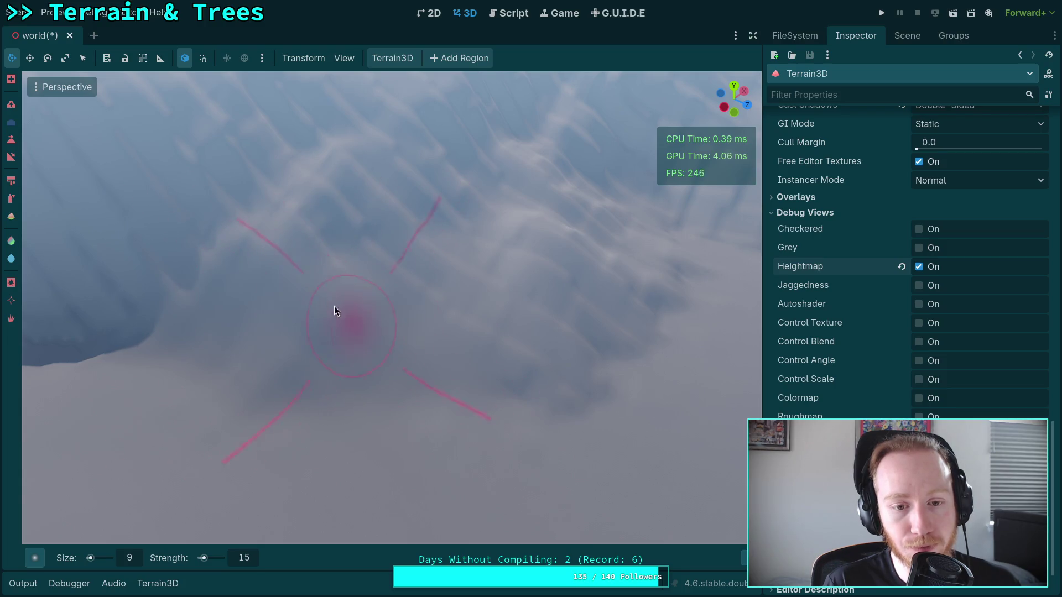
drag(396, 273, 467, 363)
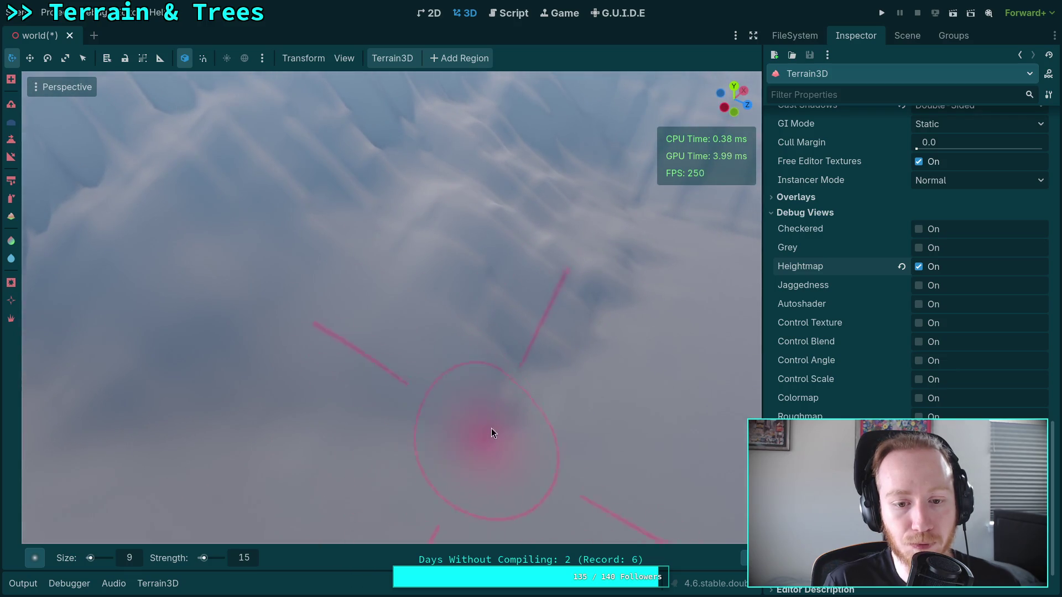
mouse_move(571, 364)
mouse_down()
mouse_move(490, 362)
mouse_move(539, 358)
mouse_up()
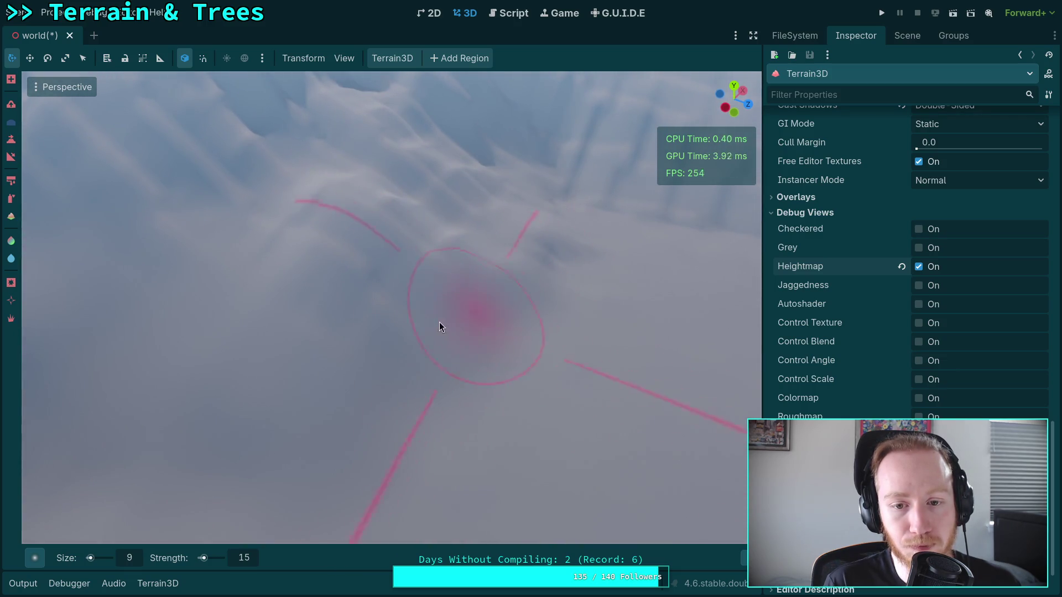
drag(359, 221, 334, 268)
drag(542, 311, 382, 303)
mouse_move(466, 287)
mouse_down()
mouse_move(560, 375)
mouse_move(407, 327)
mouse_up()
mouse_move(334, 230)
mouse_down()
mouse_move(356, 202)
mouse_move(547, 146)
mouse_move(328, 221)
mouse_up()
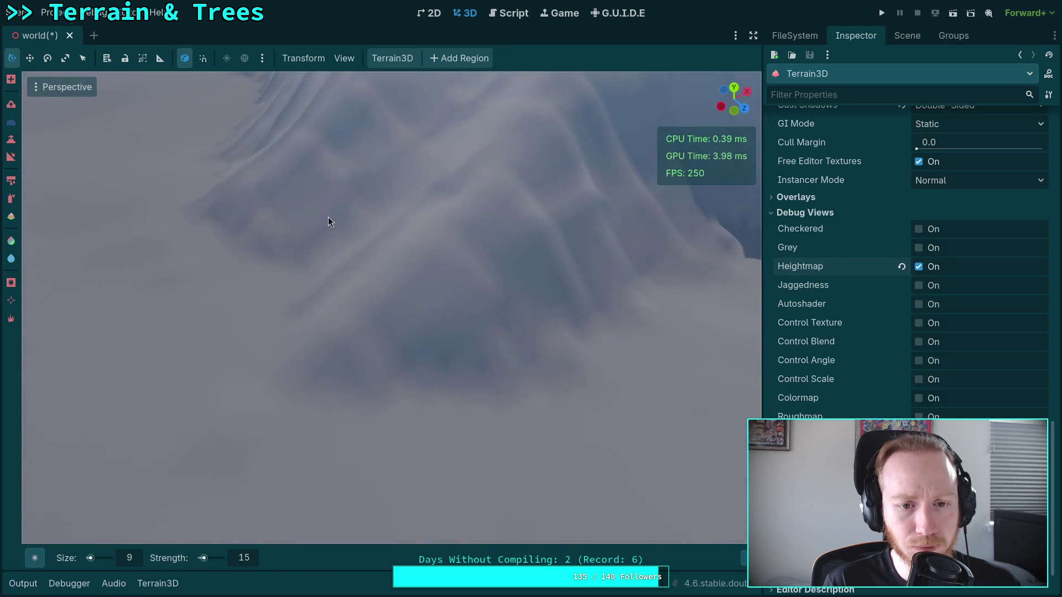
drag(629, 288, 410, 270)
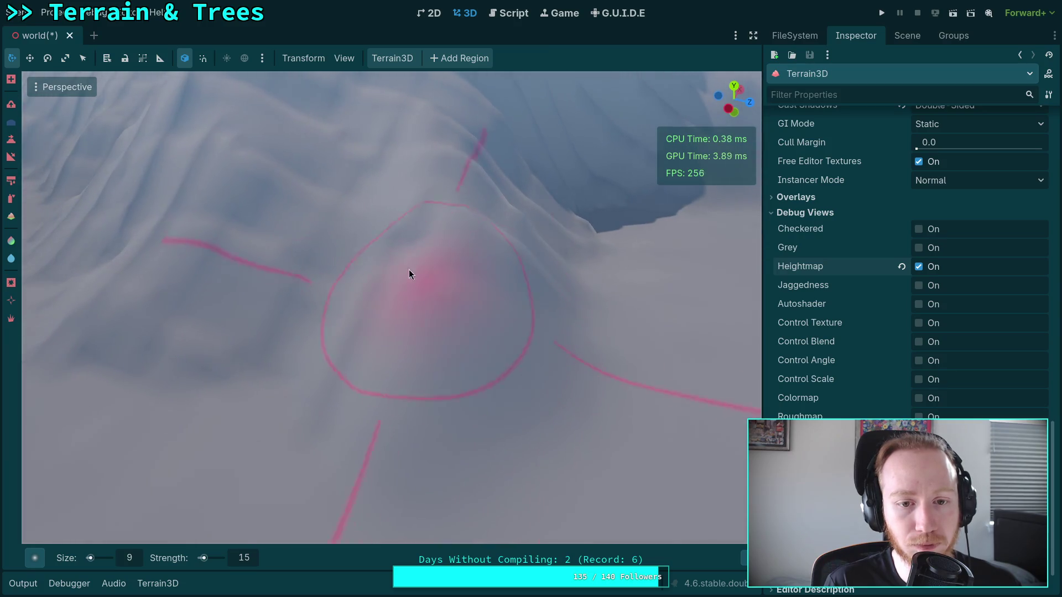
mouse_move(208, 306)
mouse_down()
mouse_move(545, 285)
mouse_move(383, 389)
mouse_move(605, 486)
mouse_move(186, 380)
mouse_up()
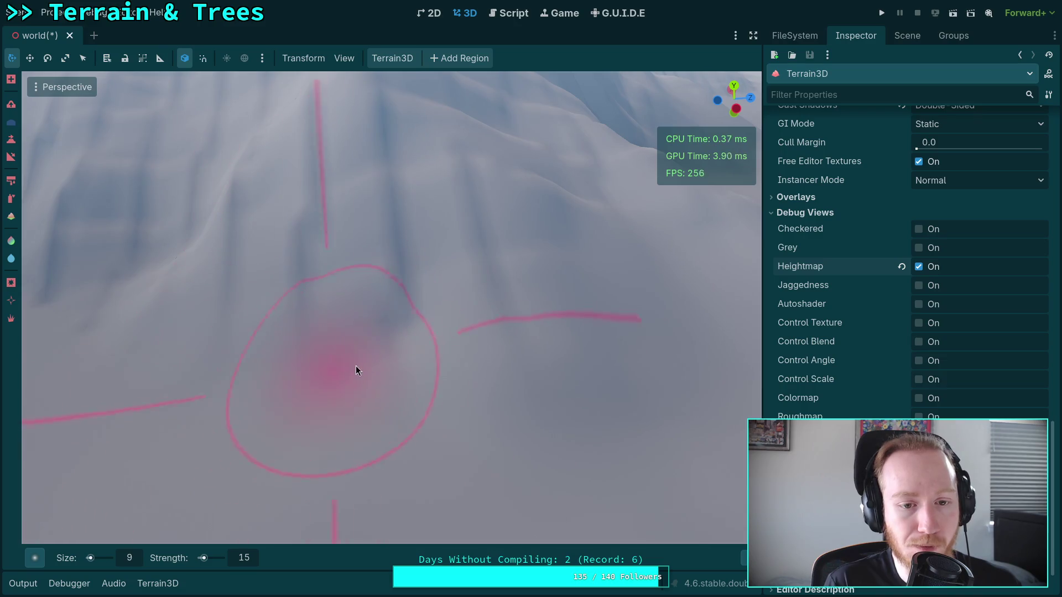
mouse_move(465, 312)
mouse_down()
mouse_move(536, 337)
mouse_move(350, 340)
mouse_move(616, 391)
mouse_move(326, 282)
mouse_up()
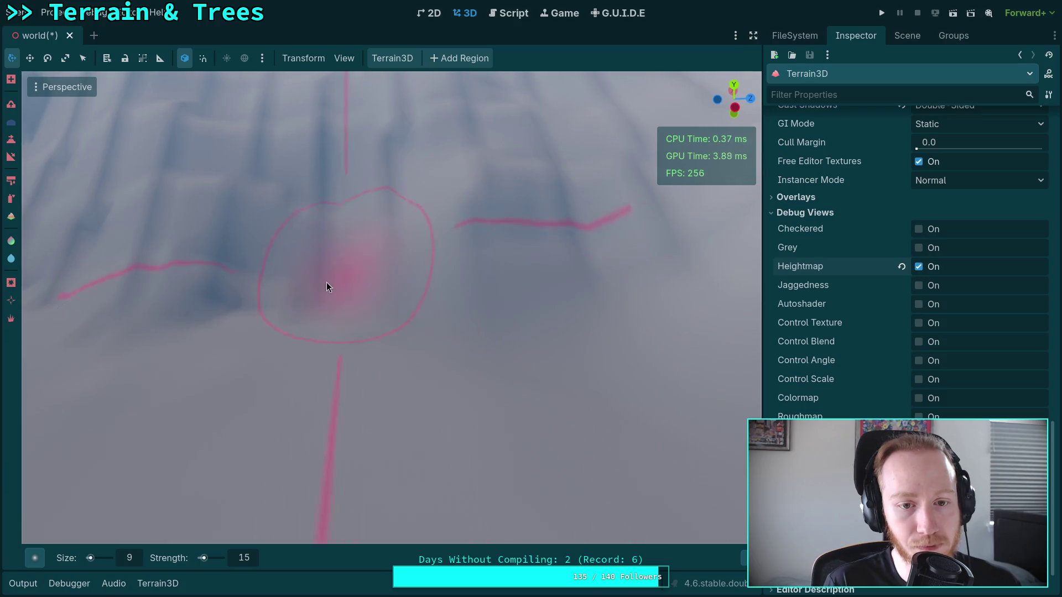
drag(652, 250, 470, 316)
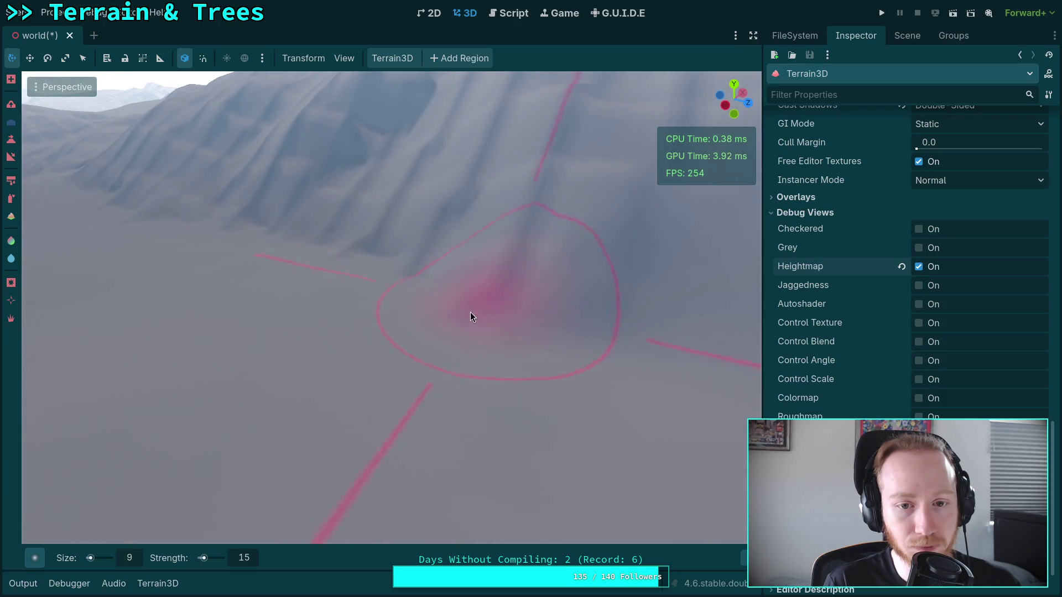
drag(606, 314, 470, 304)
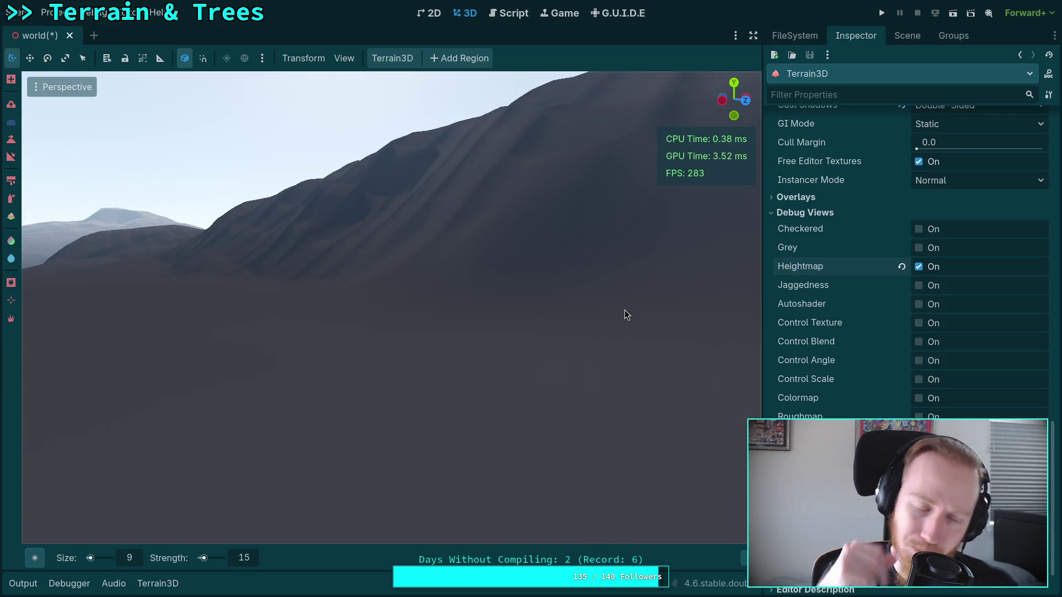
drag(625, 309, 525, 307)
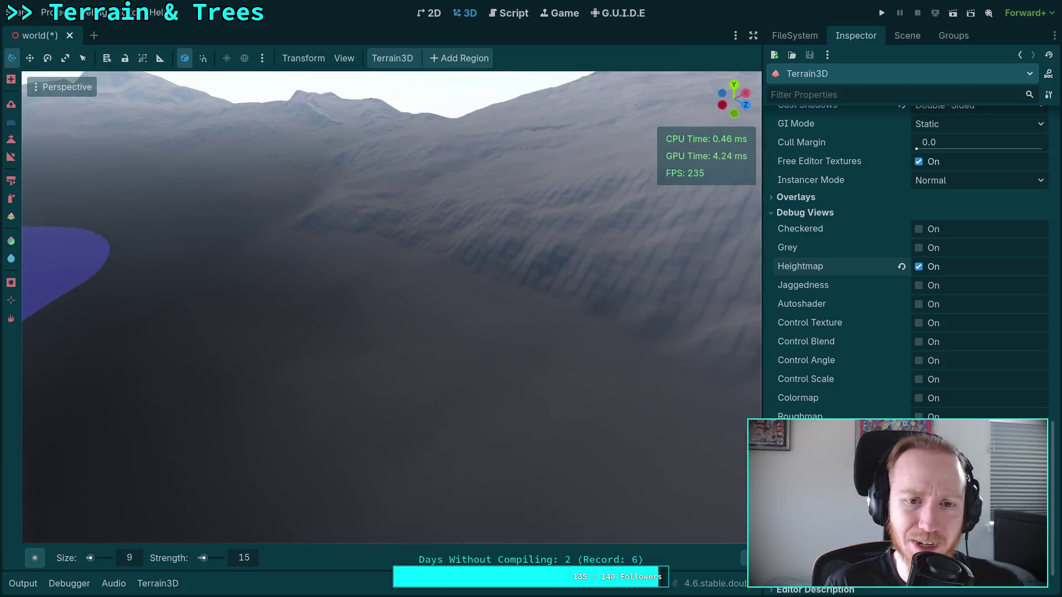
Swing the view toward the valley beside the lake and fly forward over the water
scroll(392, 308, up, 2)
mouse_move(392, 308)
mouse_down()
mouse_move(298, 301)
mouse_move(367, 325)
mouse_move(398, 318)
mouse_move(310, 313)
mouse_move(248, 290)
mouse_move(246, 307)
mouse_up()
scroll(392, 307, up, 5)
key(w)
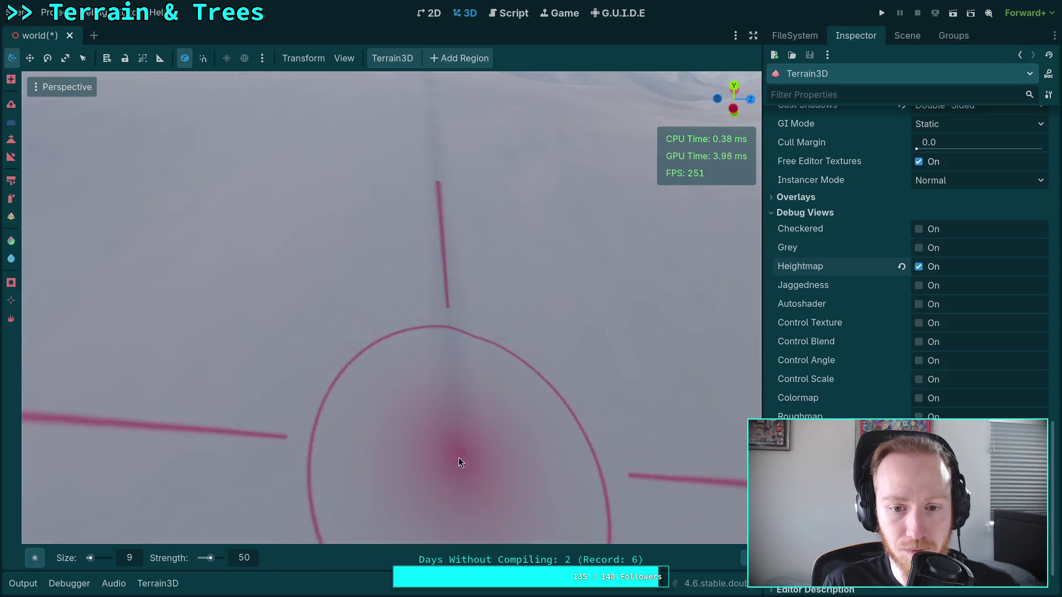
Zoom out, orbit to reveal the hill, and fly down toward the lake shoreline
scroll(458, 443, down, 4)
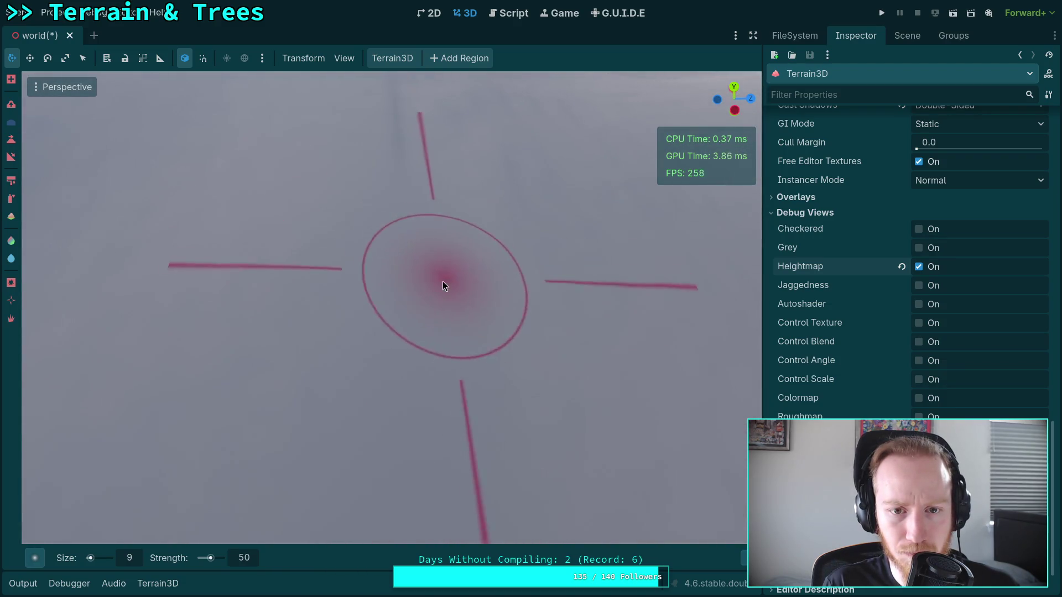
scroll(425, 393, down, 5)
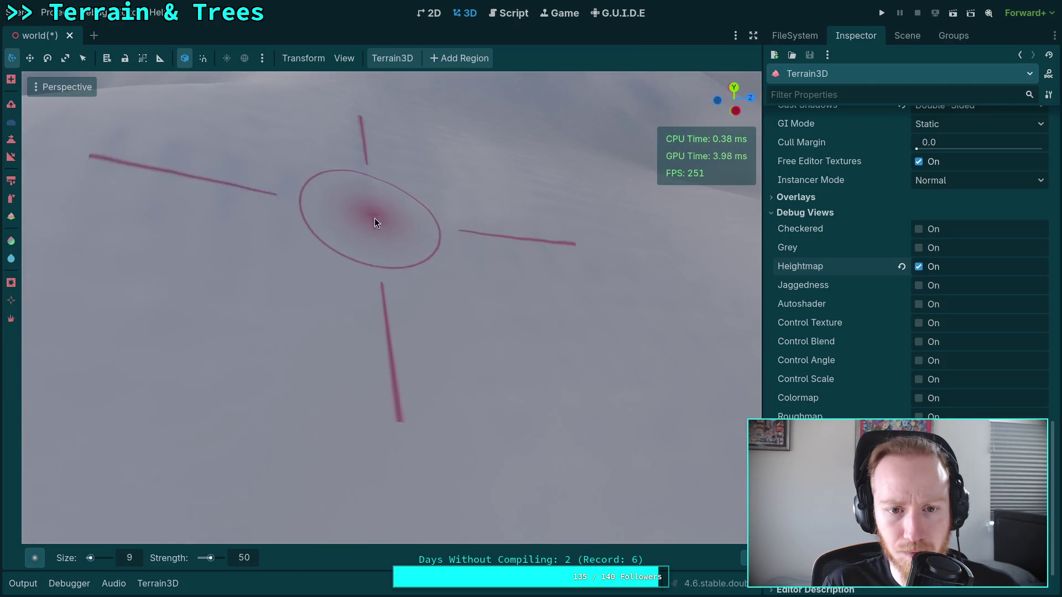
mouse_move(536, 241)
mouse_down()
mouse_move(348, 357)
mouse_move(365, 265)
mouse_up()
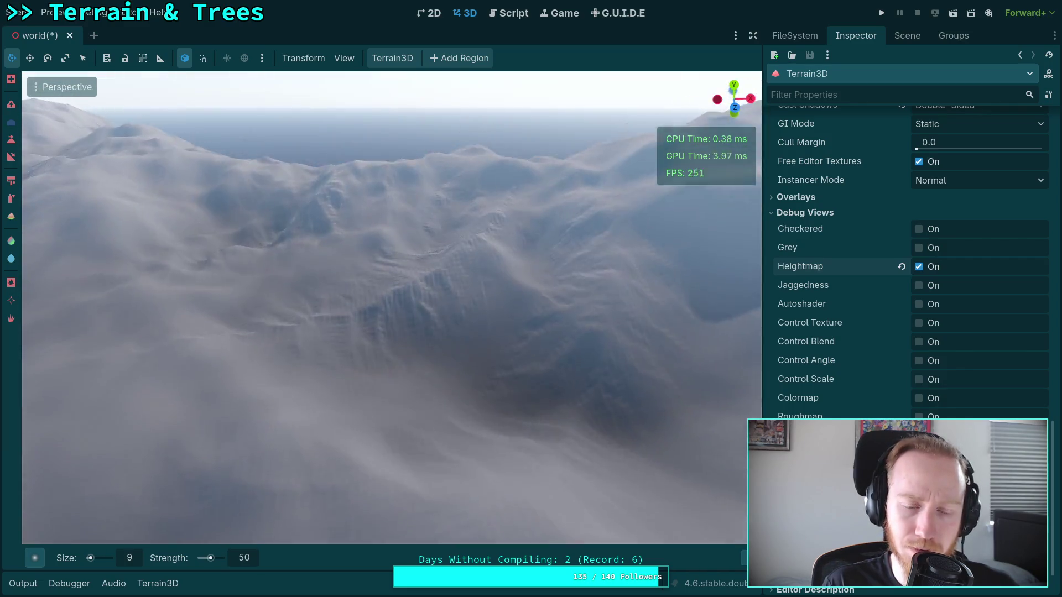
key(w)
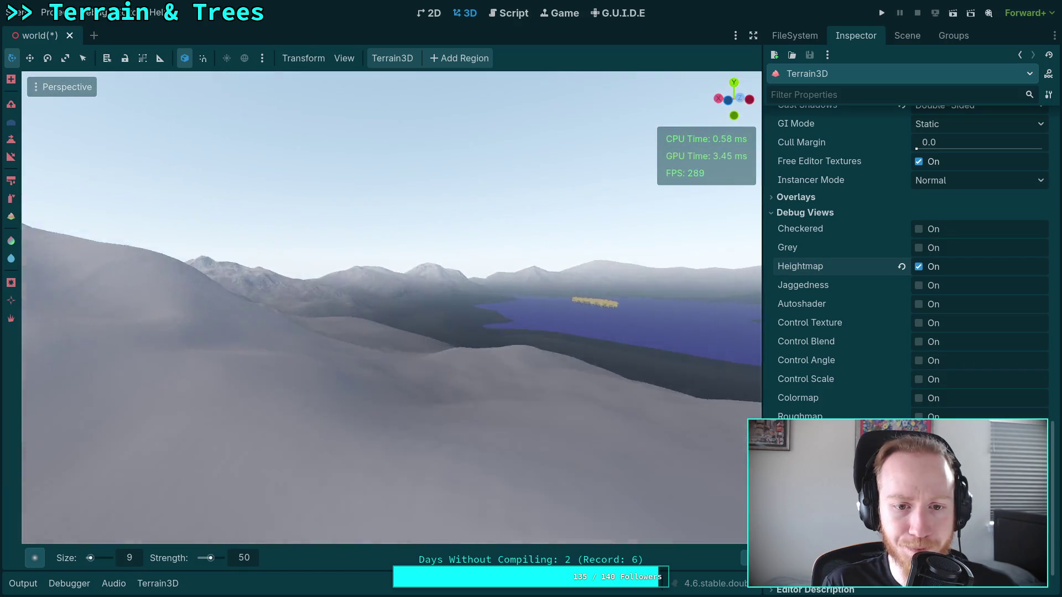
key(w)
scroll(391, 308, up, 3)
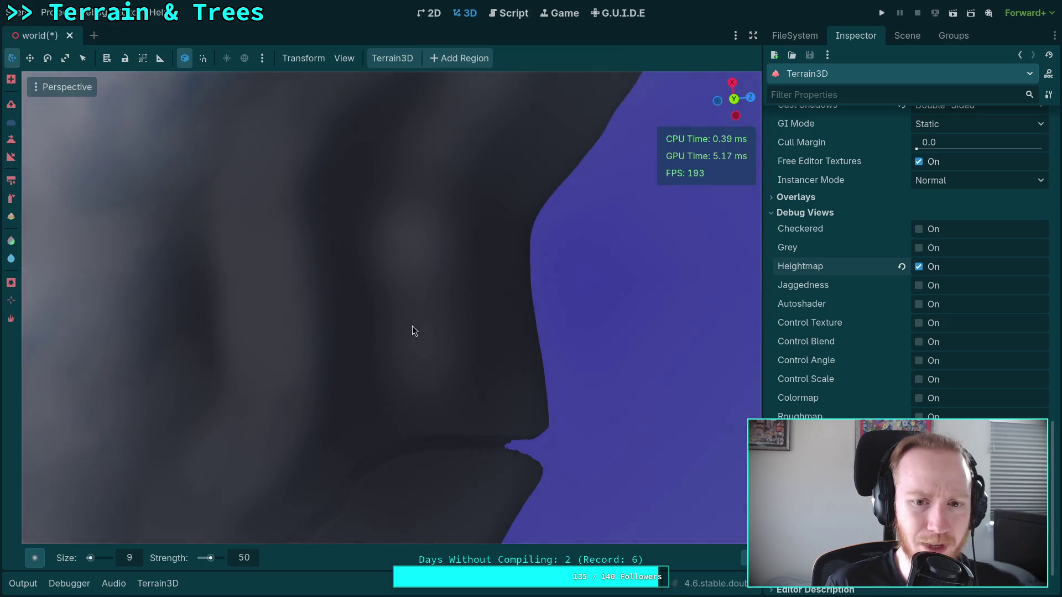
Switch to the Slope brush at 50 m size and pick a first pair of points on the hillside
click(11, 158)
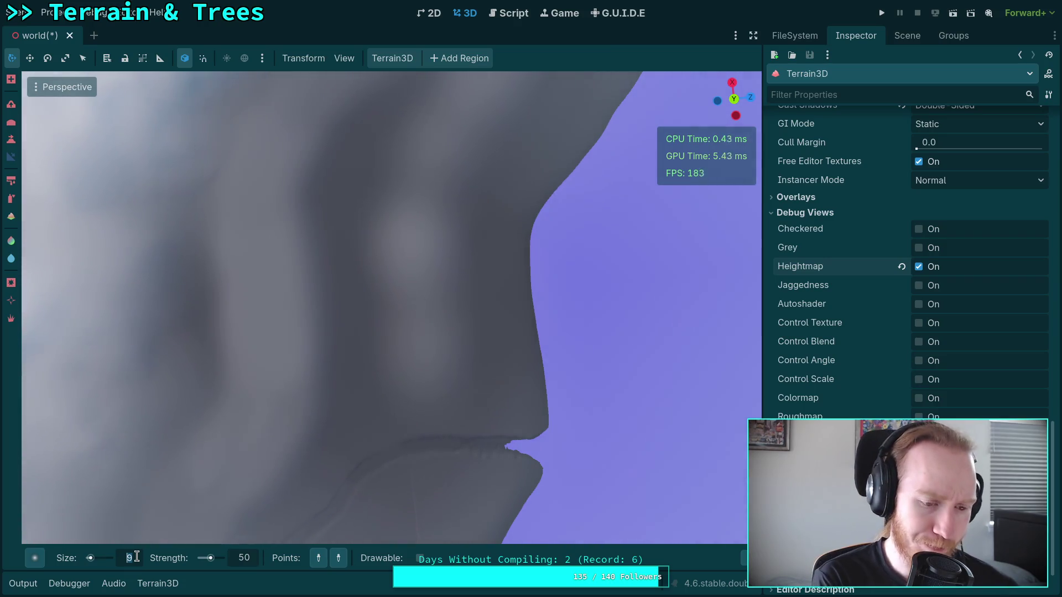
text(50)
key(Return)
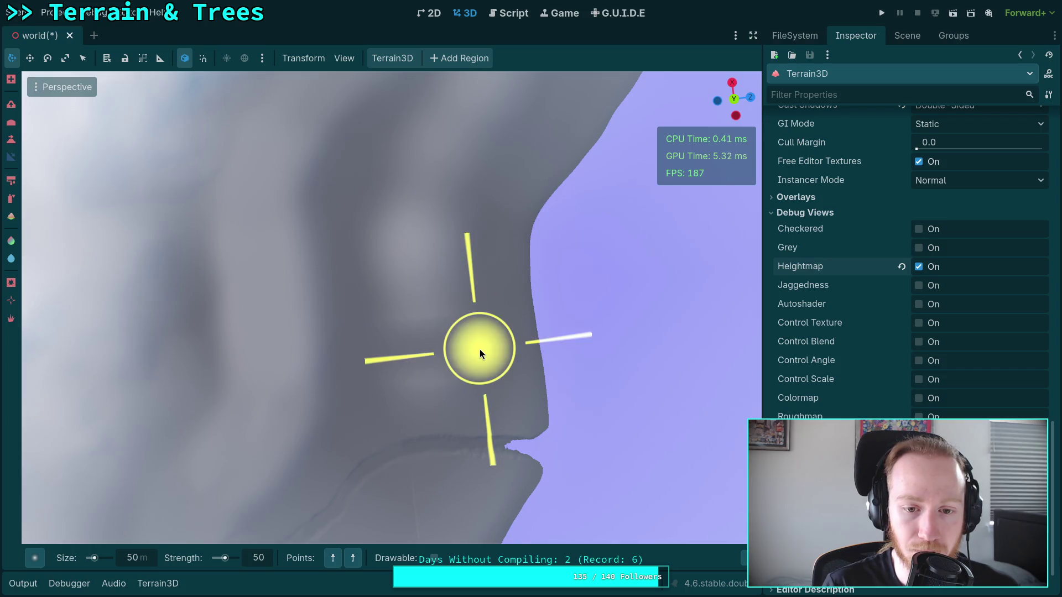
click(351, 294)
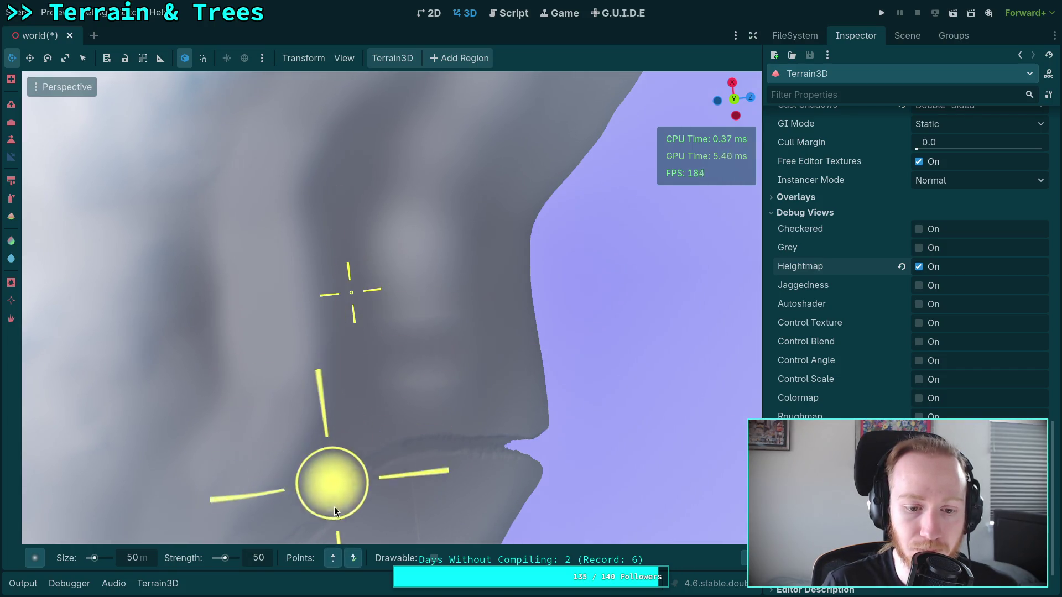
click(471, 291)
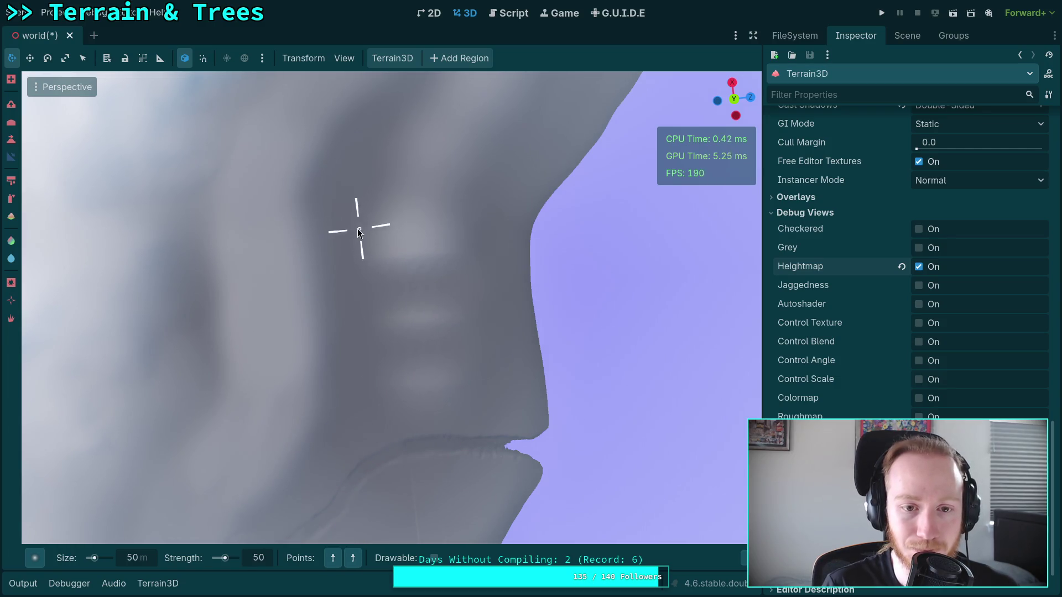
click(354, 234)
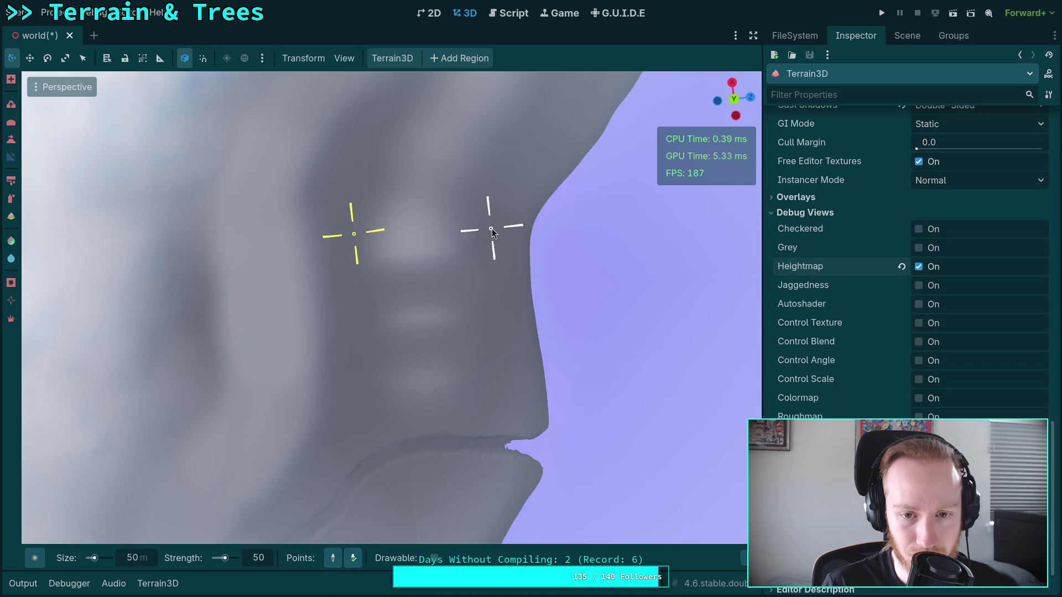
click(472, 229)
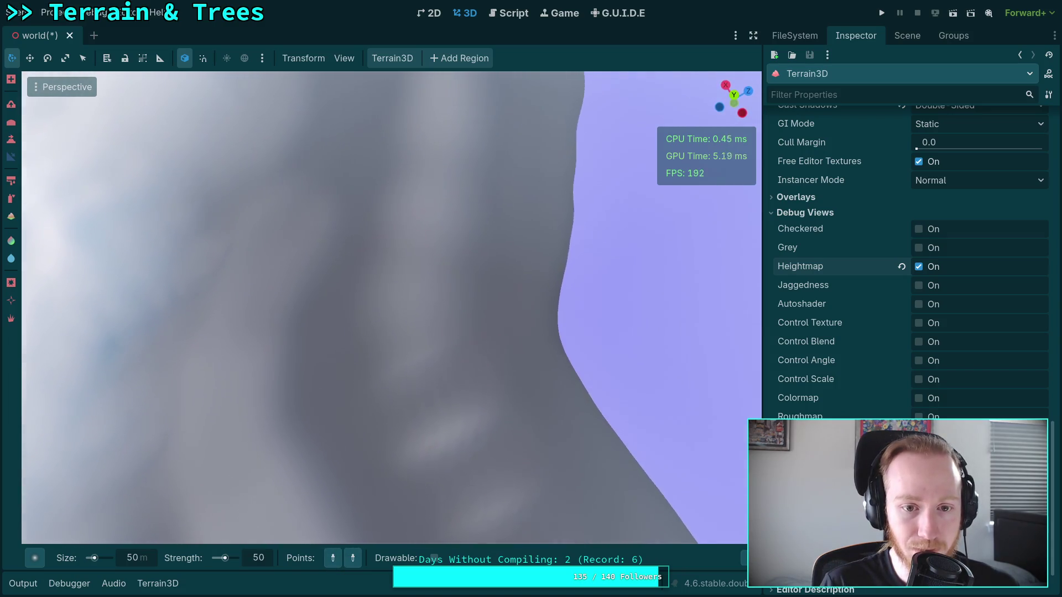
Re-pick the slope's start and end points on the terrain with the Points pick buttons
click(333, 558)
click(333, 383)
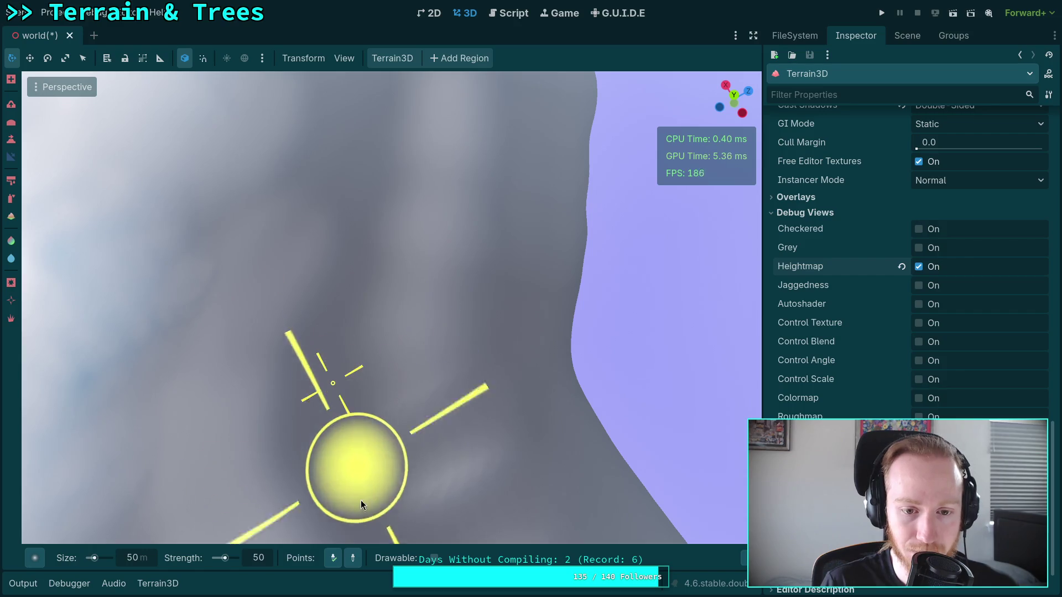
click(353, 560)
click(485, 359)
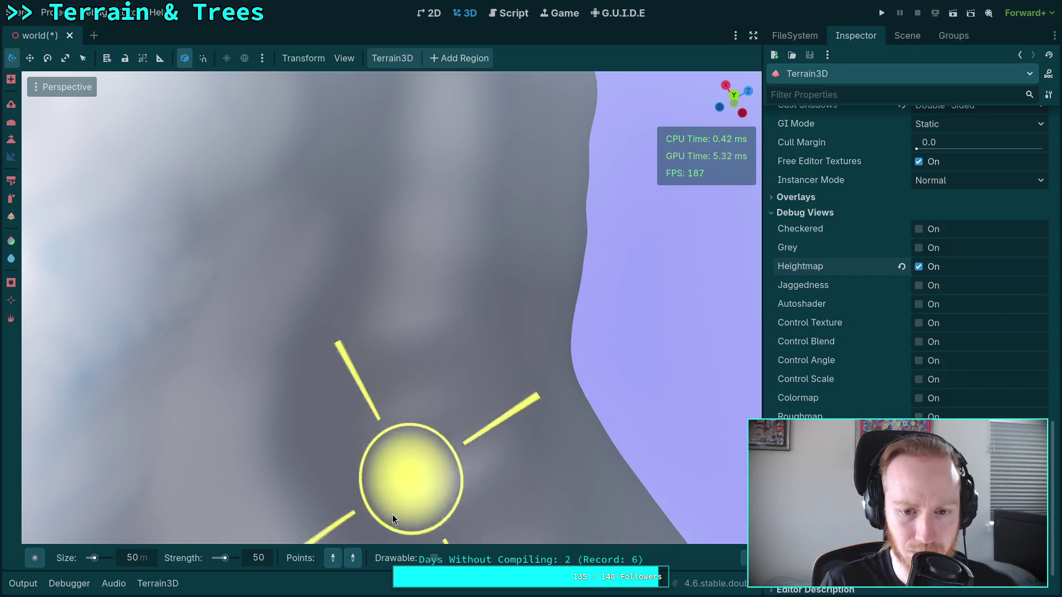
click(349, 562)
click(486, 293)
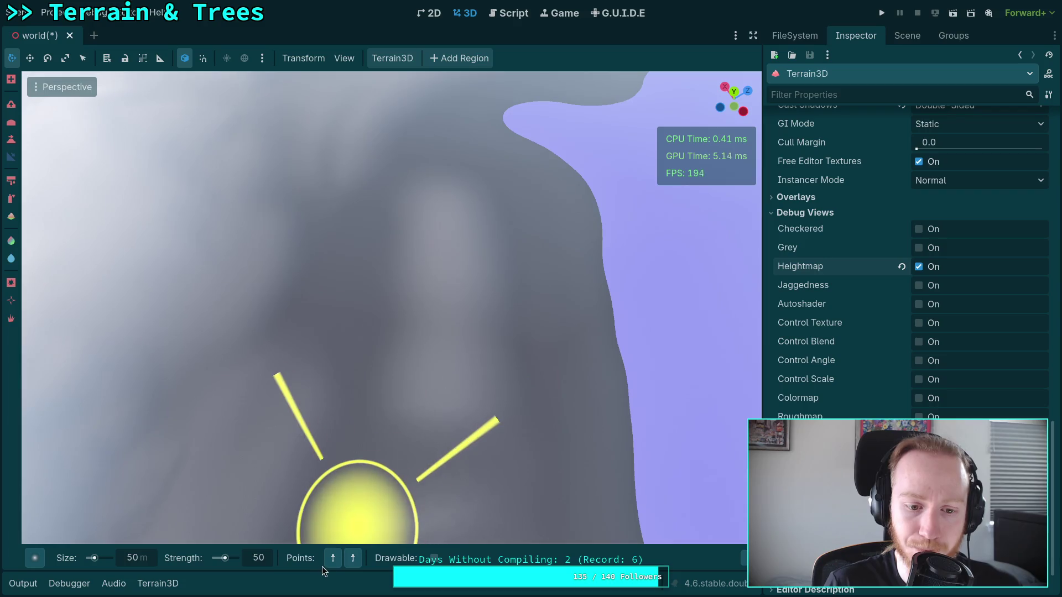
click(335, 562)
click(367, 376)
click(353, 559)
click(530, 371)
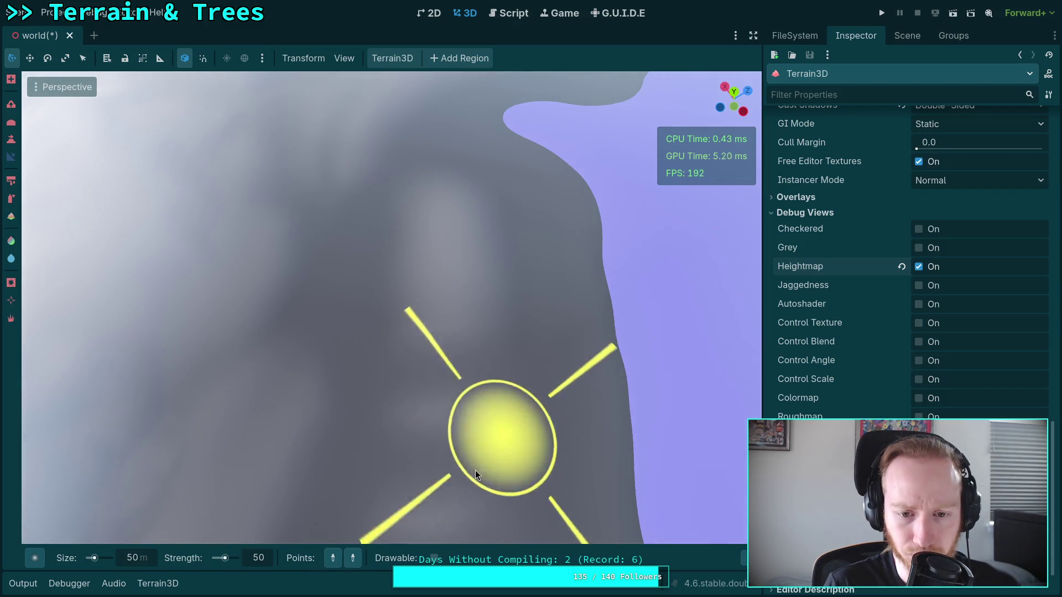
Settle both slope points on the hillside by the lake, re-fixing the first point
click(372, 303)
click(506, 307)
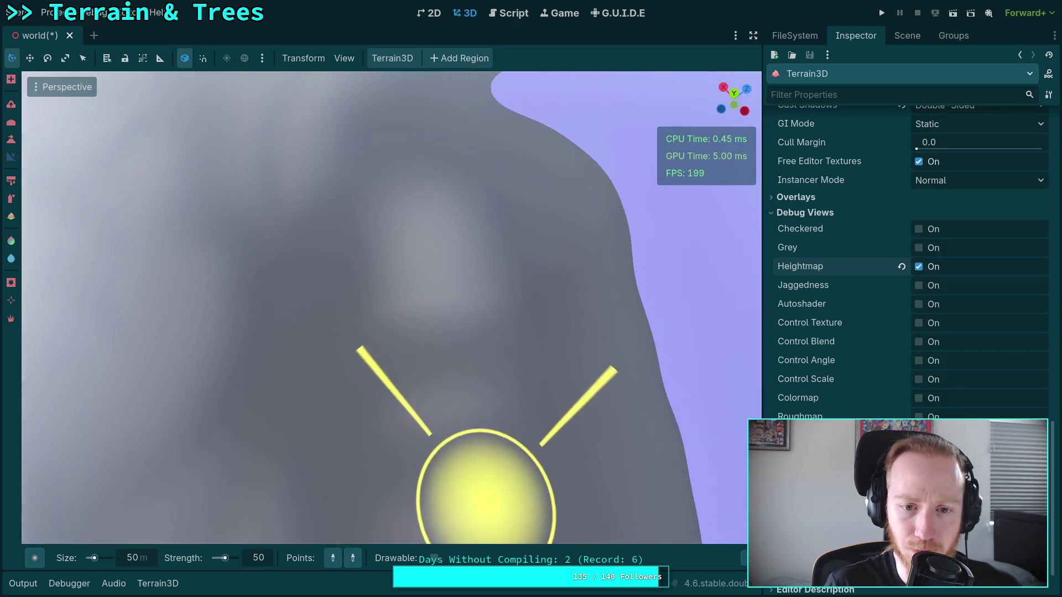
click(336, 302)
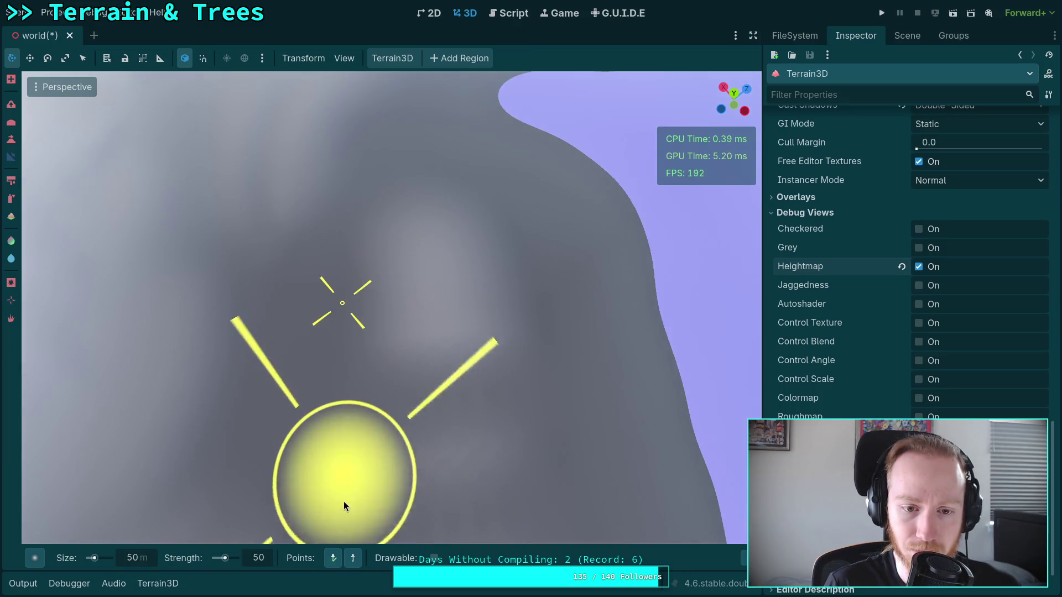
click(352, 558)
click(517, 285)
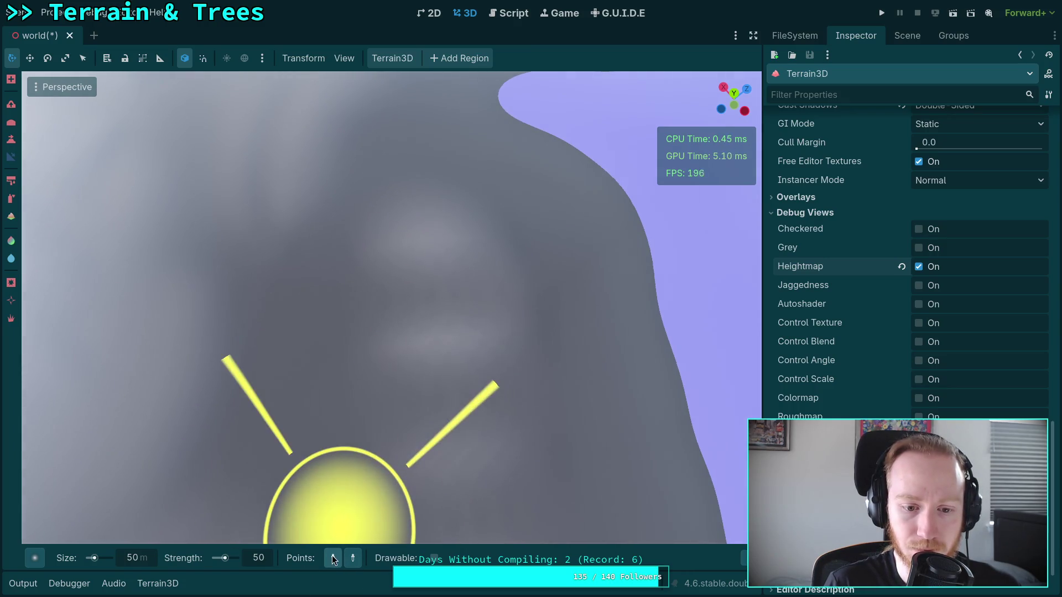
click(332, 558)
click(359, 418)
click(339, 353)
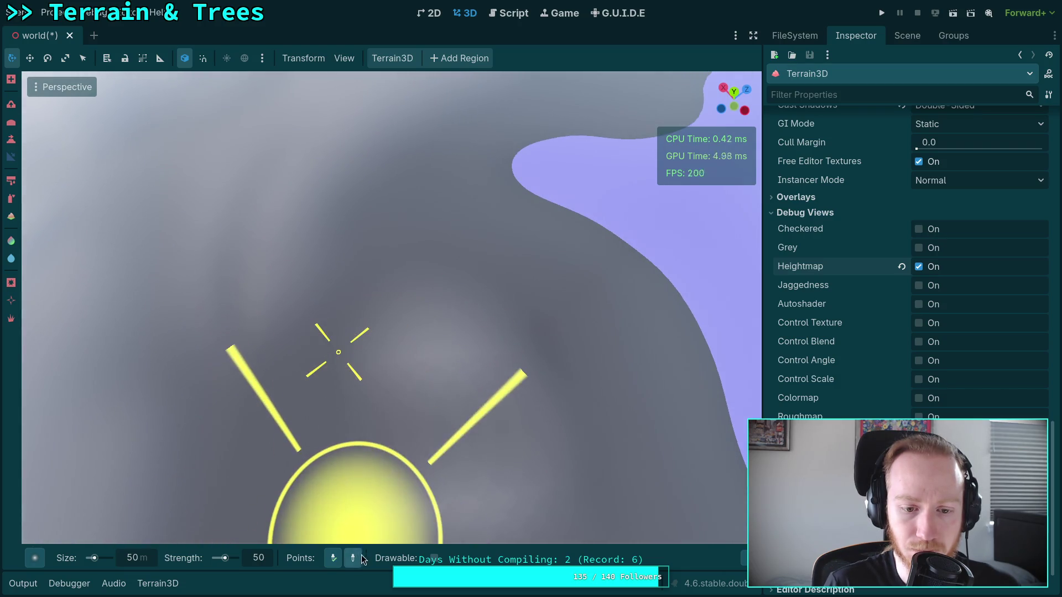
mouse_move(539, 332)
mouse_down()
mouse_move(387, 249)
mouse_move(418, 344)
mouse_move(575, 266)
mouse_move(581, 276)
mouse_up()
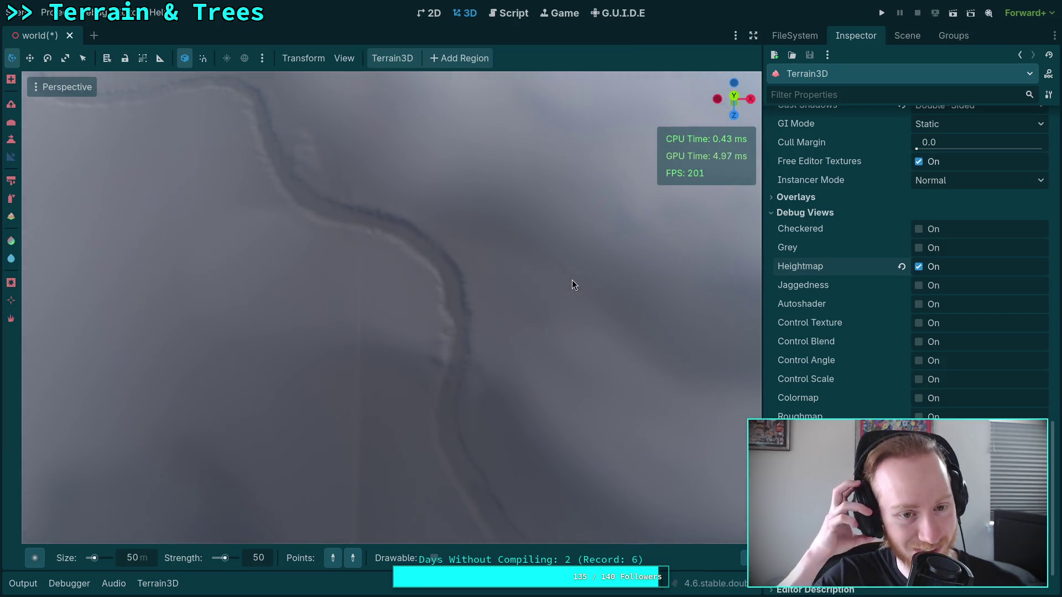
click(10, 122)
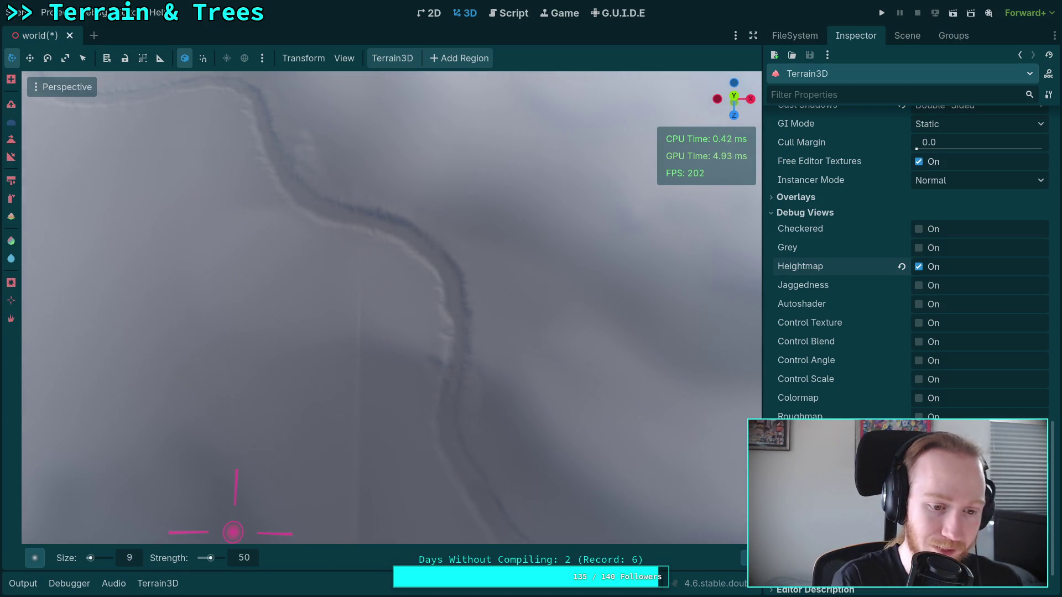
mouse_move(364, 308)
mouse_down()
mouse_move(315, 183)
mouse_move(297, 340)
mouse_up()
mouse_move(407, 427)
mouse_down()
mouse_move(310, 387)
mouse_move(343, 354)
mouse_up()
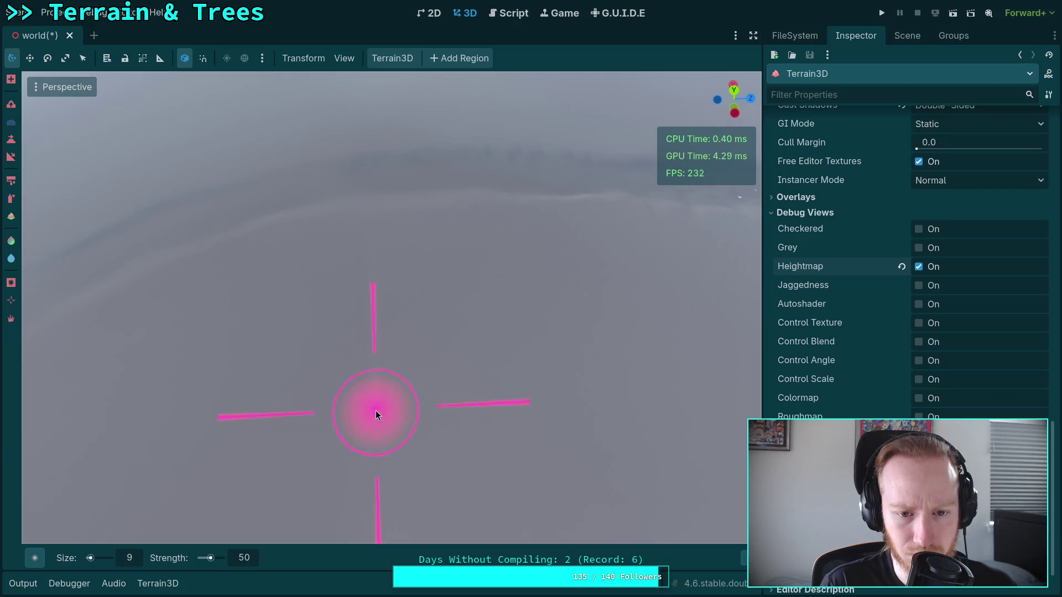
drag(426, 330, 432, 335)
mouse_move(372, 264)
mouse_down()
mouse_move(431, 246)
mouse_move(385, 325)
mouse_up()
mouse_move(353, 225)
mouse_down()
mouse_move(446, 367)
mouse_move(327, 351)
mouse_move(403, 254)
mouse_move(390, 274)
mouse_up()
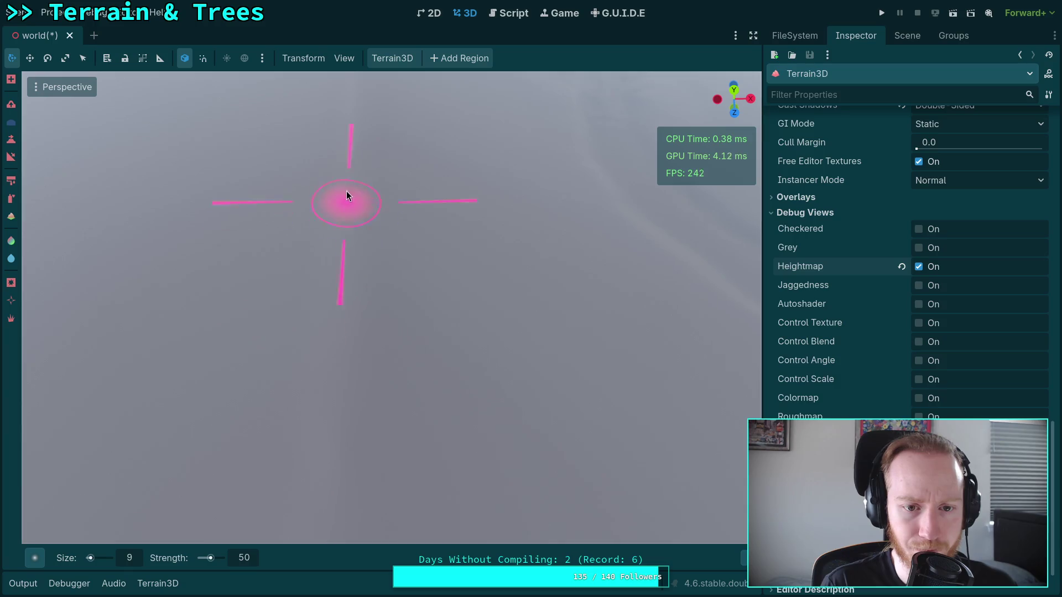
mouse_move(407, 218)
mouse_down()
mouse_move(367, 301)
mouse_move(386, 227)
mouse_up()
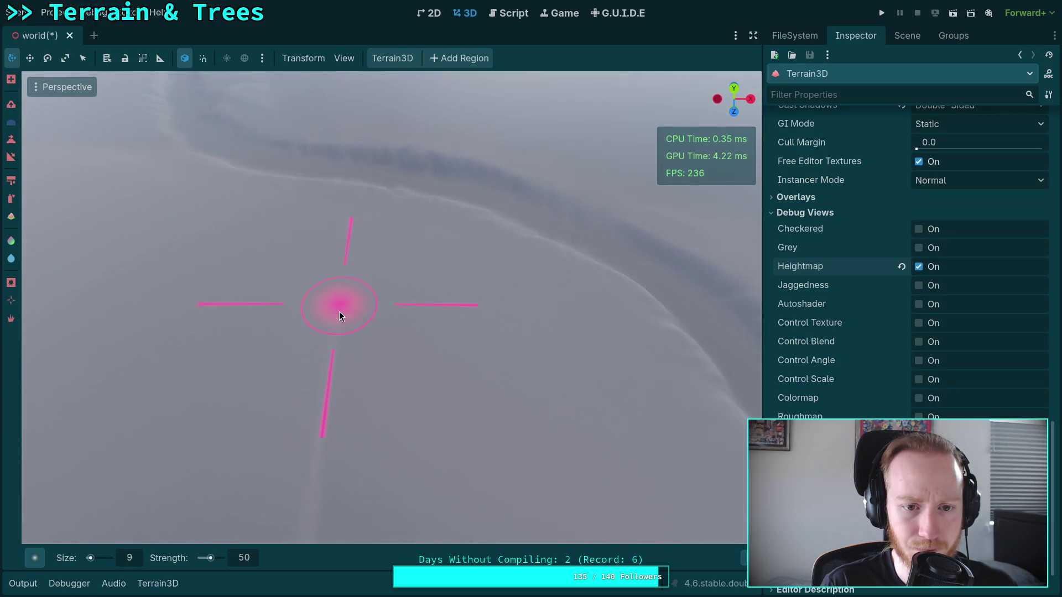
mouse_move(318, 436)
mouse_down()
mouse_move(387, 230)
mouse_move(322, 226)
mouse_up()
drag(297, 347, 333, 214)
mouse_move(331, 330)
mouse_down()
mouse_move(356, 277)
mouse_move(412, 313)
mouse_up()
mouse_move(330, 303)
mouse_down()
mouse_move(310, 332)
mouse_move(376, 285)
mouse_up()
key(w)
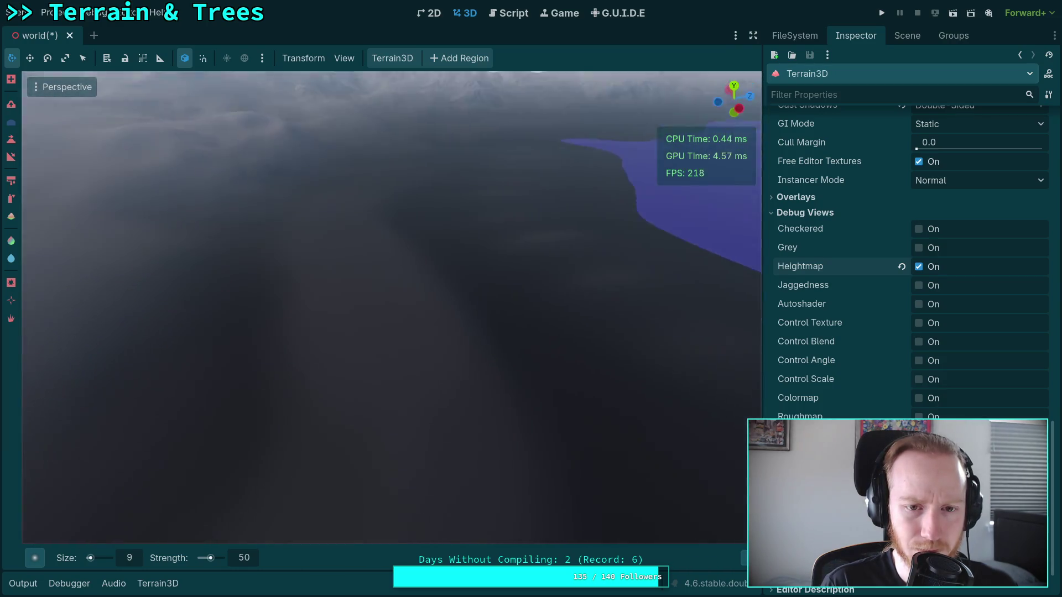
key(w)
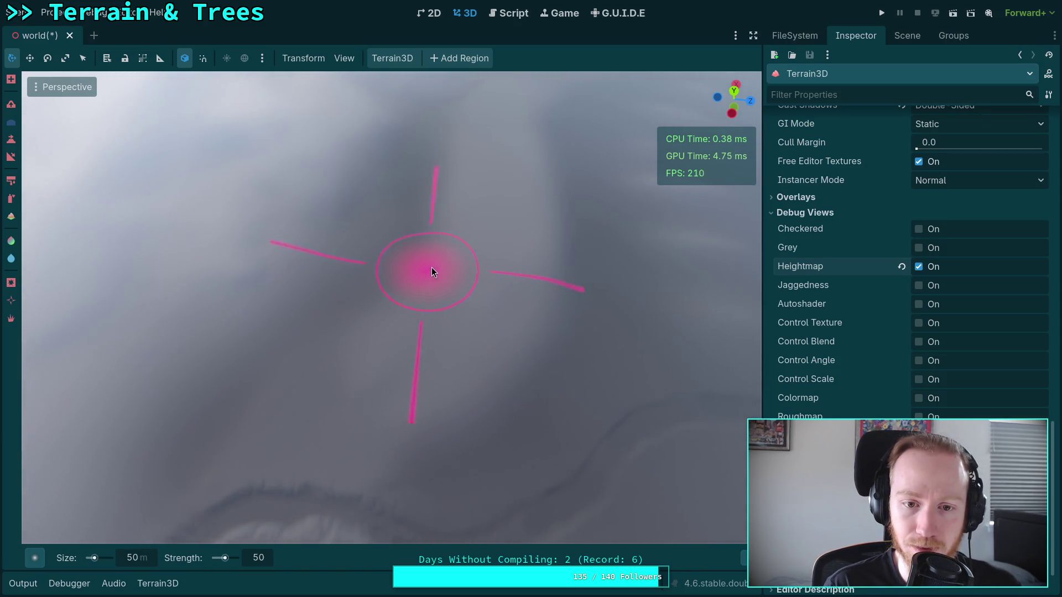
scroll(516, 292, down, 5)
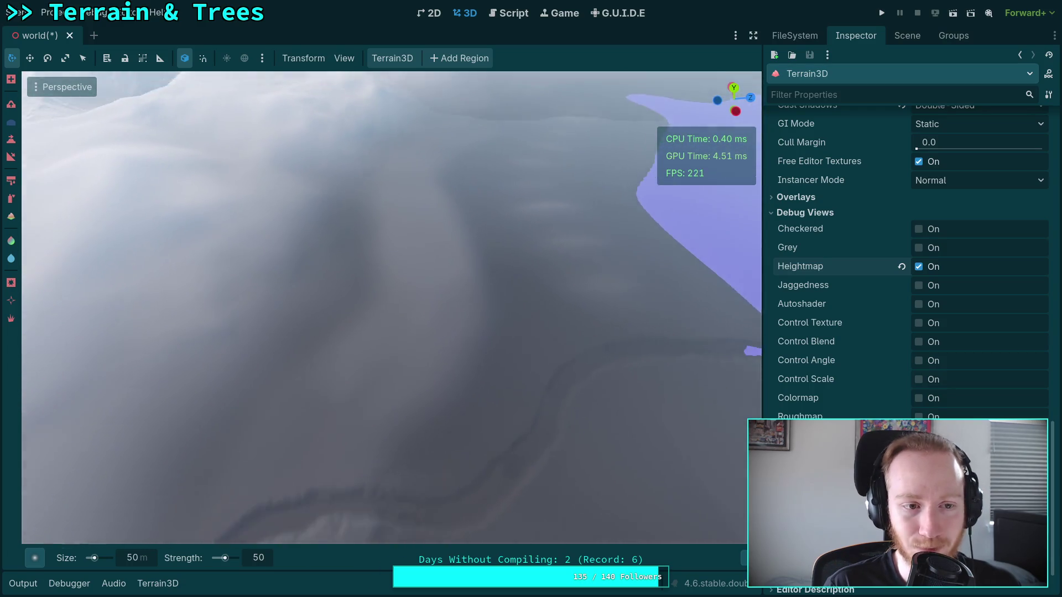
click(11, 157)
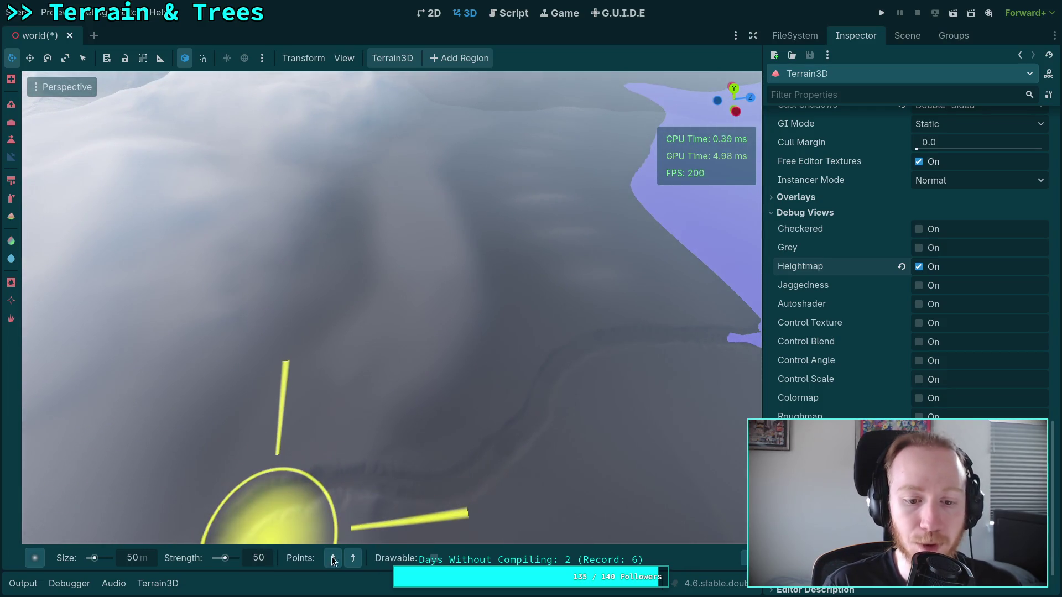
scroll(332, 393, up, 2)
scroll(315, 343, up, 1)
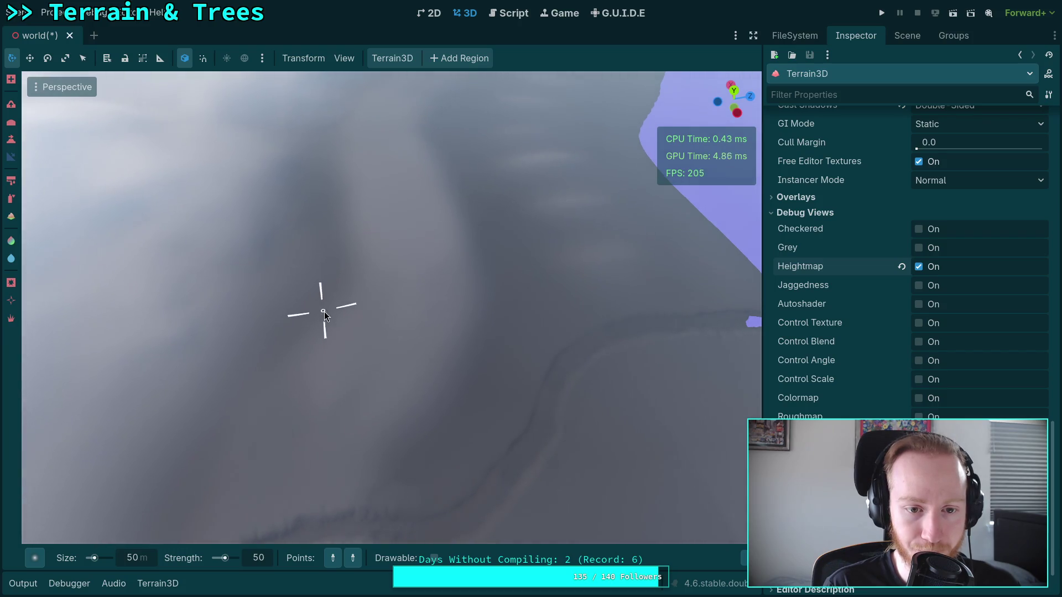
Shrink the slope brush to 40 m, place two points, and grade the first slope along the path
text(40)
key(Return)
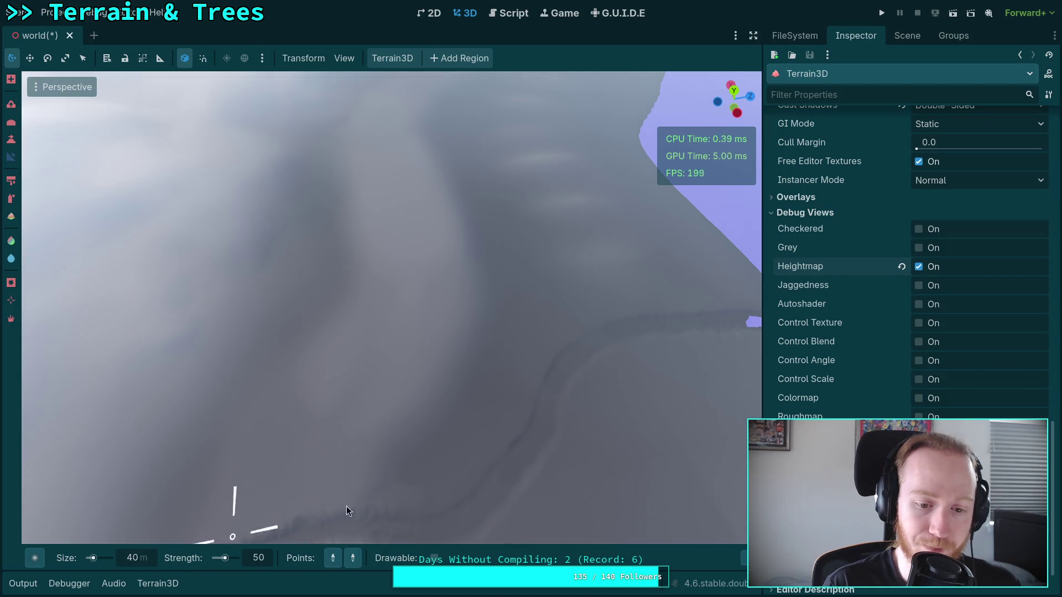
click(318, 310)
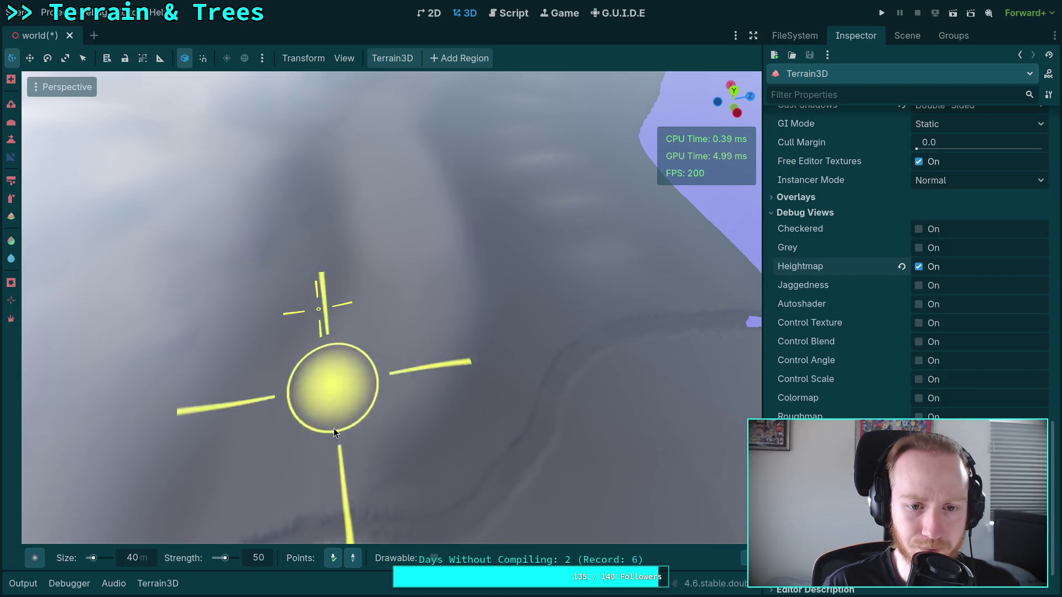
click(481, 350)
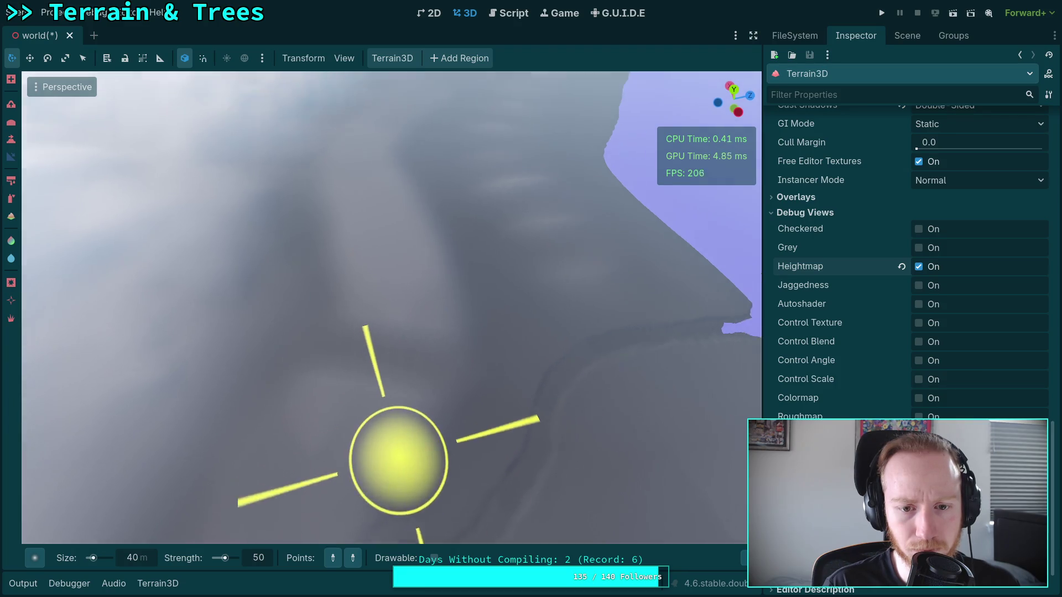
click(311, 347)
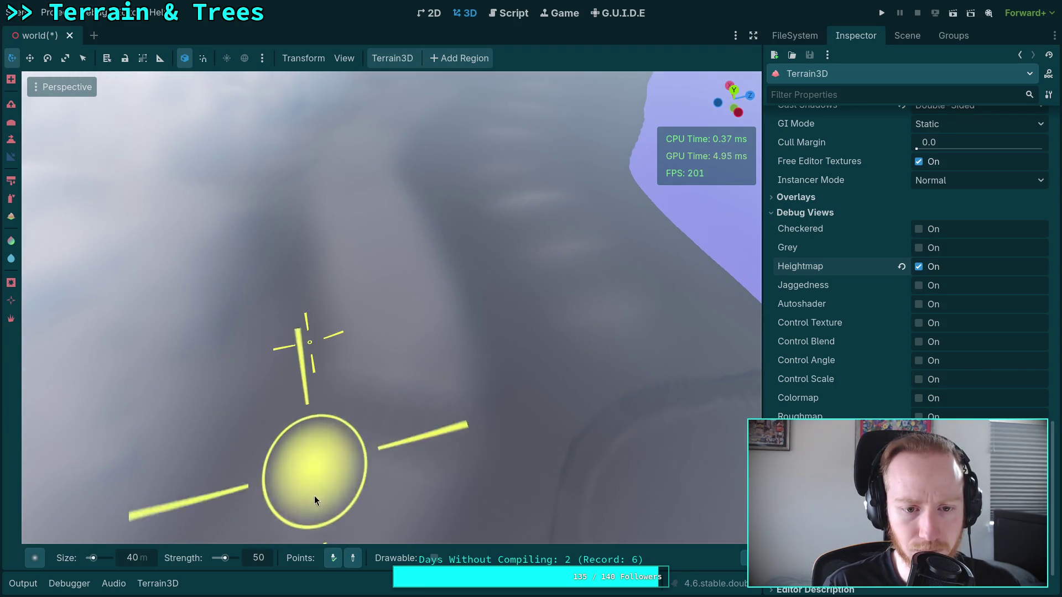
click(504, 367)
drag(504, 367, 356, 486)
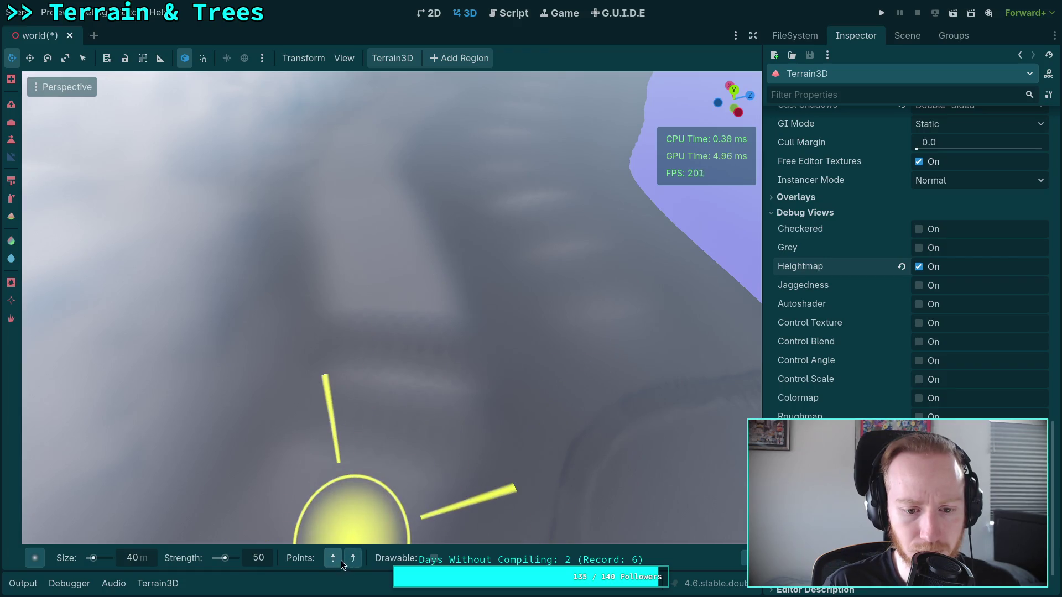
Set a new pair of slope points and paint the slope down across the terrain
click(313, 297)
click(505, 299)
mouse_move(505, 299)
mouse_down()
mouse_move(478, 443)
mouse_move(415, 531)
mouse_move(356, 509)
mouse_up()
mouse_move(279, 341)
mouse_down()
mouse_move(341, 532)
mouse_move(416, 462)
mouse_up()
mouse_move(493, 329)
mouse_down()
mouse_move(451, 427)
mouse_move(460, 542)
mouse_move(347, 531)
mouse_move(360, 520)
mouse_up()
Keep spreading the slope down-left over the lower terrain beside the path
mouse_move(487, 380)
mouse_down()
mouse_move(487, 368)
mouse_move(354, 556)
mouse_up()
mouse_move(264, 344)
mouse_down()
mouse_move(349, 527)
mouse_move(351, 515)
mouse_up()
drag(506, 354, 422, 497)
mouse_move(438, 399)
mouse_down()
mouse_move(413, 506)
mouse_move(367, 506)
mouse_move(386, 508)
mouse_up()
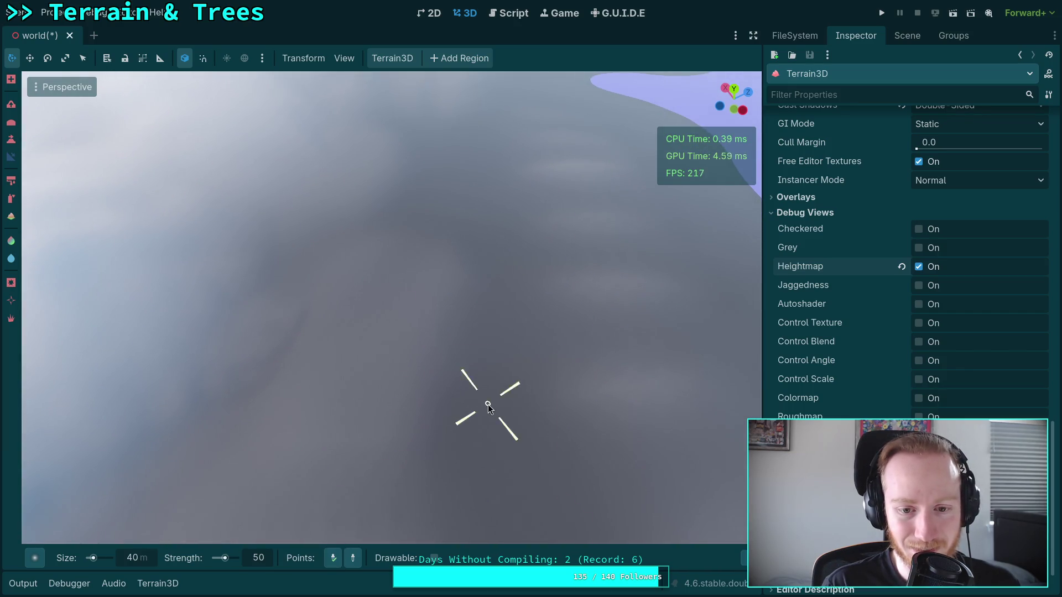
mouse_move(453, 386)
mouse_down()
mouse_move(440, 476)
mouse_move(376, 563)
mouse_up()
click(522, 390)
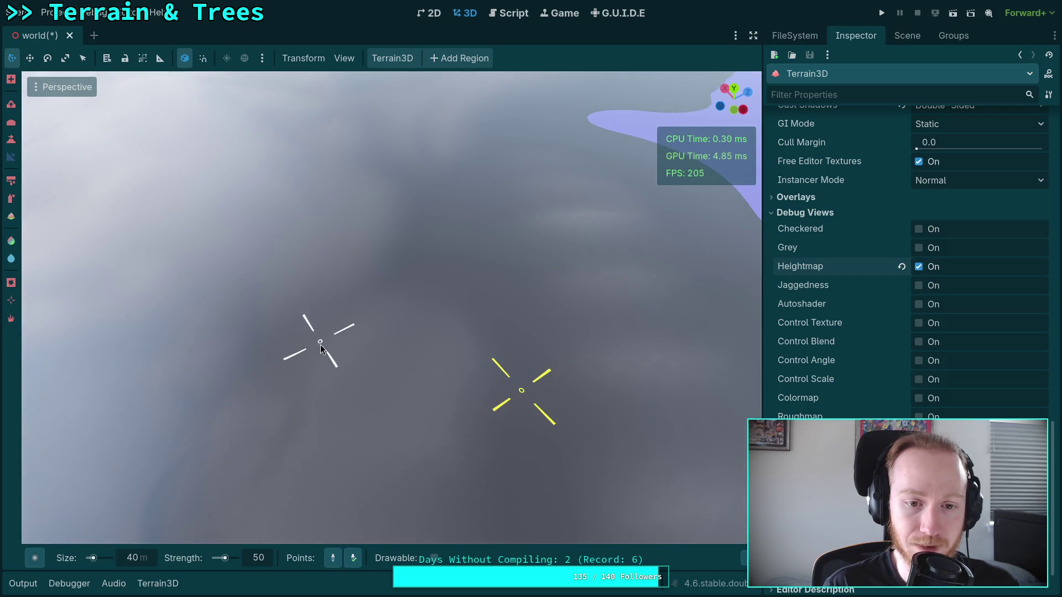
scroll(320, 342, up, 5)
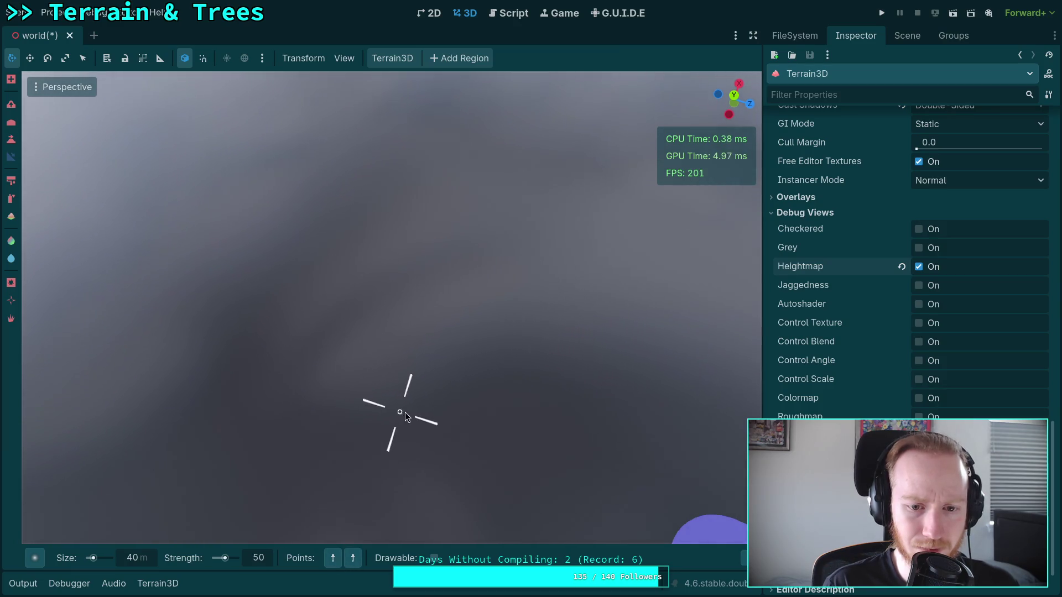
Drag the slope brush repeatedly across the near terrain toward the shoreline
mouse_move(420, 415)
mouse_down()
mouse_move(427, 503)
mouse_move(350, 526)
mouse_move(524, 400)
mouse_move(332, 555)
mouse_up()
drag(518, 389, 435, 561)
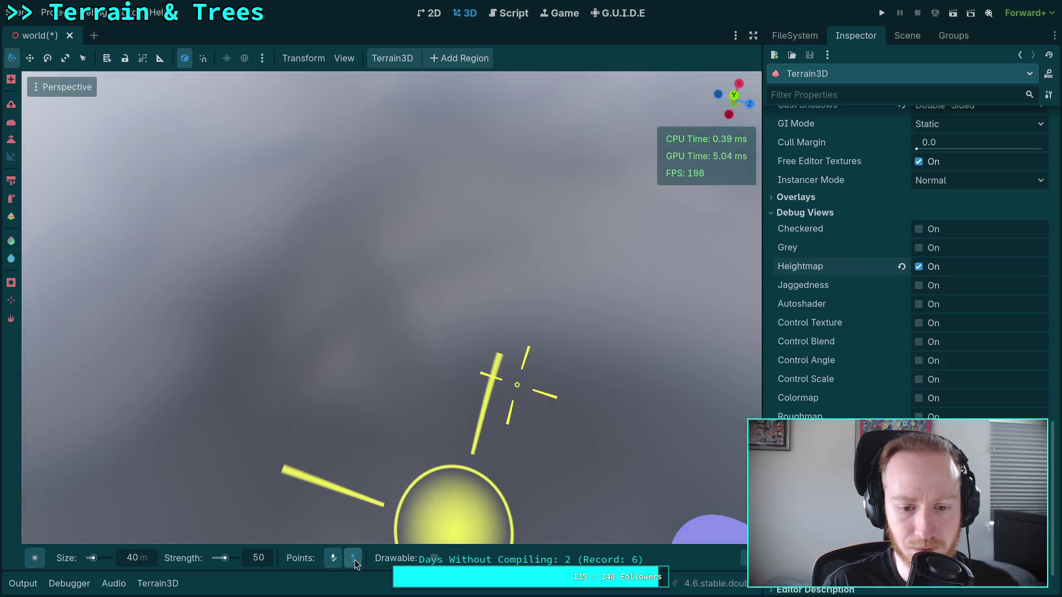
mouse_move(446, 180)
mouse_down()
mouse_move(498, 363)
mouse_move(475, 551)
mouse_move(497, 553)
mouse_move(498, 409)
mouse_move(338, 561)
mouse_up()
mouse_move(398, 384)
mouse_down()
mouse_move(377, 529)
mouse_move(356, 522)
mouse_up()
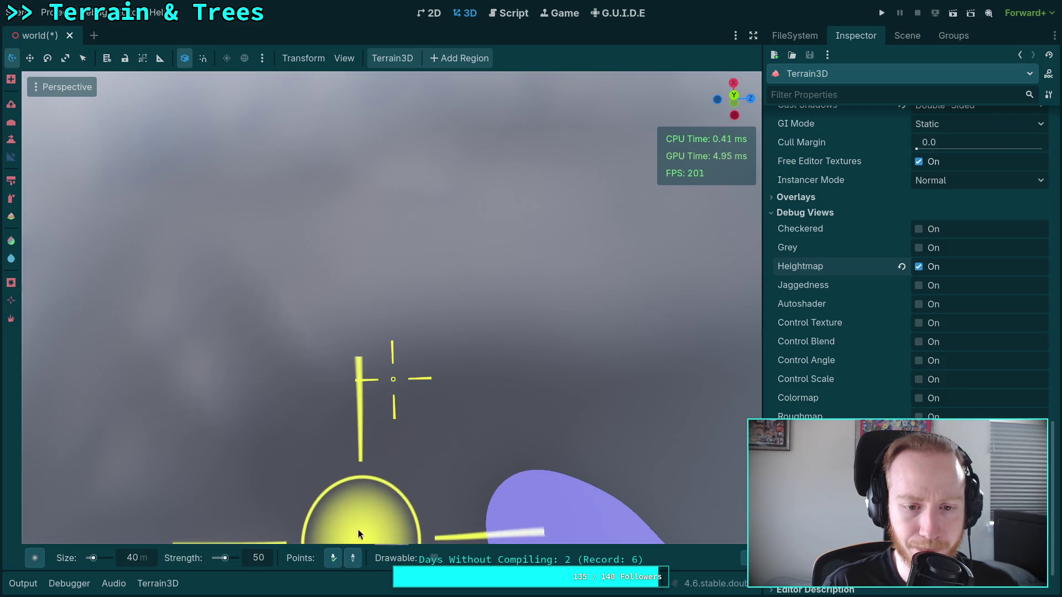
mouse_move(439, 275)
mouse_down()
mouse_move(449, 367)
mouse_move(402, 370)
mouse_move(379, 503)
mouse_move(390, 255)
mouse_up()
mouse_move(387, 150)
mouse_down()
mouse_move(386, 139)
mouse_move(343, 547)
mouse_move(356, 528)
mouse_up()
mouse_move(513, 458)
mouse_down()
mouse_move(370, 569)
mouse_move(367, 536)
mouse_up()
mouse_move(522, 154)
mouse_down()
mouse_move(551, 313)
mouse_move(386, 379)
mouse_move(453, 399)
mouse_move(346, 559)
mouse_up()
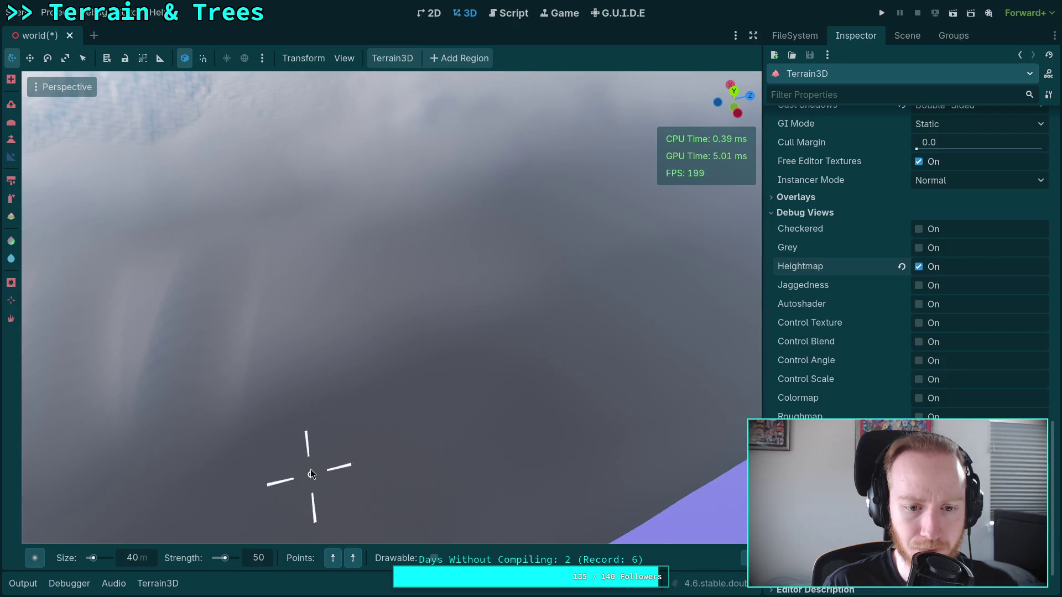
mouse_move(330, 469)
mouse_down()
mouse_move(332, 452)
mouse_move(367, 563)
mouse_move(331, 451)
mouse_up()
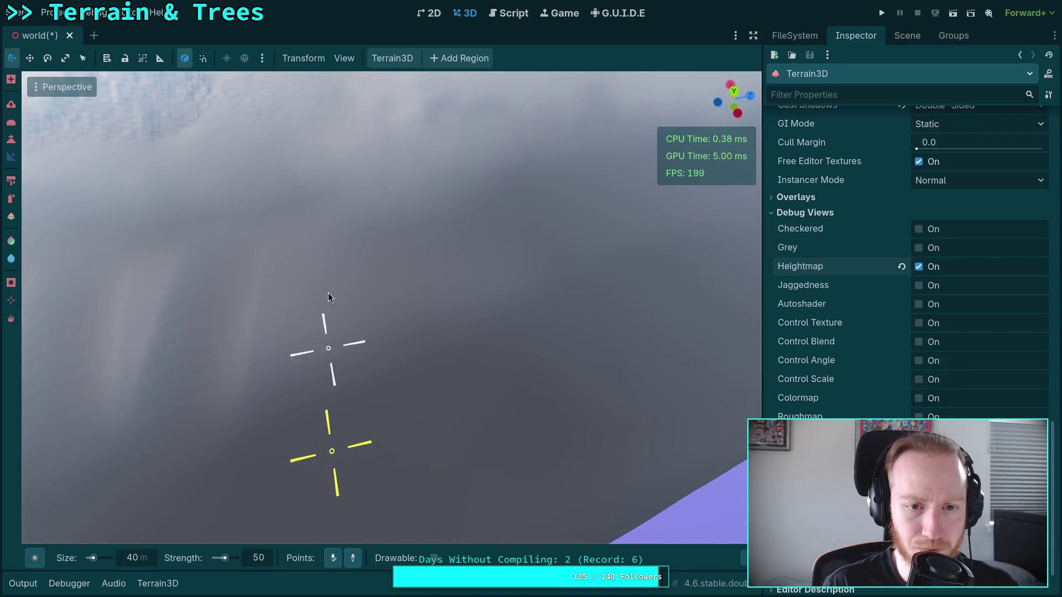
From a new viewing angle, pick fresh slope points and grade the terrain between them
drag(312, 204, 313, 204)
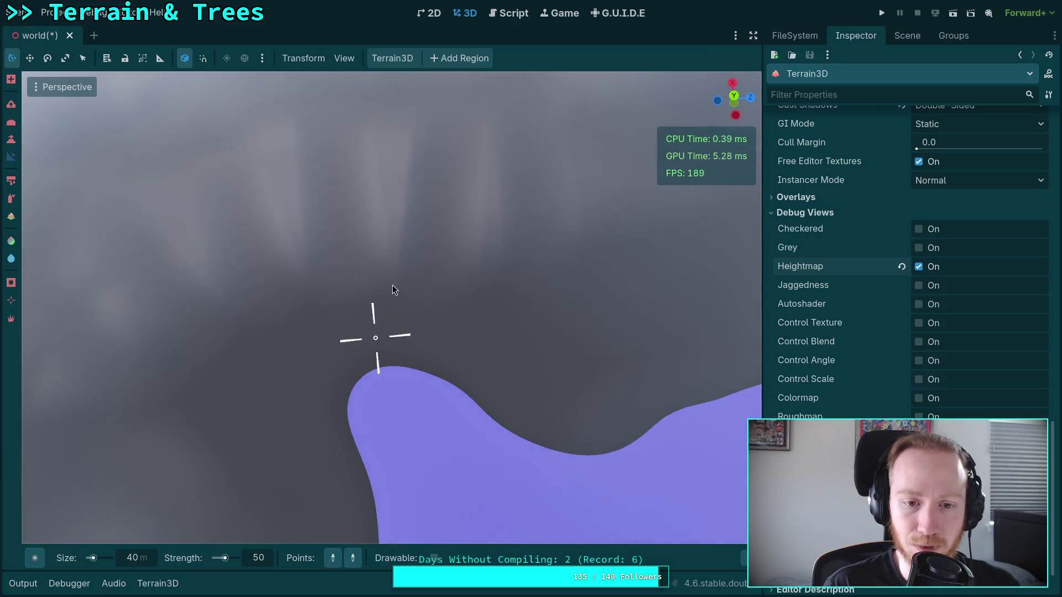
drag(354, 540, 388, 188)
mouse_move(389, 430)
mouse_down()
mouse_move(356, 509)
mouse_move(427, 438)
mouse_up()
click(432, 406)
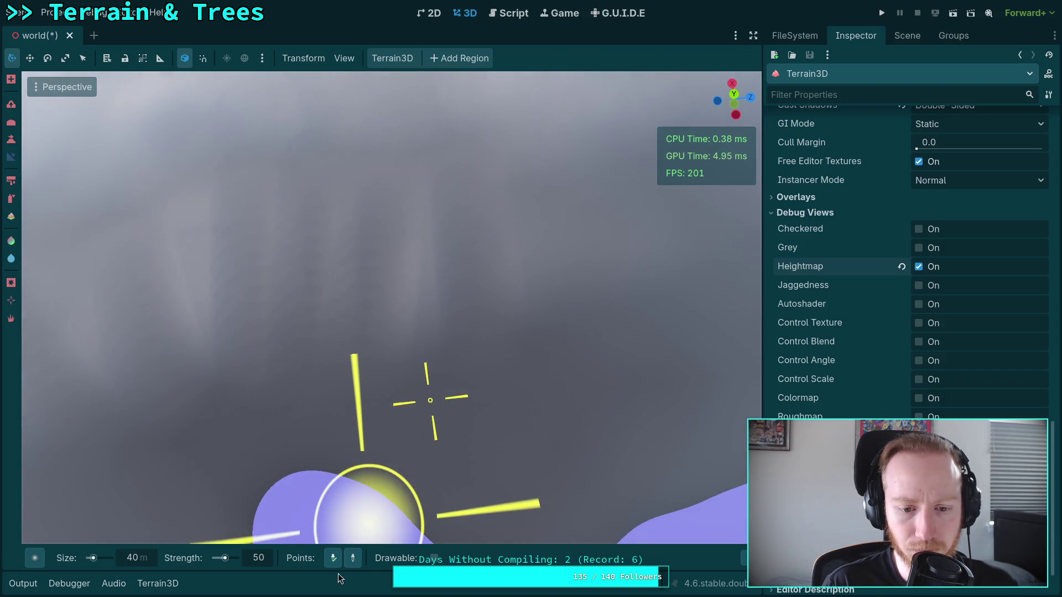
mouse_move(430, 400)
mouse_down()
mouse_move(426, 446)
mouse_move(356, 498)
mouse_move(380, 439)
mouse_move(441, 482)
mouse_move(379, 410)
mouse_up()
click(376, 378)
mouse_move(431, 145)
mouse_down()
mouse_move(340, 490)
mouse_move(308, 517)
mouse_move(309, 375)
mouse_move(318, 386)
mouse_up()
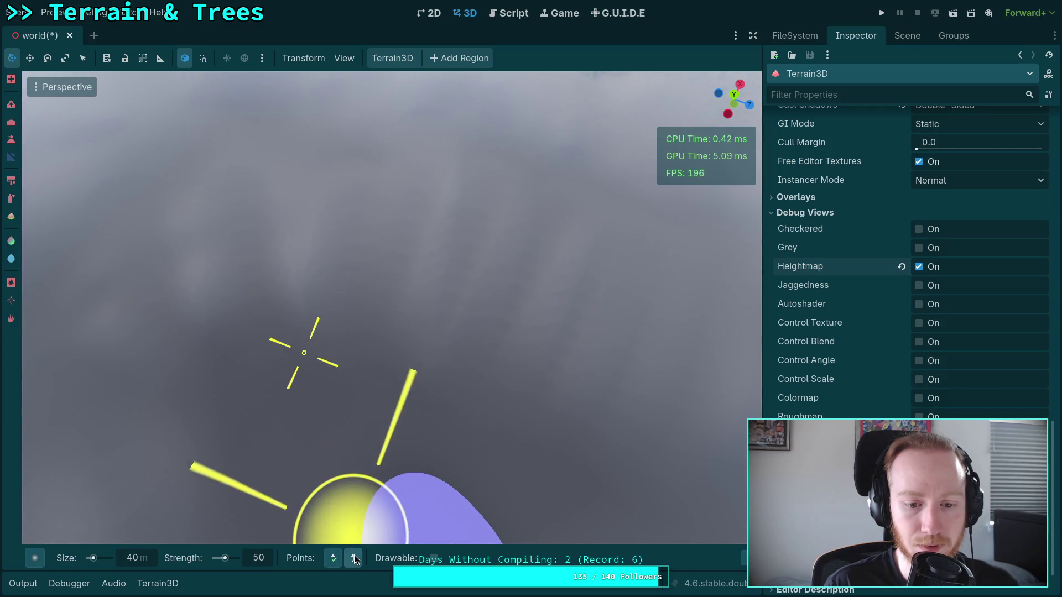
Set a higher slope point and grade the terrain down toward the shore
click(308, 154)
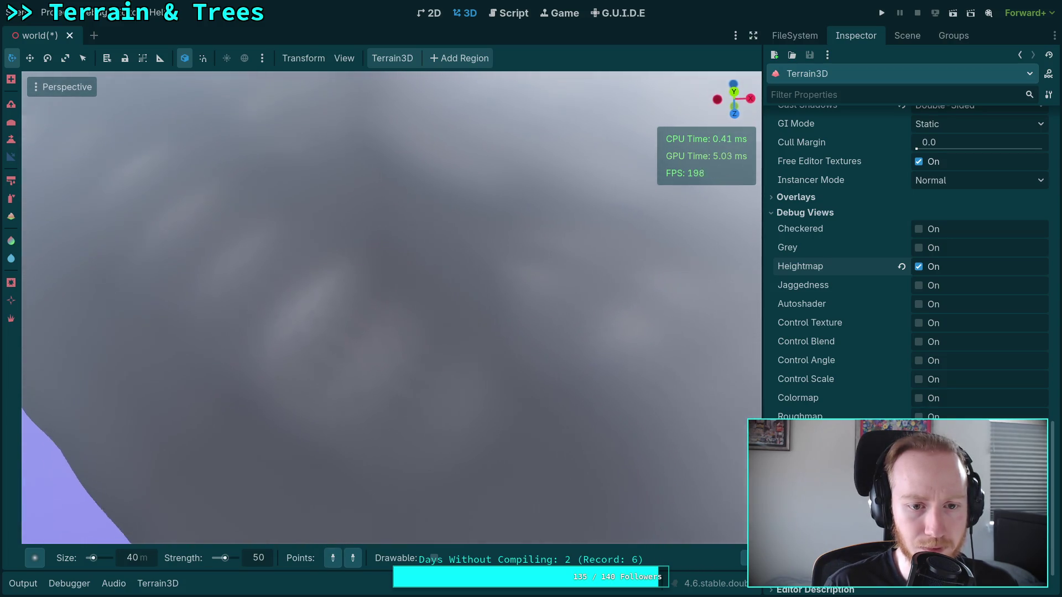
mouse_move(399, 365)
mouse_down()
mouse_move(379, 372)
mouse_move(356, 509)
mouse_move(415, 175)
mouse_move(425, 177)
mouse_move(332, 509)
mouse_move(430, 480)
mouse_up()
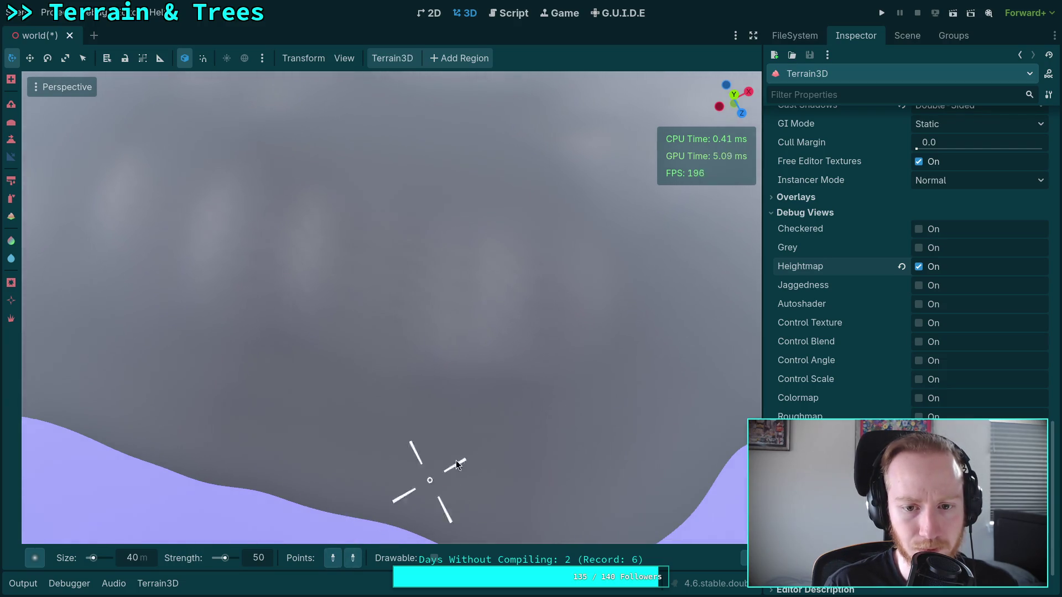
mouse_move(497, 416)
mouse_down()
mouse_move(366, 559)
mouse_move(495, 409)
mouse_up()
mouse_move(506, 187)
mouse_down()
mouse_move(550, 325)
mouse_move(420, 553)
mouse_move(367, 509)
mouse_move(516, 374)
mouse_move(379, 510)
mouse_move(391, 495)
mouse_up()
mouse_move(484, 164)
mouse_down()
mouse_move(433, 325)
mouse_move(339, 516)
mouse_move(414, 360)
mouse_move(368, 509)
mouse_move(410, 260)
mouse_up()
mouse_move(391, 180)
mouse_down()
mouse_move(464, 266)
mouse_move(424, 264)
mouse_move(329, 541)
mouse_move(373, 449)
mouse_up()
Save the world scene with Ctrl+S, then grade more terrain down to the shoreline
key(ctrl+s)
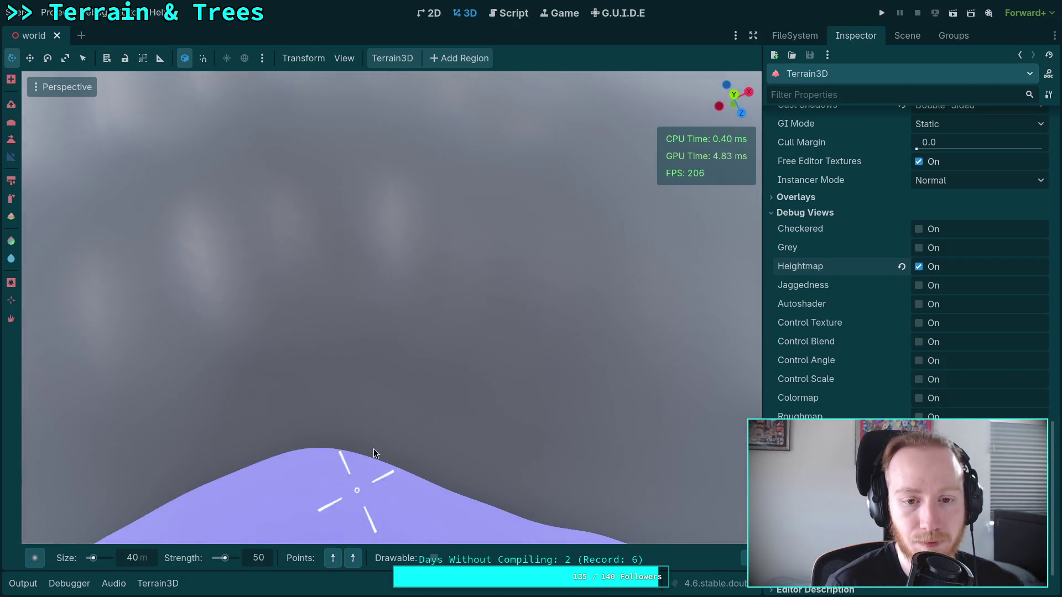
mouse_move(398, 341)
mouse_down()
mouse_move(367, 556)
mouse_move(357, 552)
mouse_up()
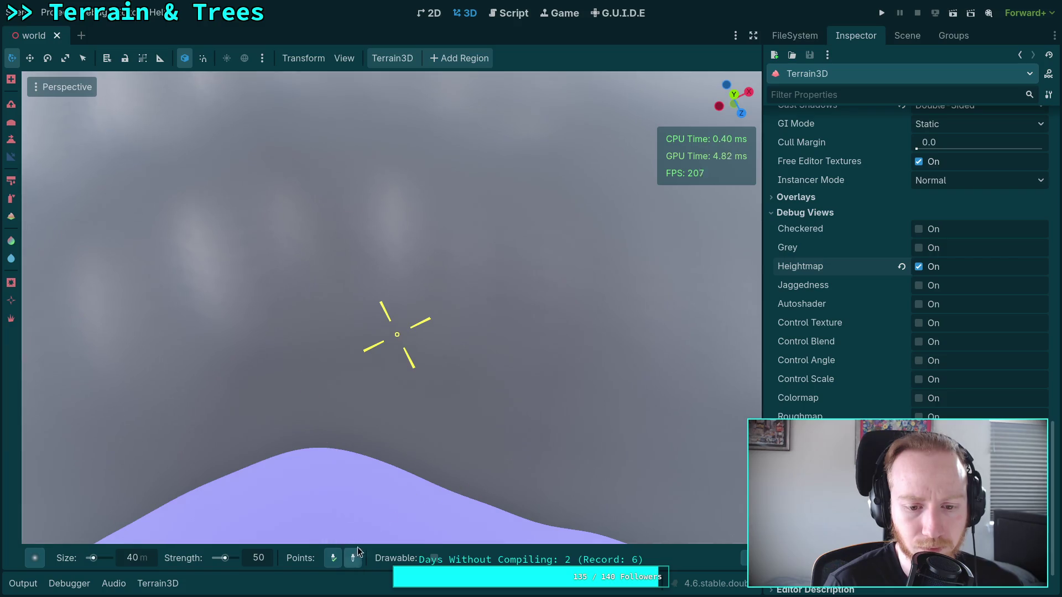
mouse_move(393, 145)
mouse_down()
mouse_move(425, 218)
mouse_move(519, 292)
mouse_move(345, 375)
mouse_move(266, 520)
mouse_move(449, 400)
mouse_move(332, 506)
mouse_move(418, 390)
mouse_up()
mouse_move(429, 159)
mouse_down()
mouse_move(409, 300)
mouse_move(304, 543)
mouse_move(333, 484)
mouse_up()
mouse_move(313, 390)
mouse_down()
mouse_move(327, 564)
mouse_move(326, 276)
mouse_move(355, 221)
mouse_move(492, 243)
mouse_move(312, 512)
mouse_move(411, 400)
mouse_move(374, 434)
mouse_move(354, 514)
mouse_up()
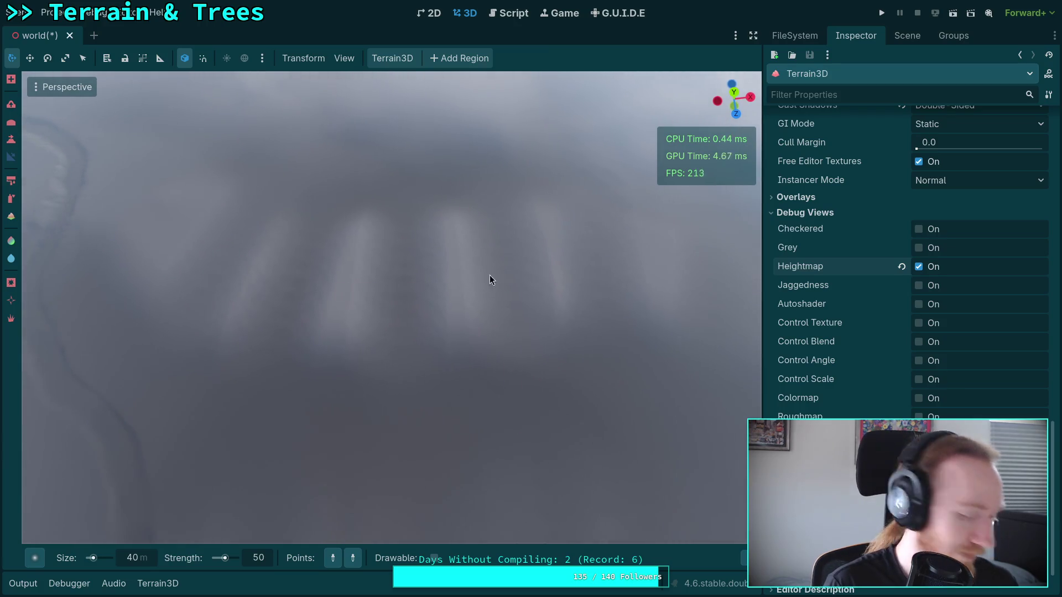
click(328, 391)
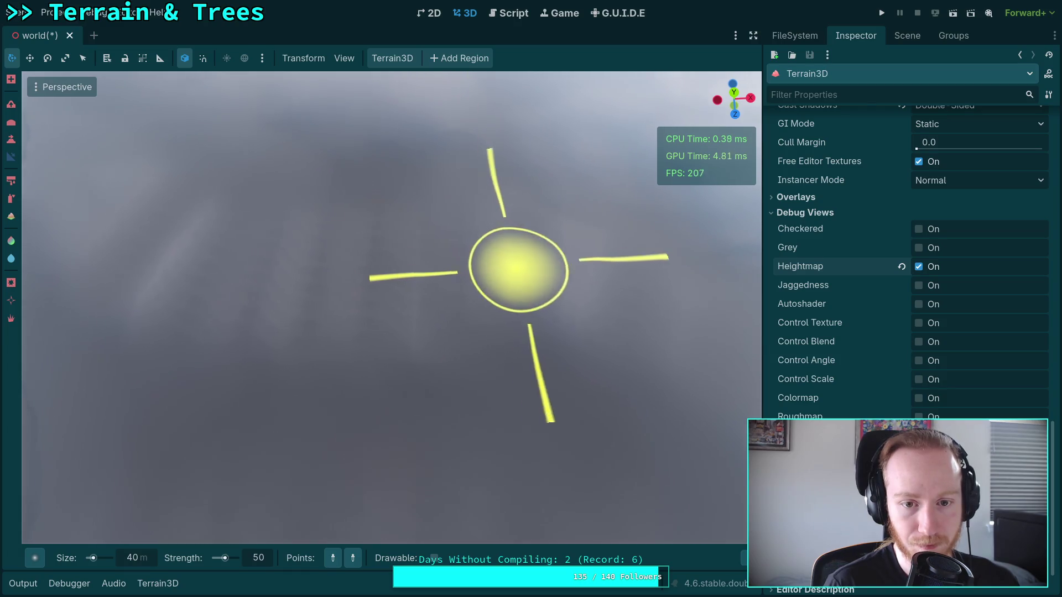
Place slope points near the winding path and grade the terrain between them
drag(360, 242, 520, 275)
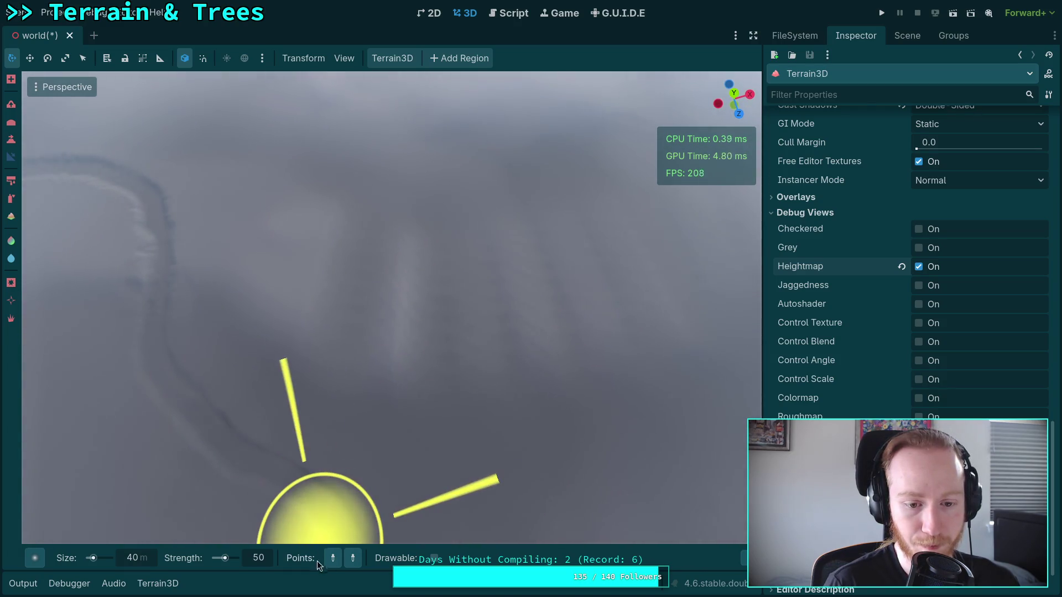
click(394, 437)
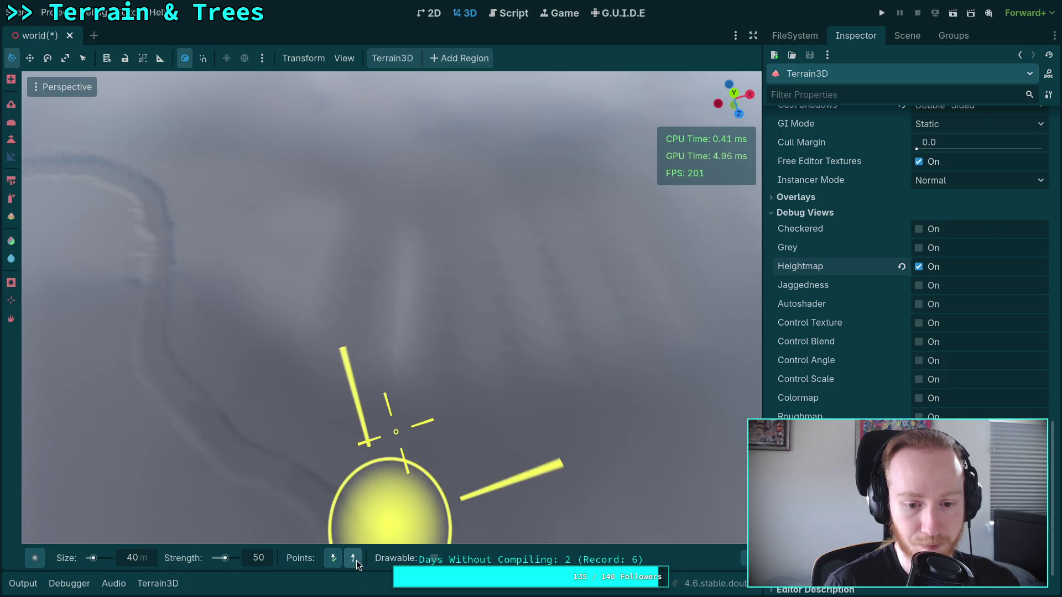
mouse_move(404, 187)
mouse_down()
mouse_move(412, 299)
mouse_move(546, 308)
mouse_move(307, 561)
mouse_move(442, 465)
mouse_up()
click(458, 407)
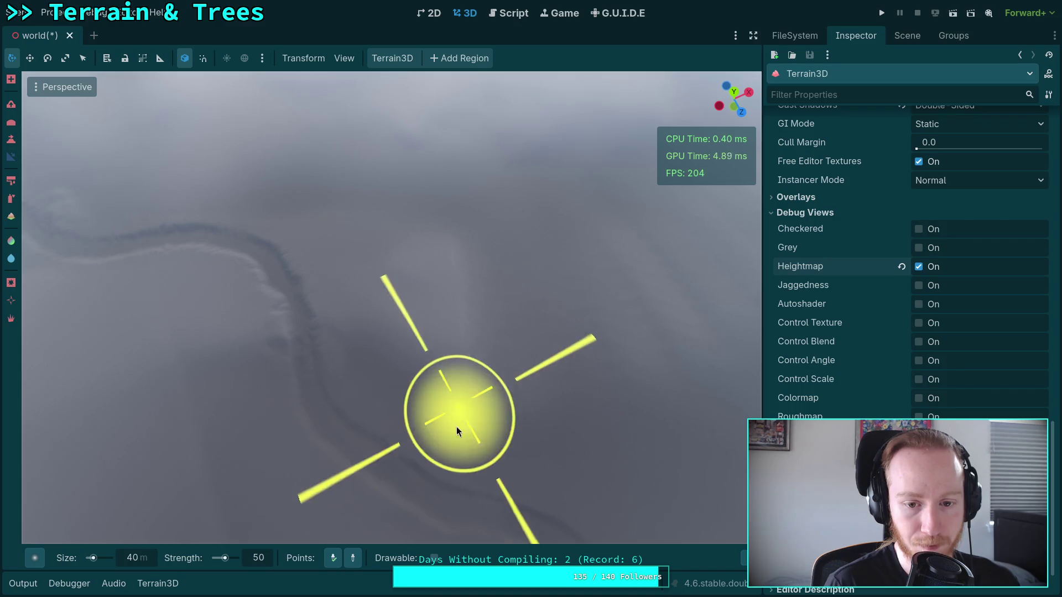
mouse_move(444, 191)
mouse_down()
mouse_move(510, 267)
mouse_move(403, 299)
mouse_up()
drag(370, 509, 334, 506)
click(350, 326)
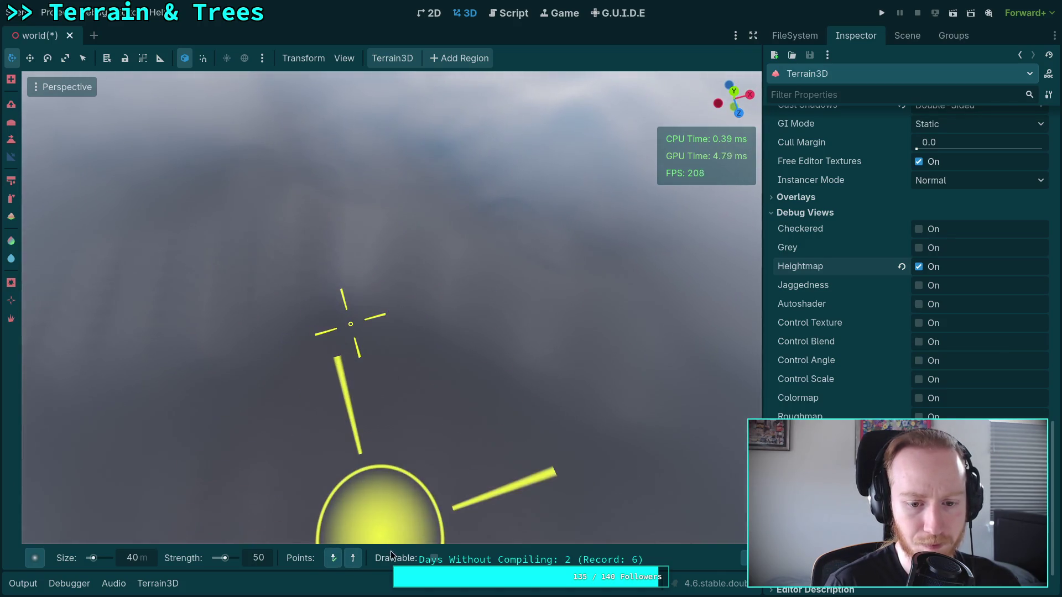
click(369, 164)
text(20)
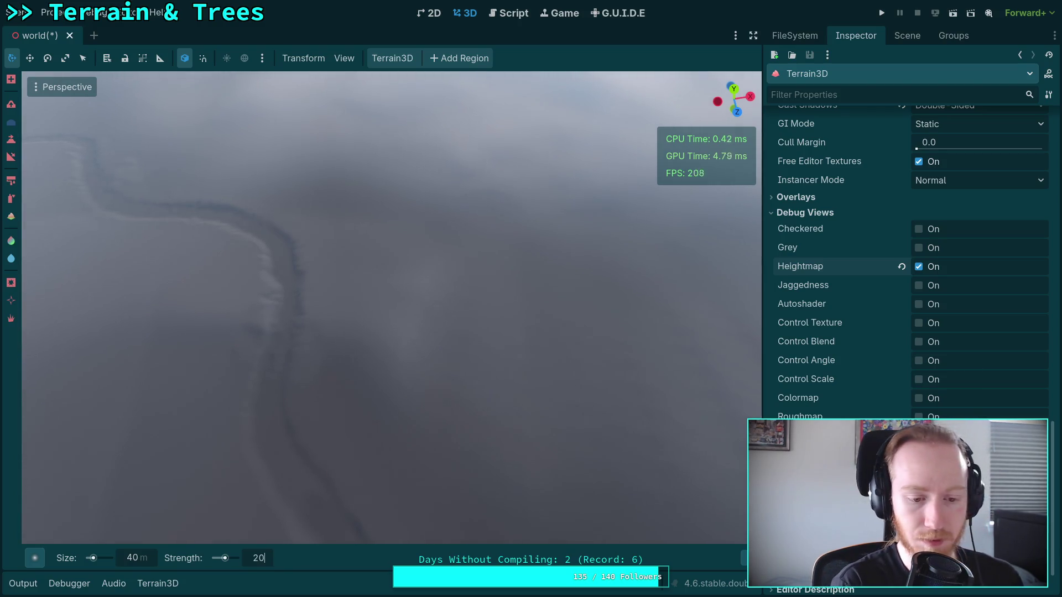
Set the sculpting brush size to 50 m and its strength to 40
text(50)
key(Return)
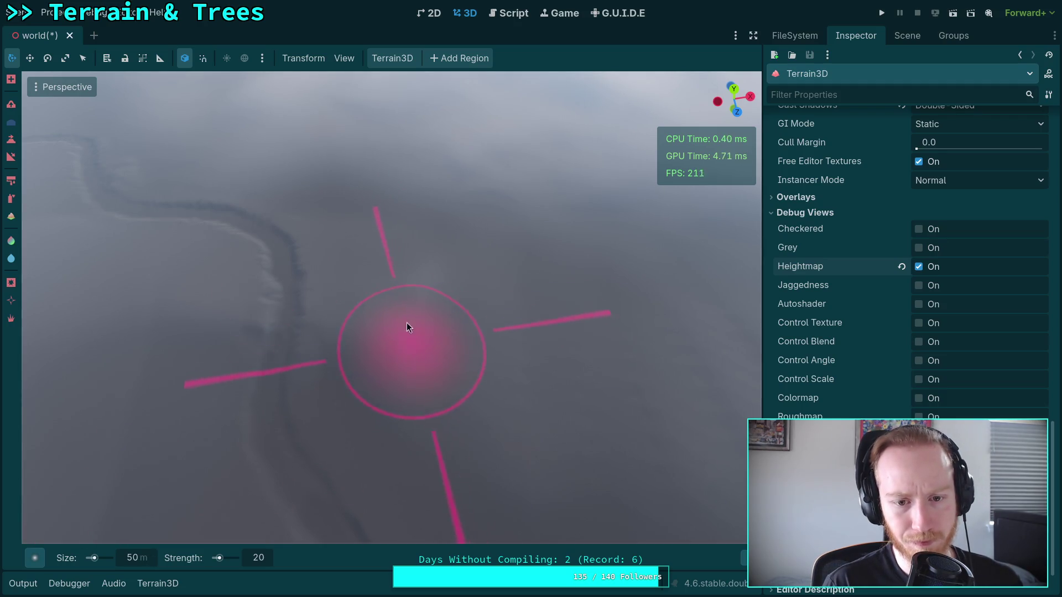
mouse_move(522, 388)
mouse_down()
mouse_move(414, 308)
mouse_move(303, 330)
mouse_up()
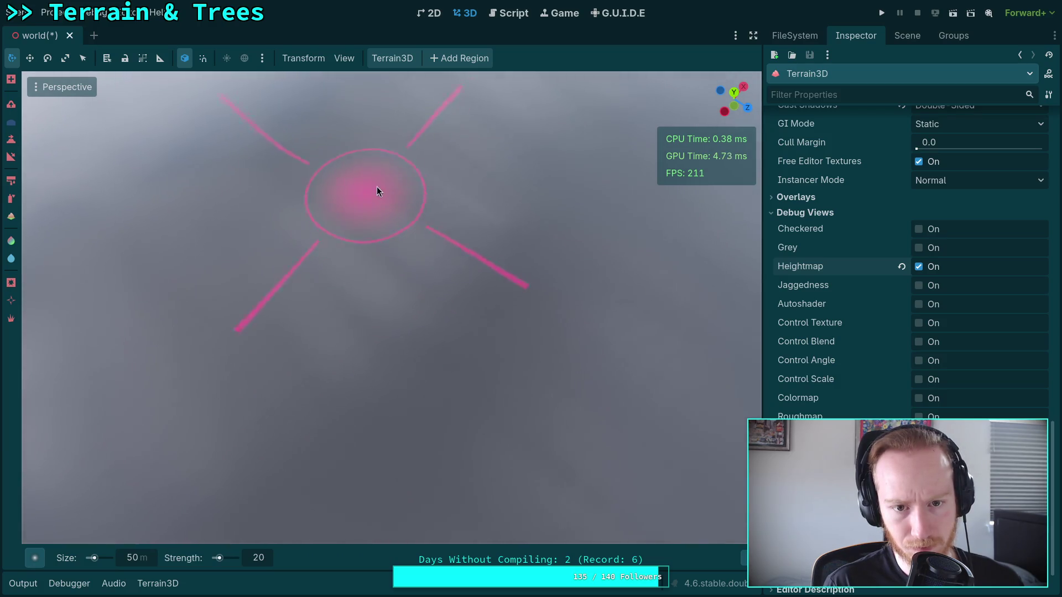
drag(327, 377, 485, 372)
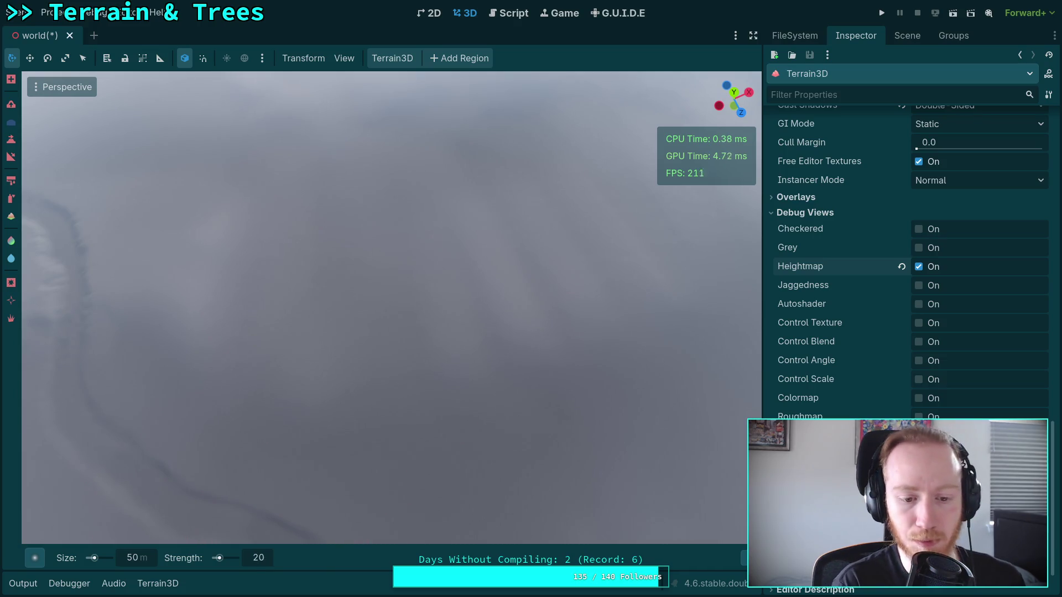
text(40)
key(Return)
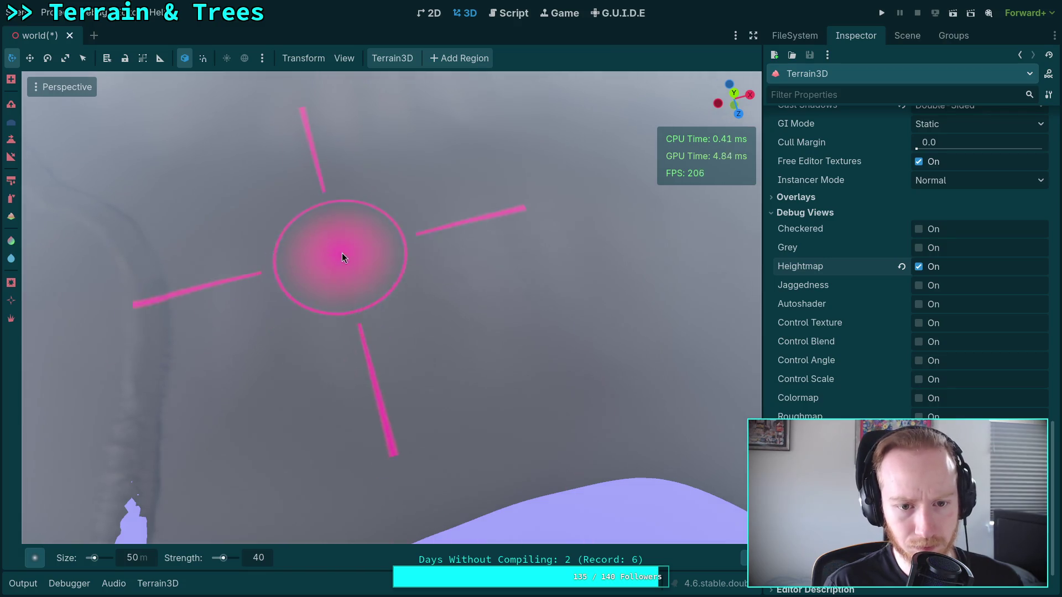
mouse_move(743, 557)
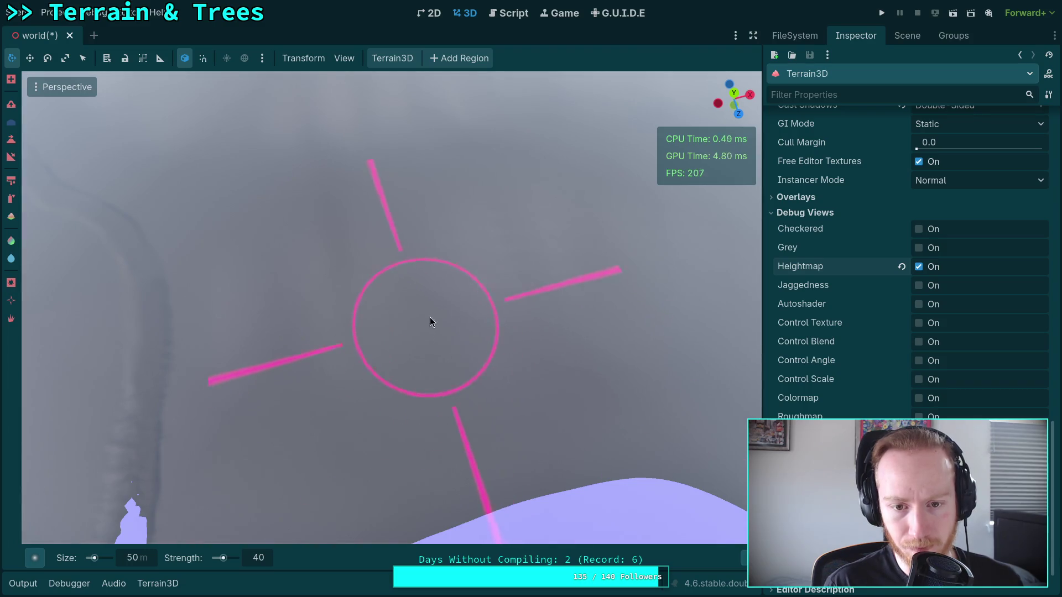
right_click(559, 216)
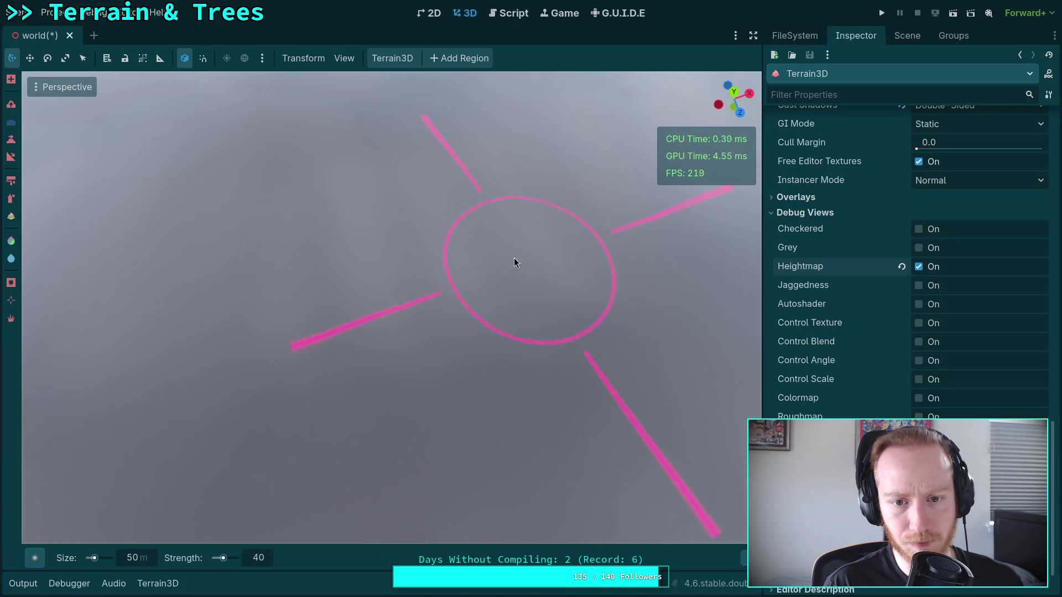
right_click(550, 220)
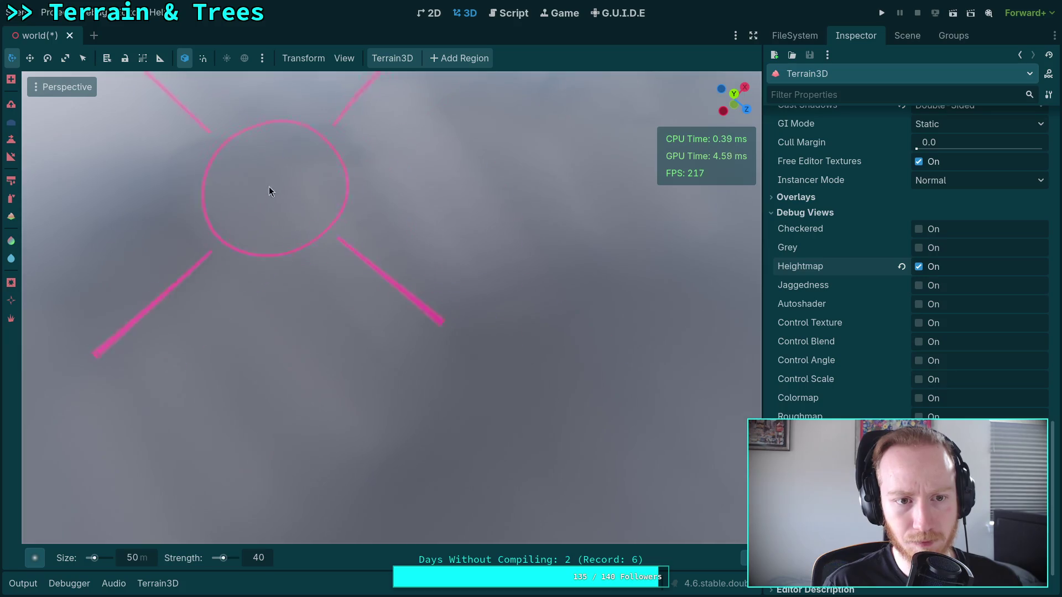
right_click(346, 234)
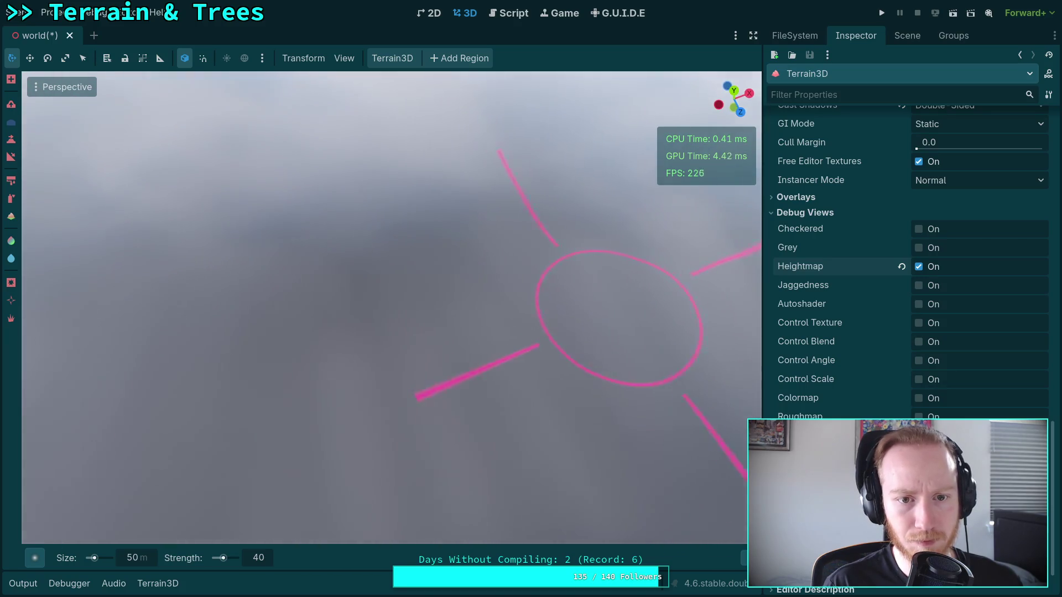
right_click(442, 335)
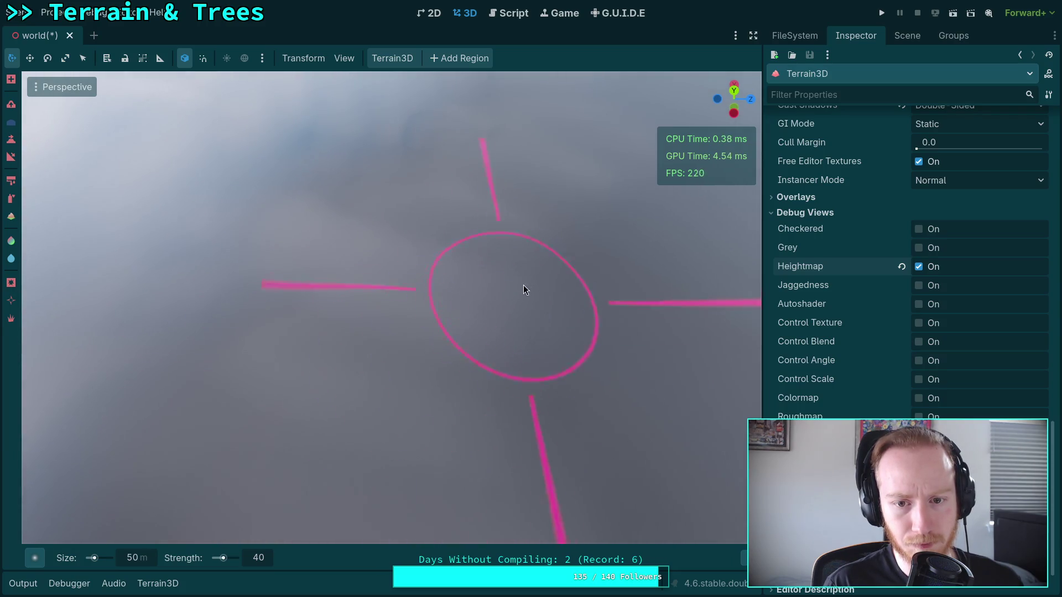
right_click(356, 233)
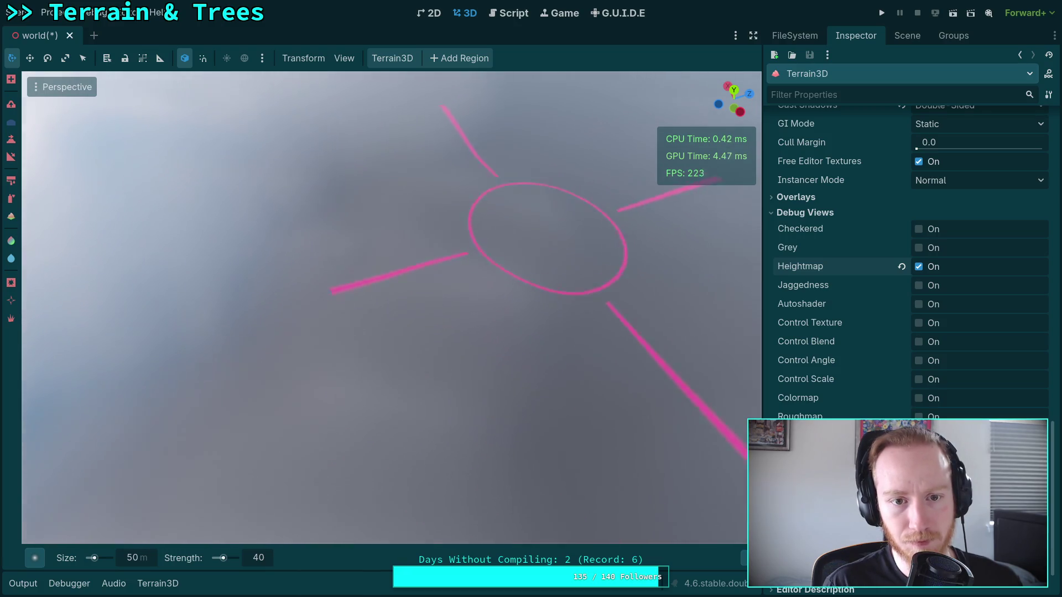
right_click(582, 304)
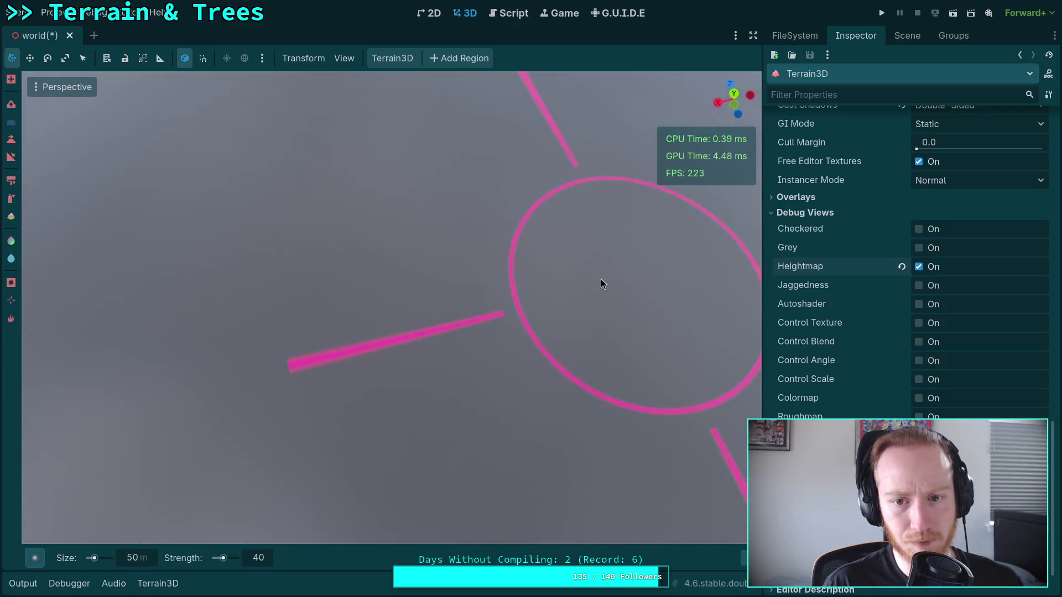
right_click(600, 278)
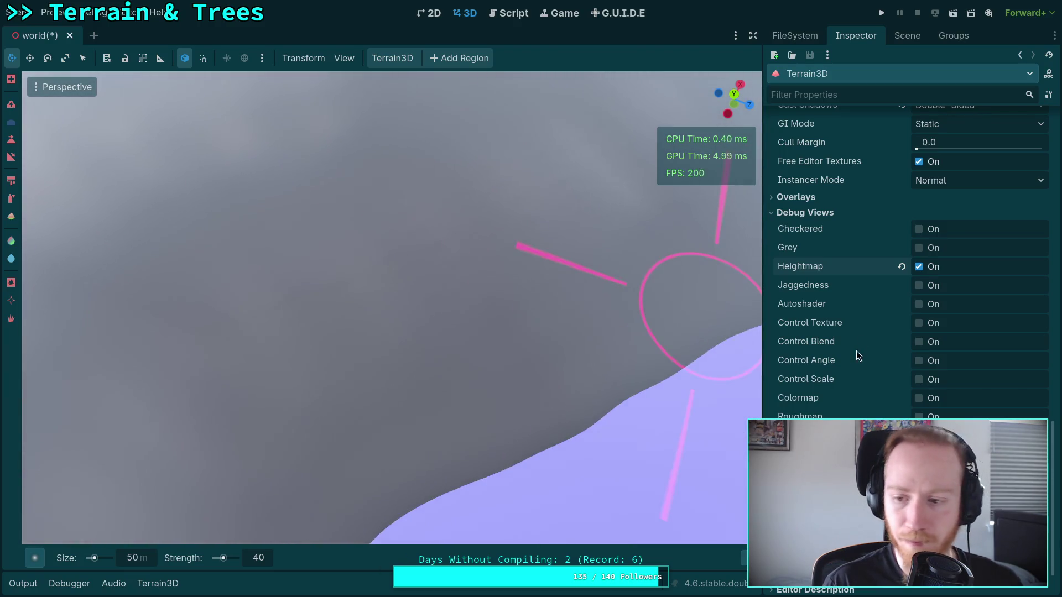
scroll(866, 195, up, 10)
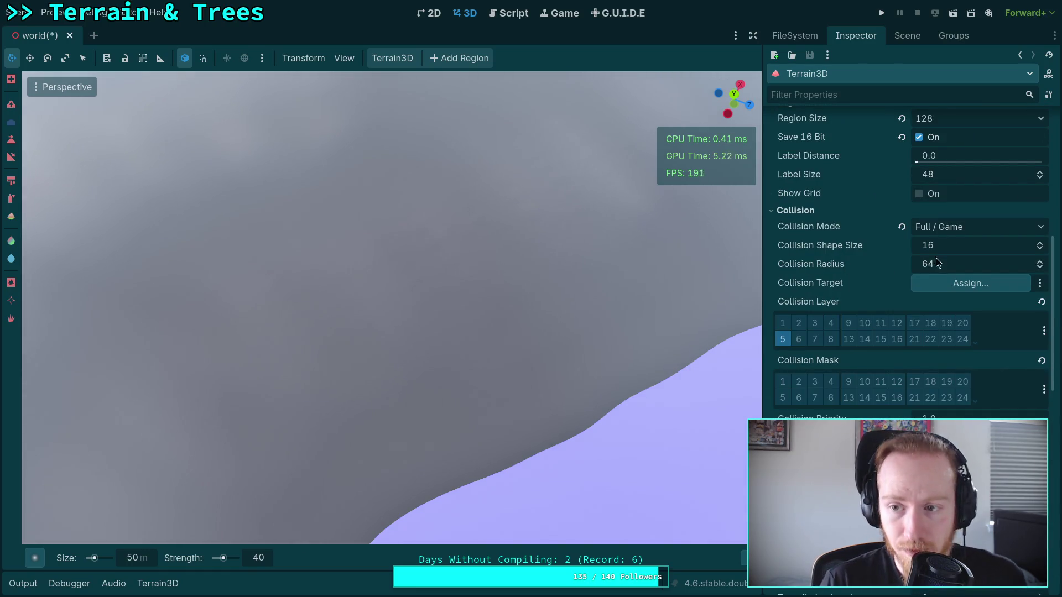
Try a debug heightmap range of -50 black height and 200 white height
scroll(901, 254, up, 5)
text(100)
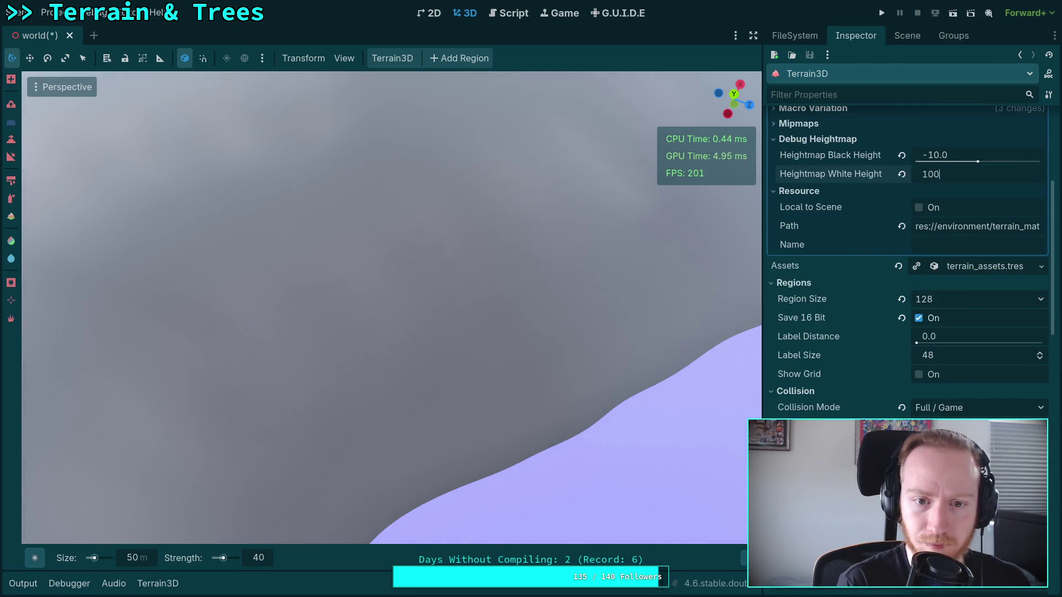
key(Return)
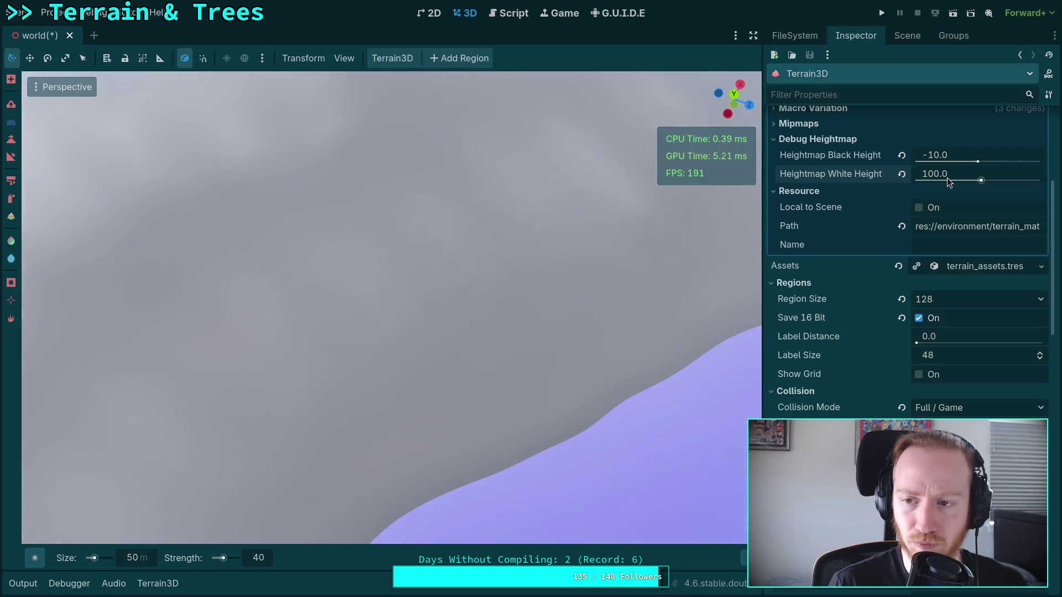
click(950, 156)
text(-4)
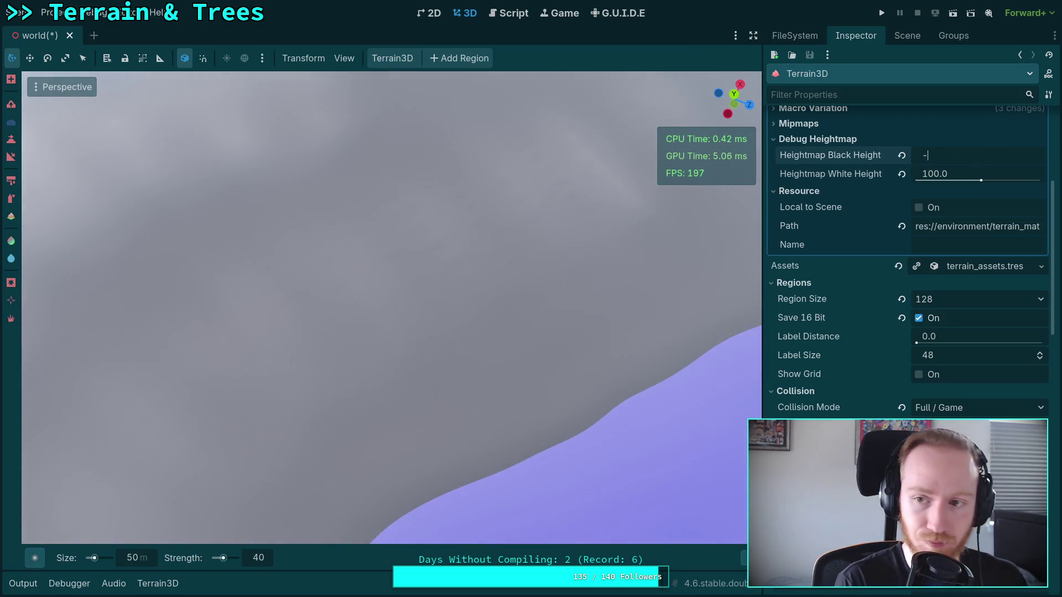
text(50.0)
key(Return)
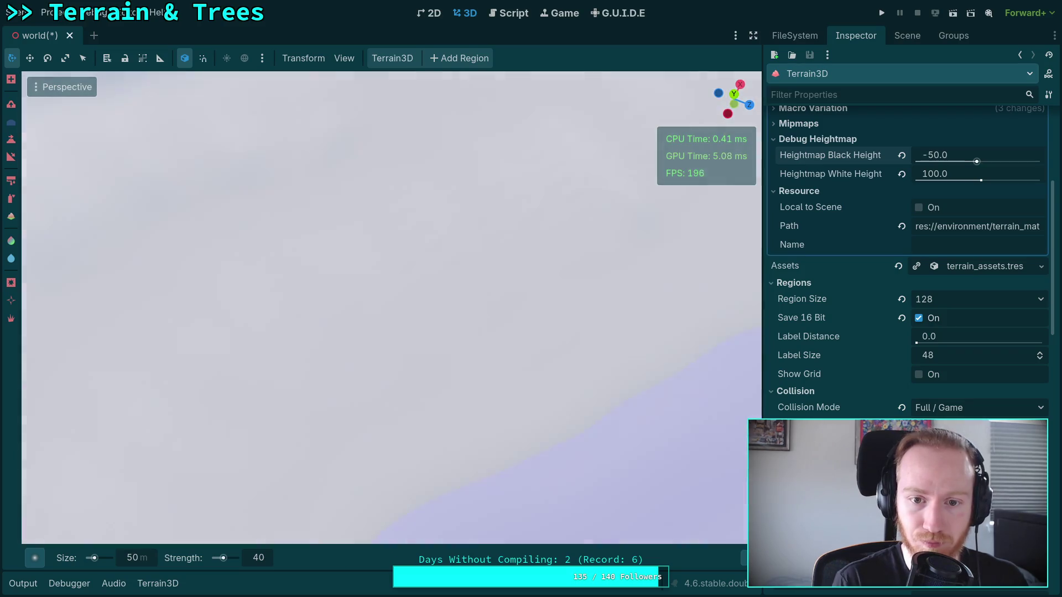
text(200)
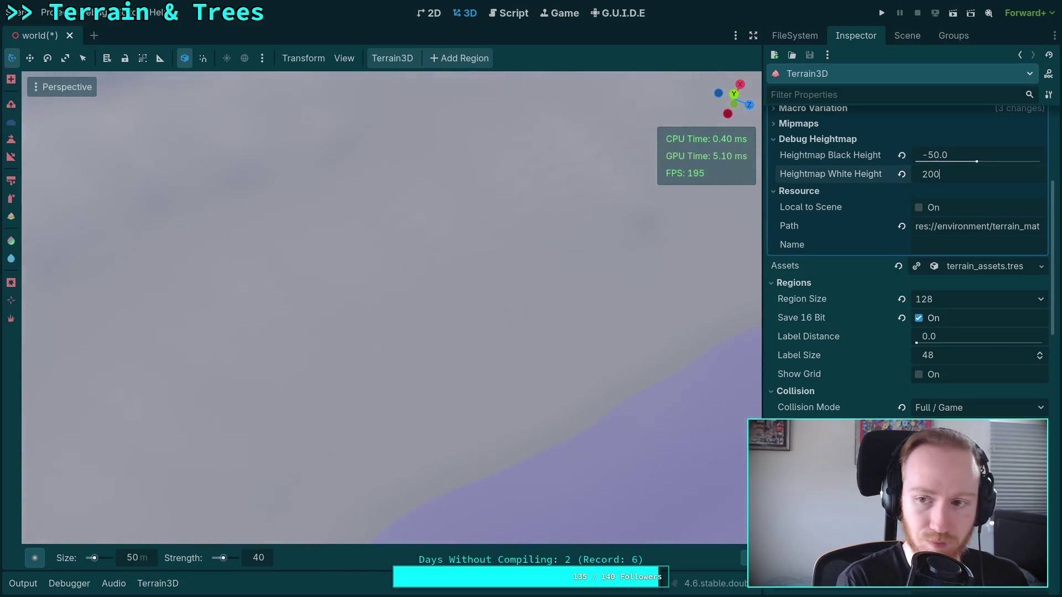
key(Return)
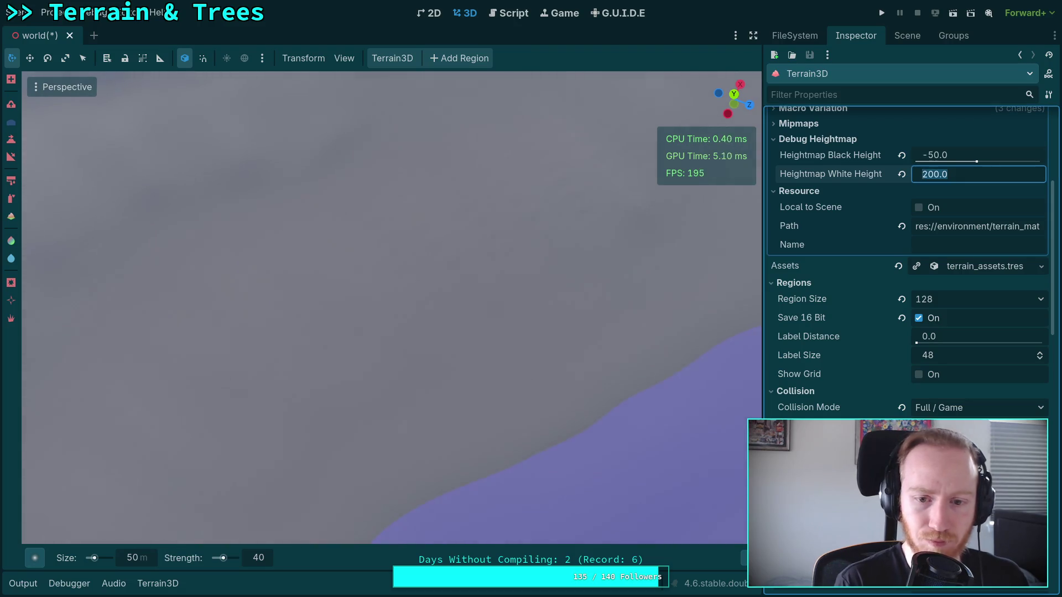
Settle the debug heightmap on black height 0 and white height 100
click(937, 156)
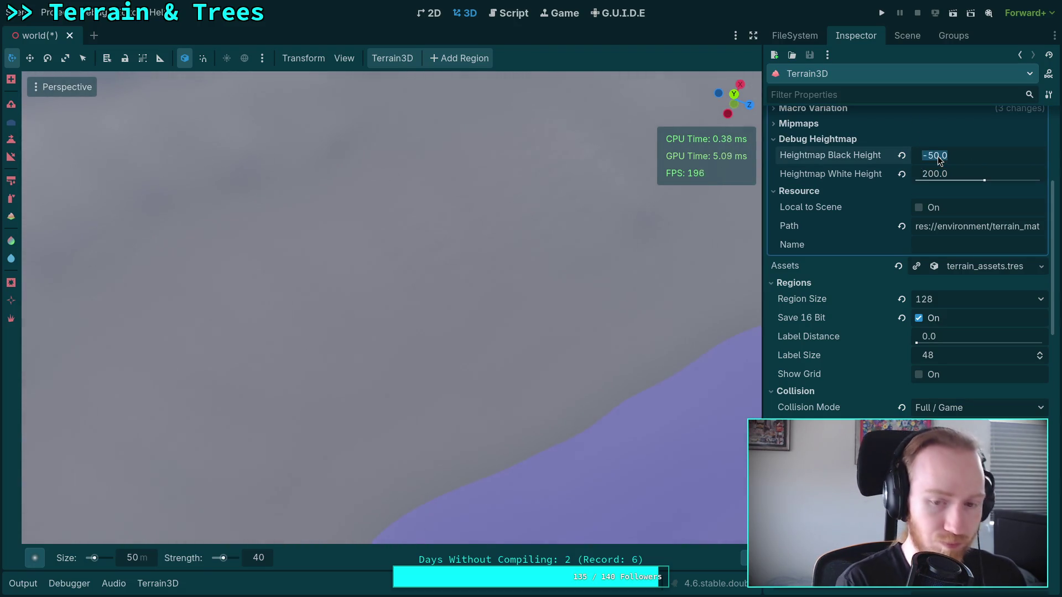
text(0)
key(Return)
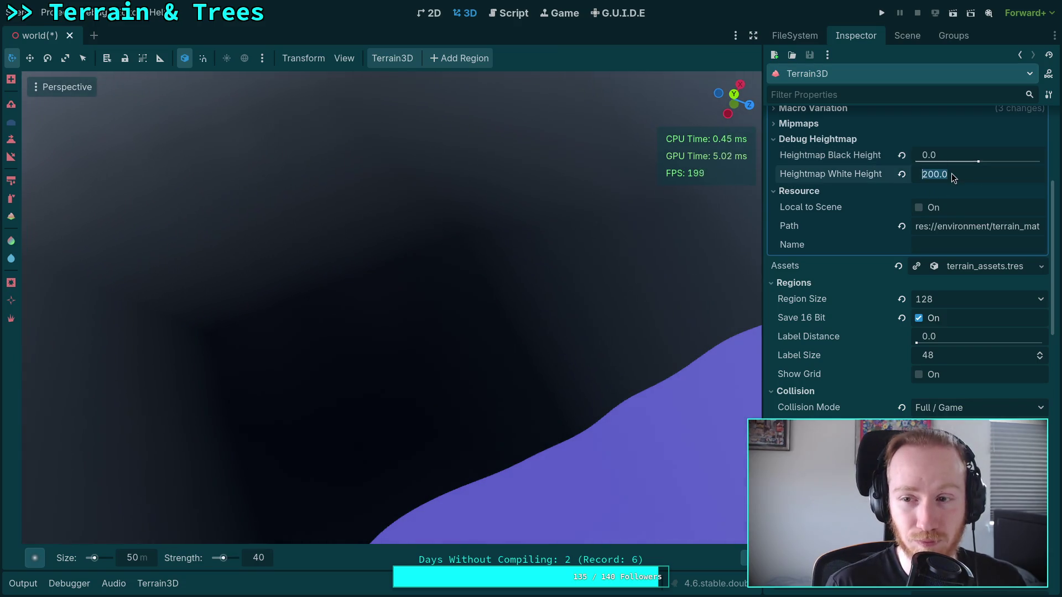
text(10)
key(Return)
mouse_move(422, 315)
mouse_down()
mouse_move(298, 301)
mouse_move(425, 277)
mouse_up()
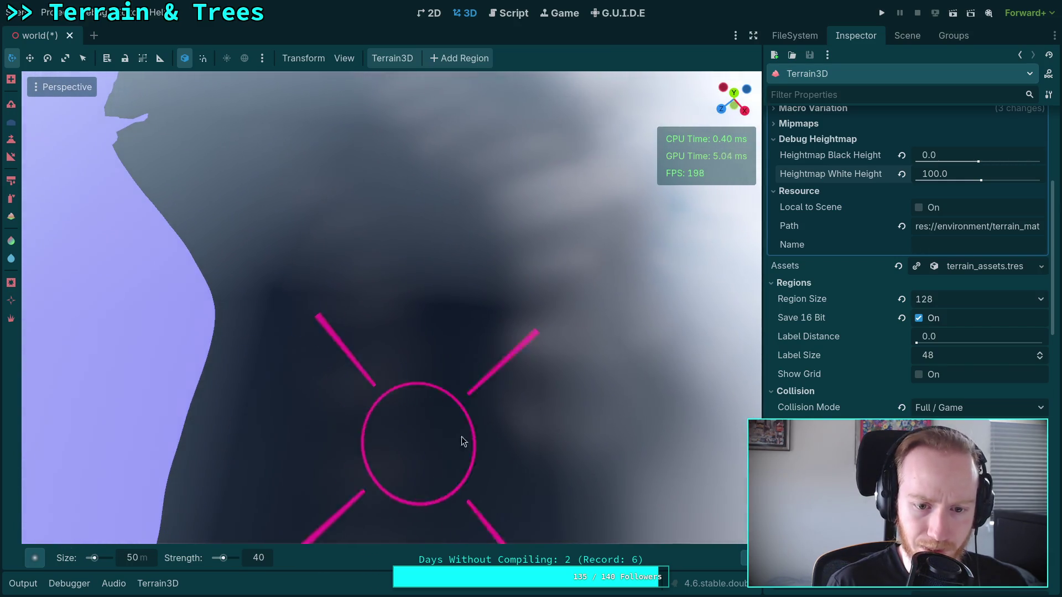
drag(548, 363, 515, 385)
scroll(432, 384, up, 5)
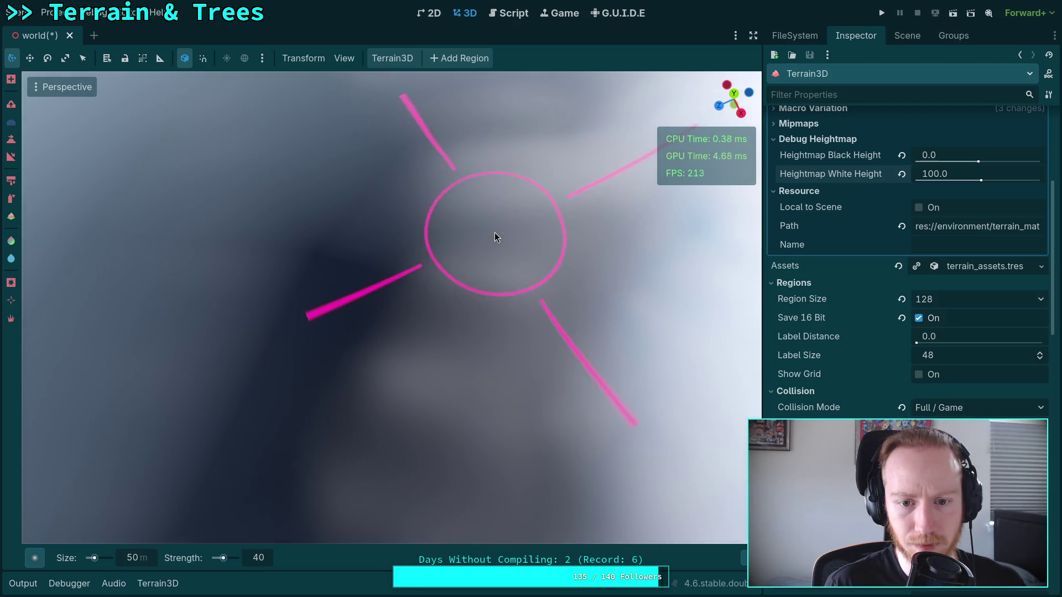
scroll(542, 302, down, 5)
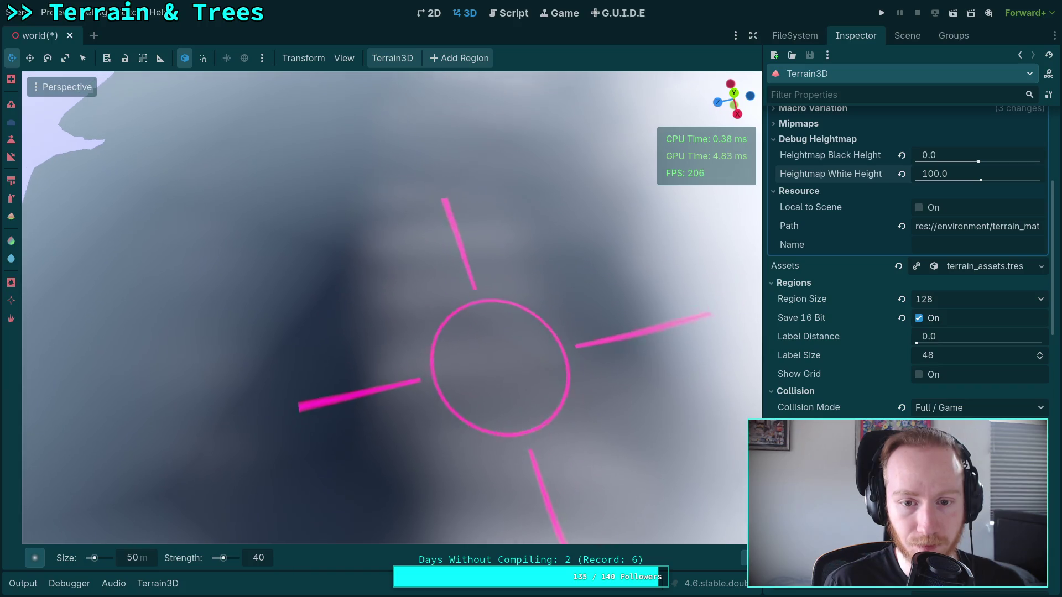
scroll(471, 397, up, 3)
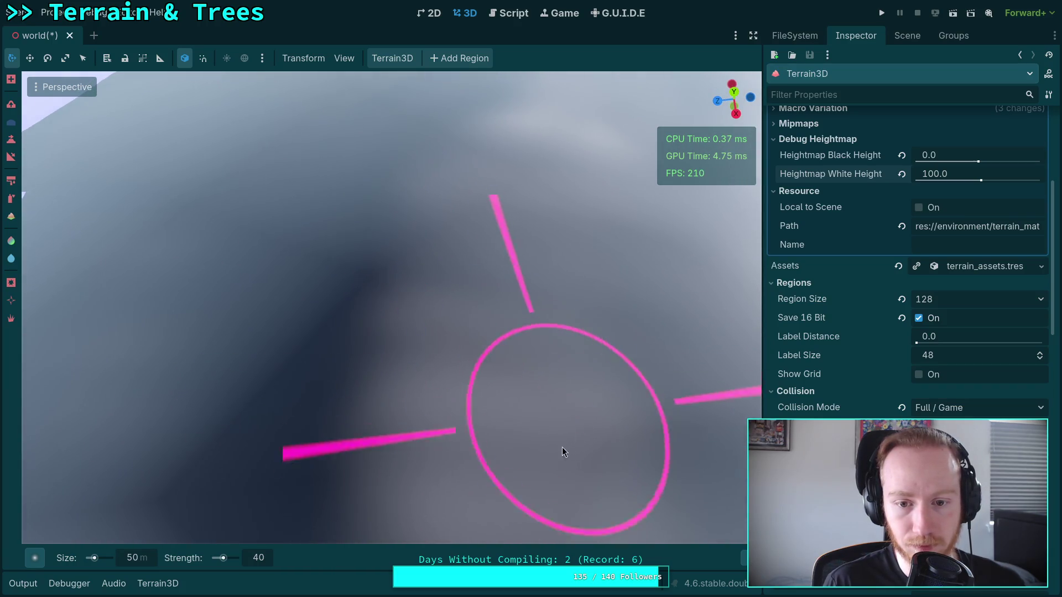
scroll(433, 299, down, 3)
scroll(433, 298, up, 4)
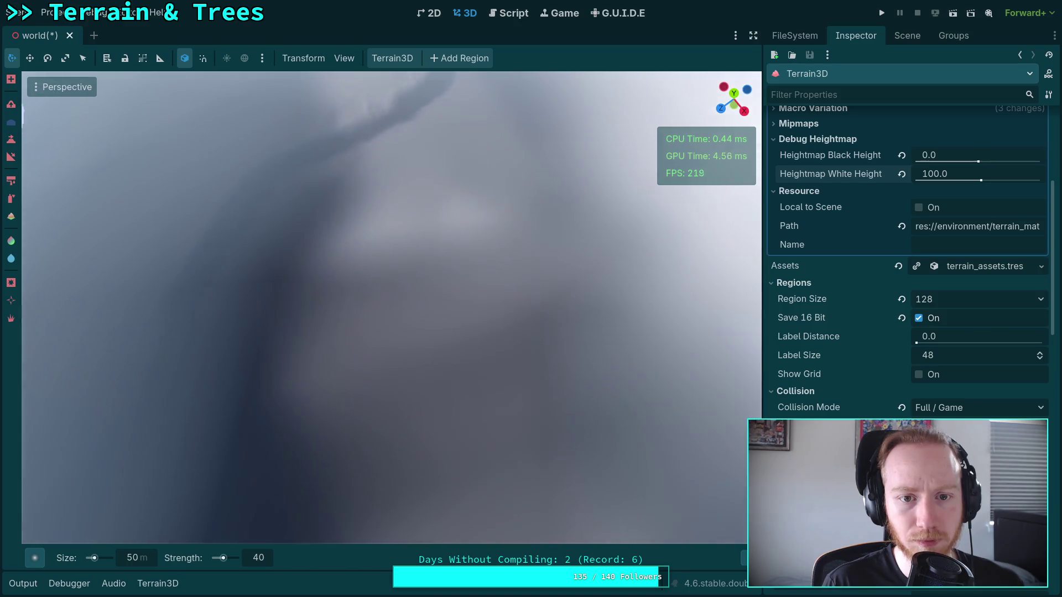
scroll(387, 300, down, 3)
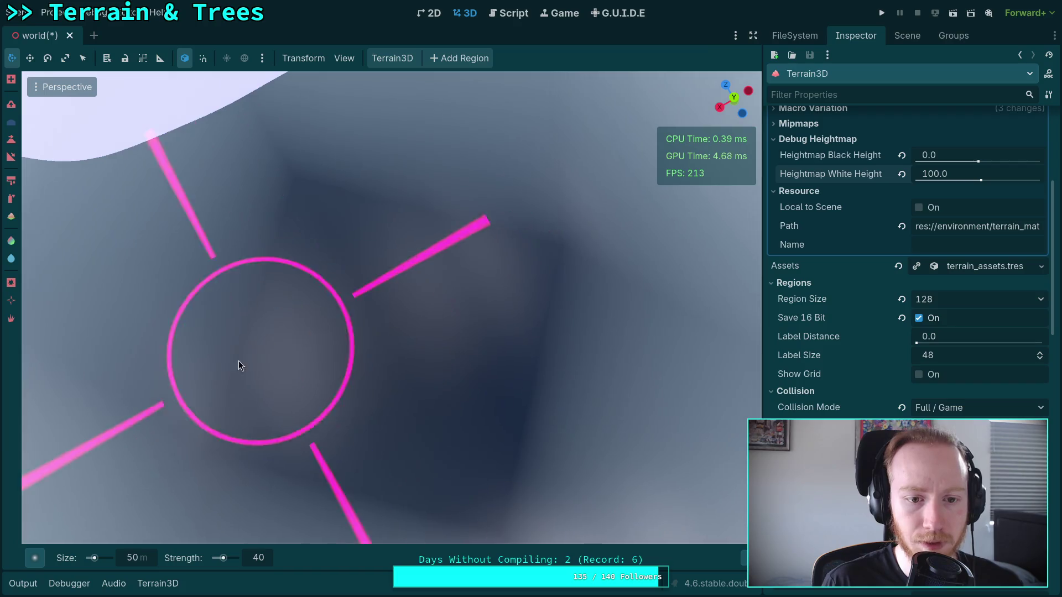
mouse_move(238, 361)
mouse_down()
mouse_move(355, 325)
mouse_move(360, 355)
mouse_move(416, 298)
mouse_move(392, 298)
mouse_move(369, 333)
mouse_move(528, 304)
mouse_up()
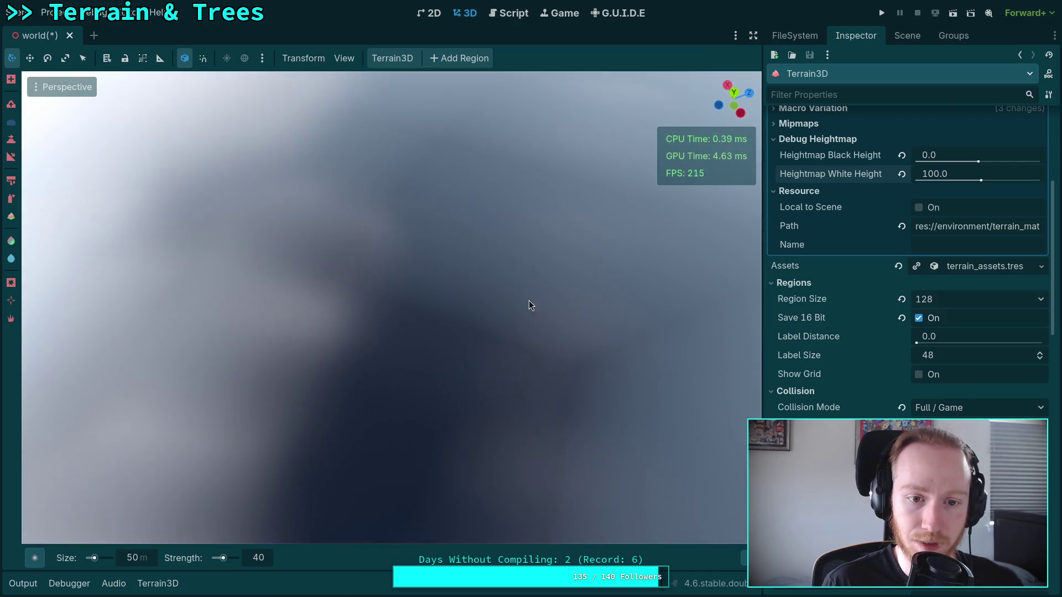
mouse_move(324, 225)
mouse_down()
mouse_move(348, 312)
mouse_move(232, 500)
mouse_move(334, 305)
mouse_move(267, 209)
mouse_move(489, 204)
mouse_move(367, 268)
mouse_up()
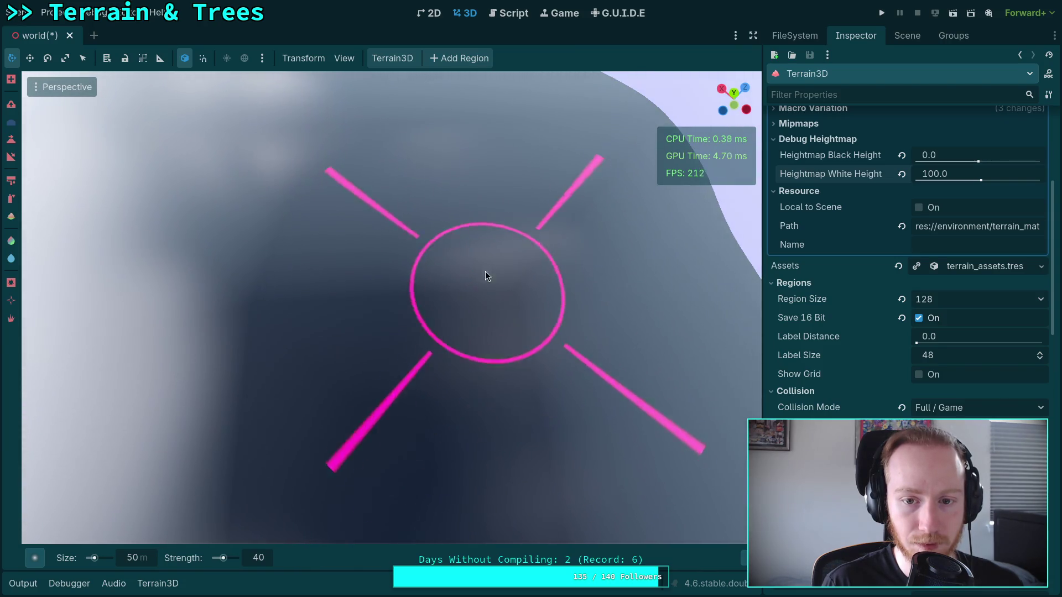
drag(567, 273, 496, 383)
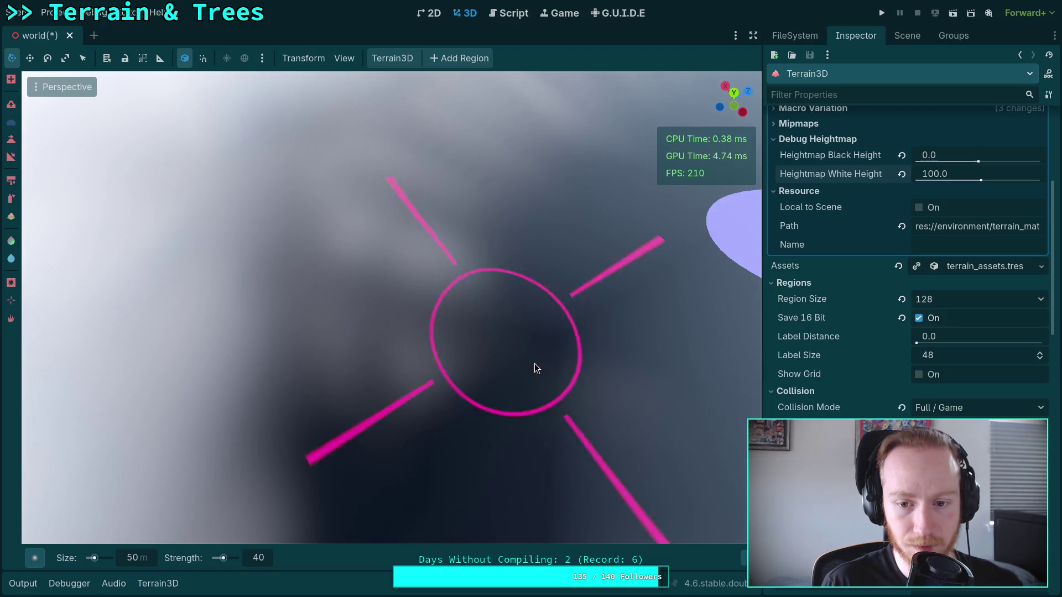
drag(542, 332, 553, 354)
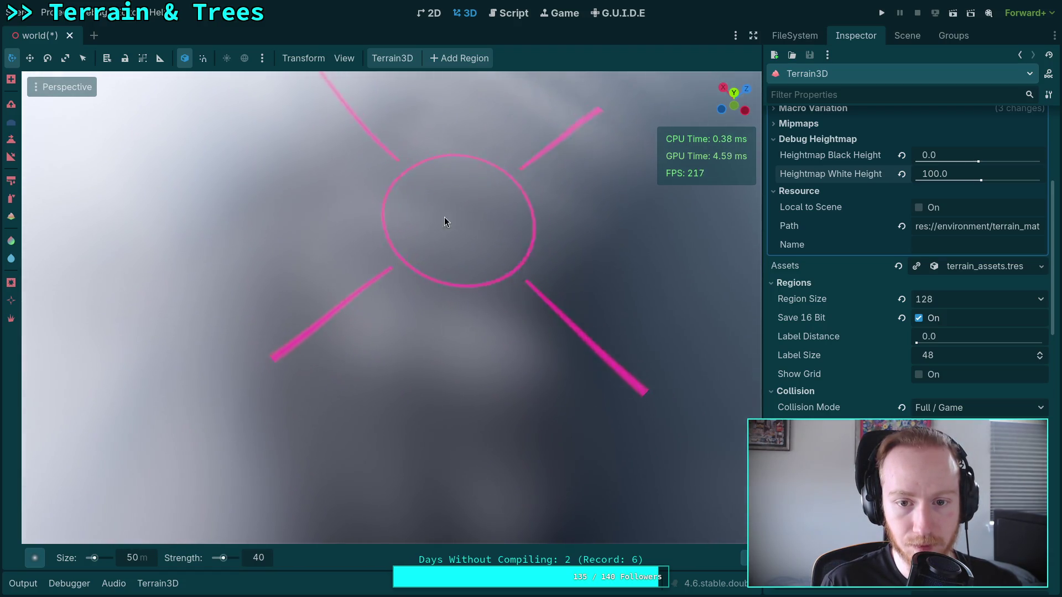
drag(476, 178, 480, 217)
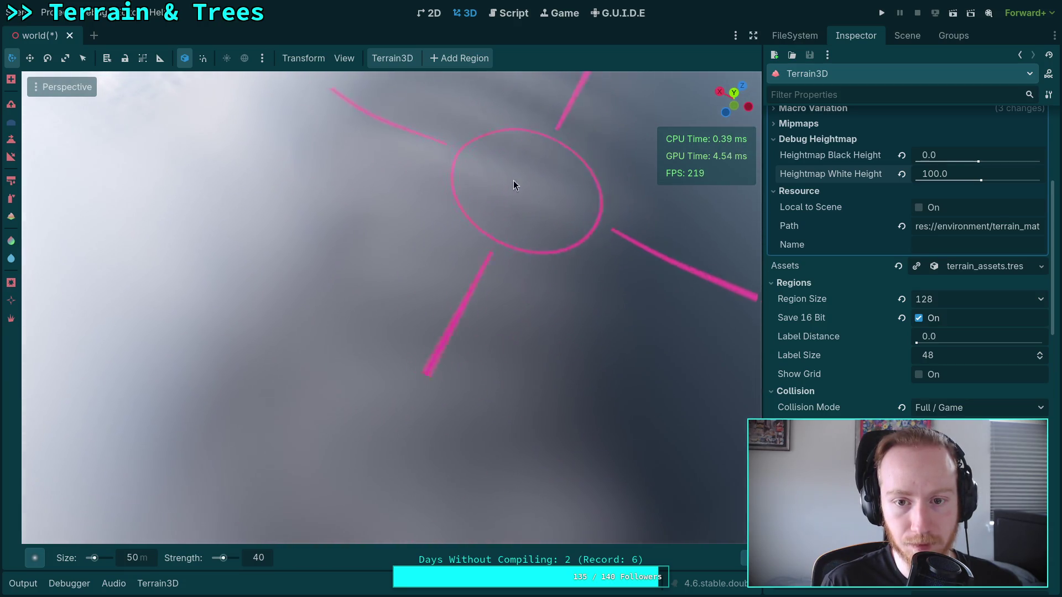
drag(352, 260, 331, 336)
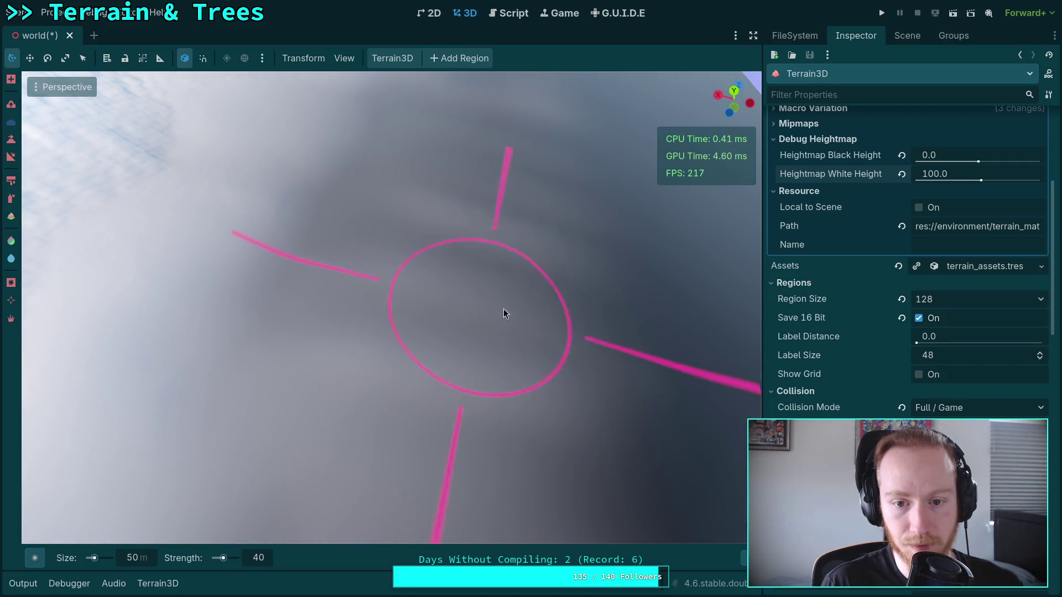
drag(545, 370, 406, 330)
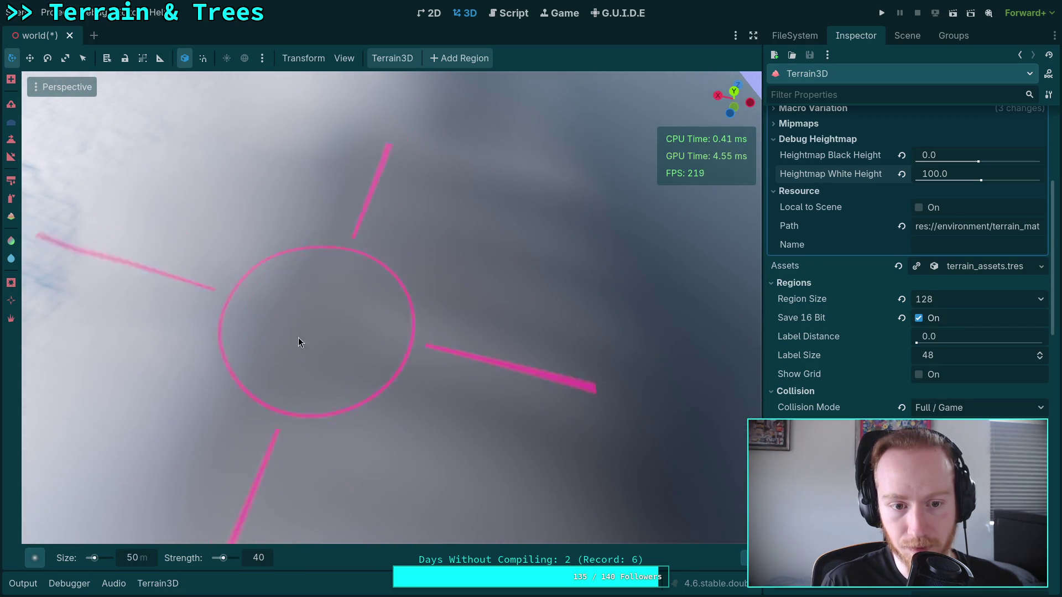
drag(569, 227, 560, 232)
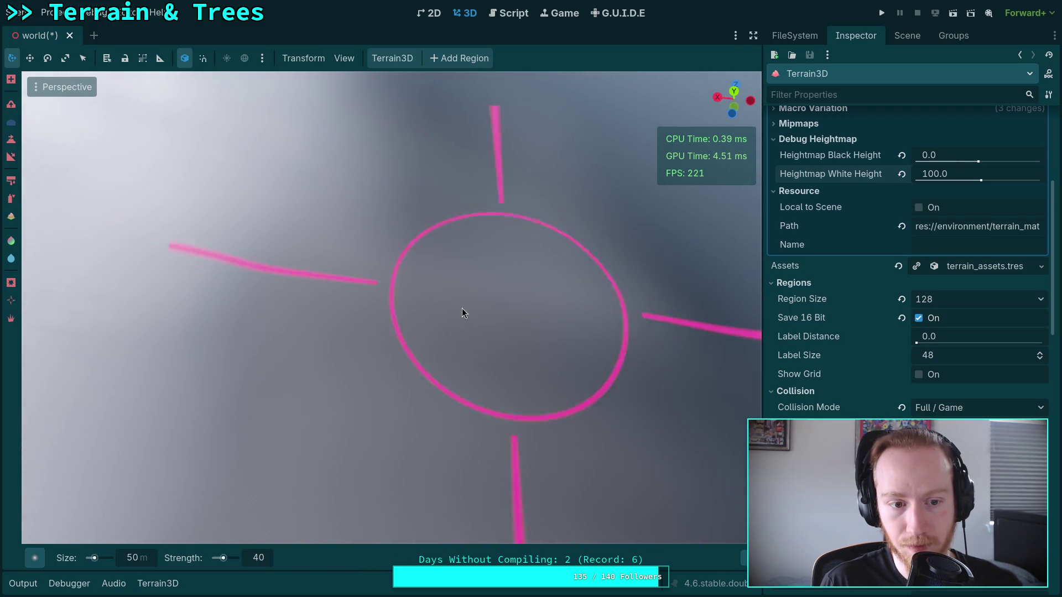
scroll(349, 514, down, 5)
mouse_move(348, 514)
mouse_down()
mouse_move(570, 515)
mouse_move(356, 347)
mouse_up()
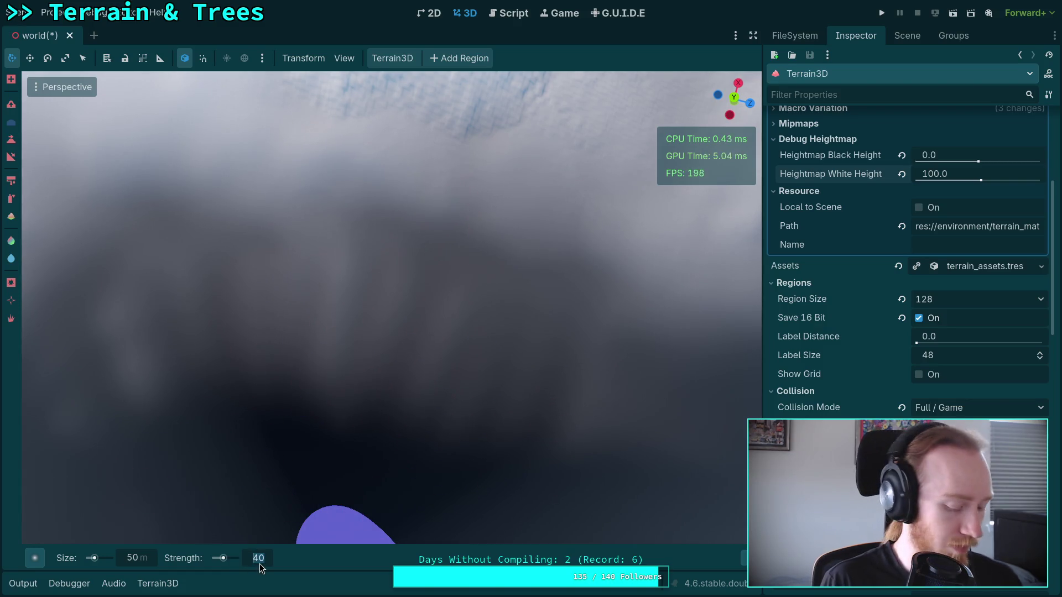
drag(260, 562, 260, 541)
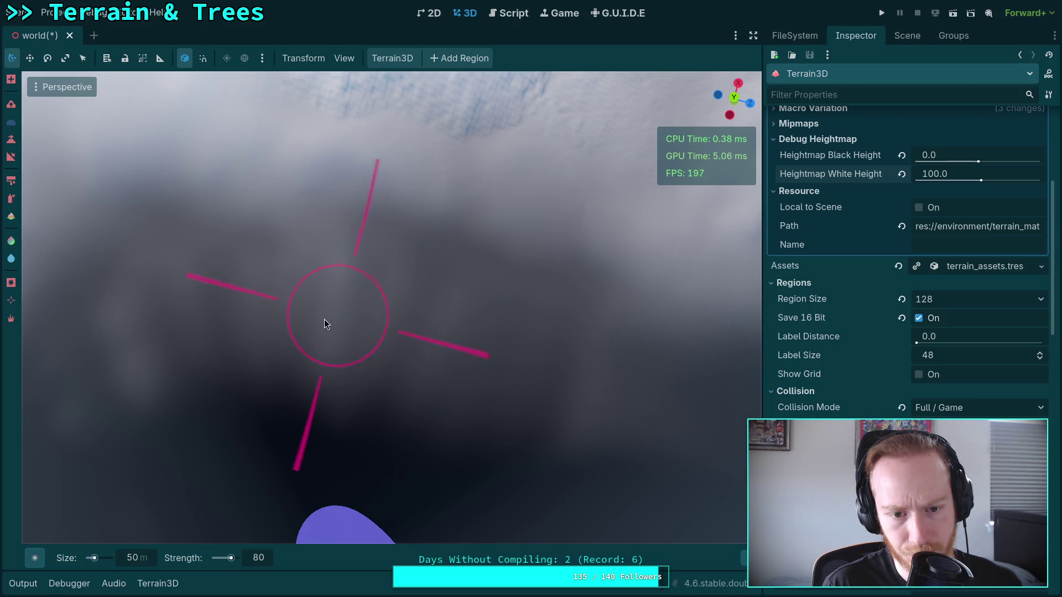
right_click(273, 356)
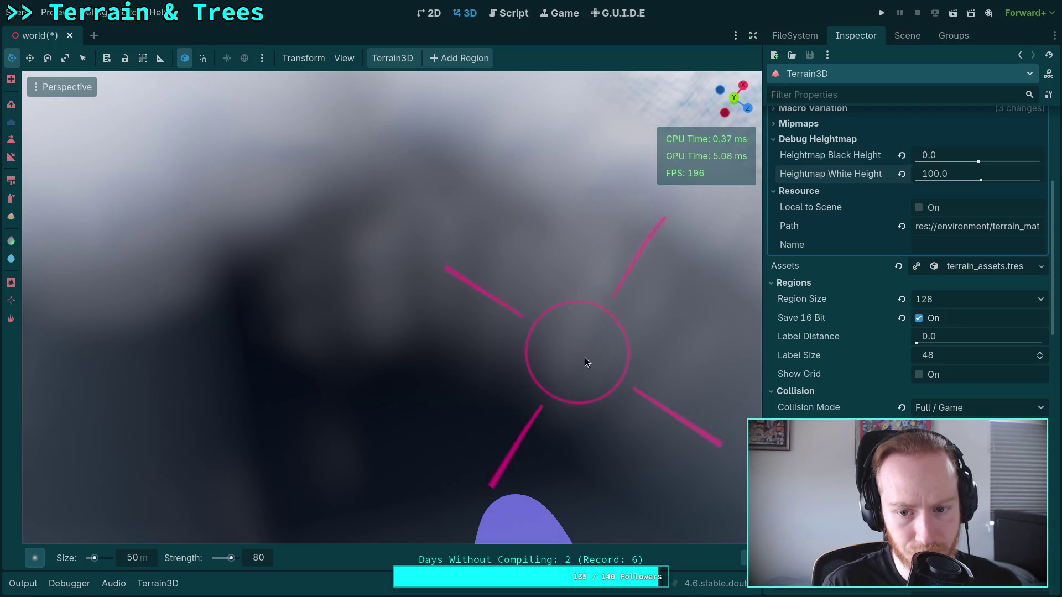
drag(588, 326, 486, 312)
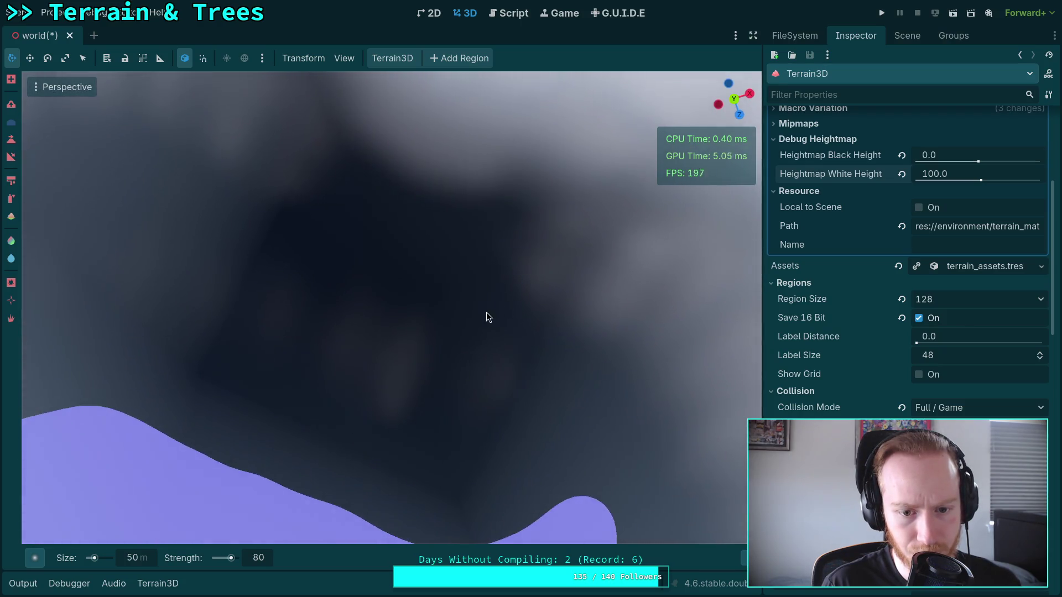
mouse_move(368, 336)
mouse_down()
mouse_move(490, 336)
mouse_move(313, 292)
mouse_up()
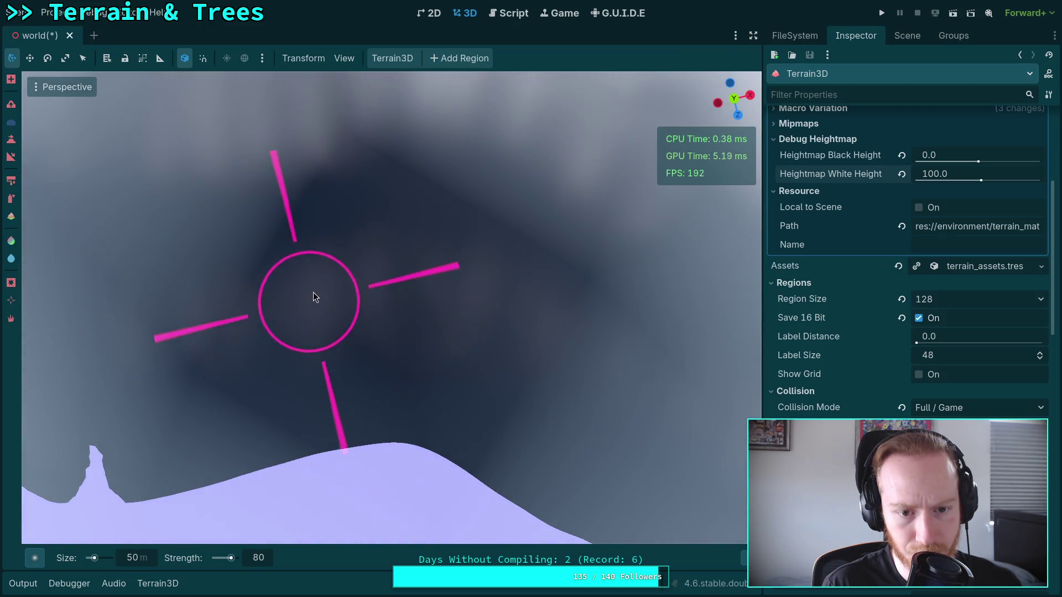
mouse_move(486, 299)
mouse_down()
mouse_move(597, 303)
mouse_move(392, 307)
mouse_up()
scroll(498, 327, up, 5)
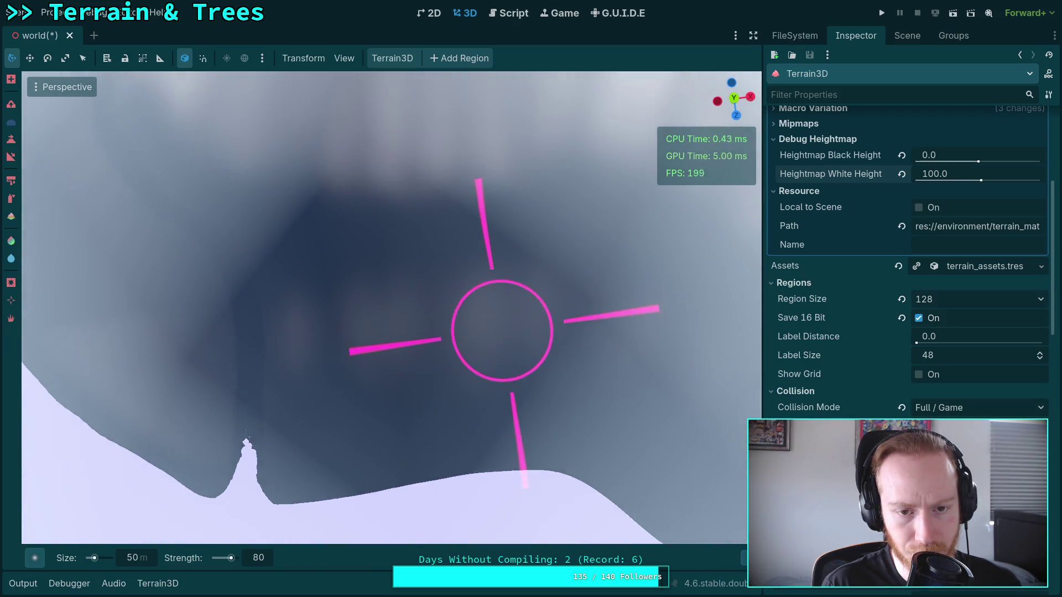
scroll(359, 332, down, 5)
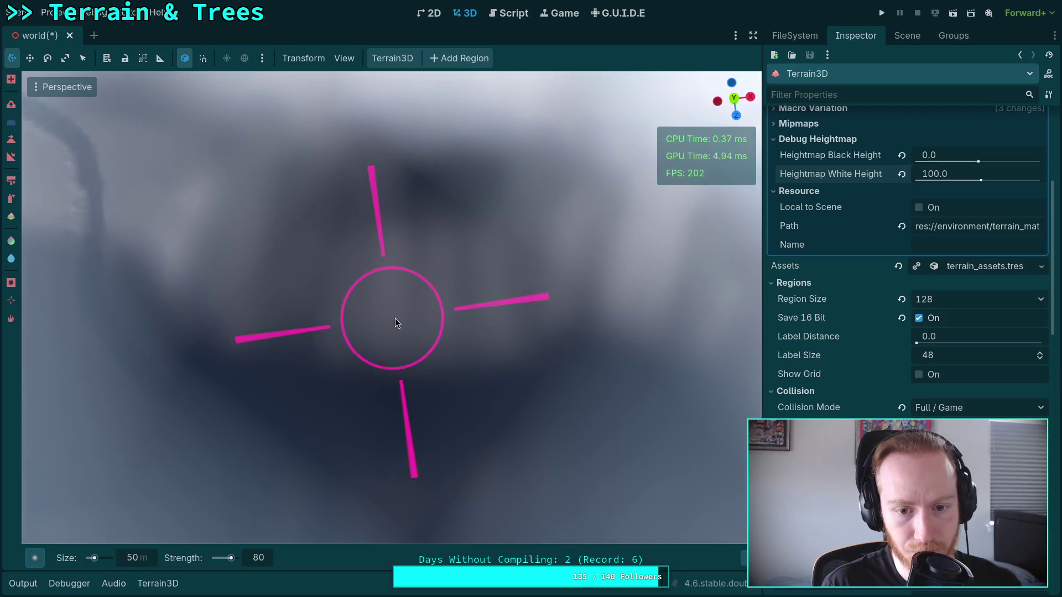
mouse_move(487, 324)
mouse_down()
mouse_move(505, 335)
mouse_move(359, 315)
mouse_up()
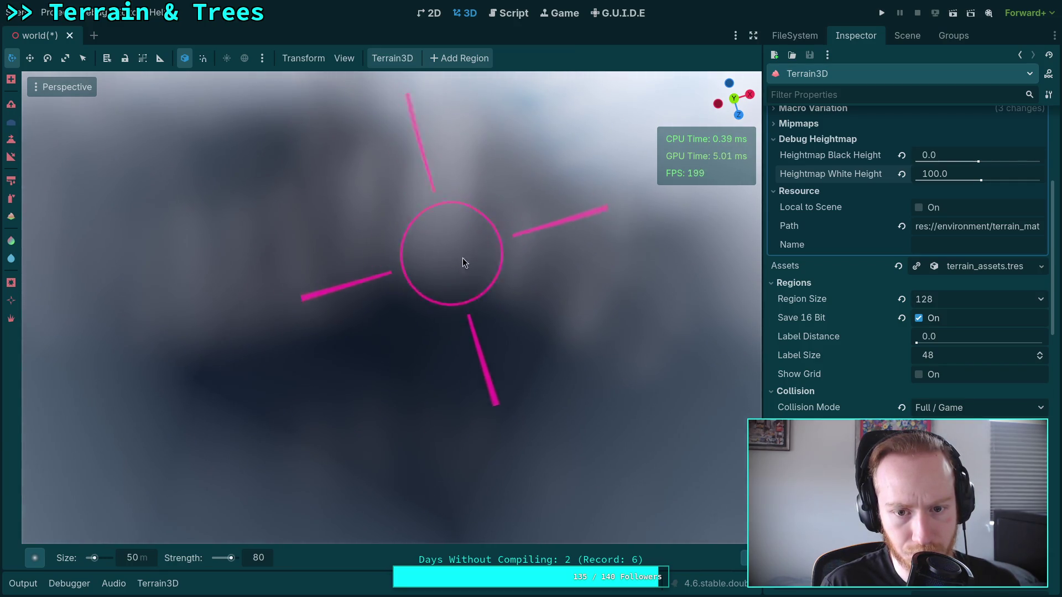
mouse_move(526, 301)
mouse_down()
mouse_move(510, 260)
mouse_move(416, 274)
mouse_up()
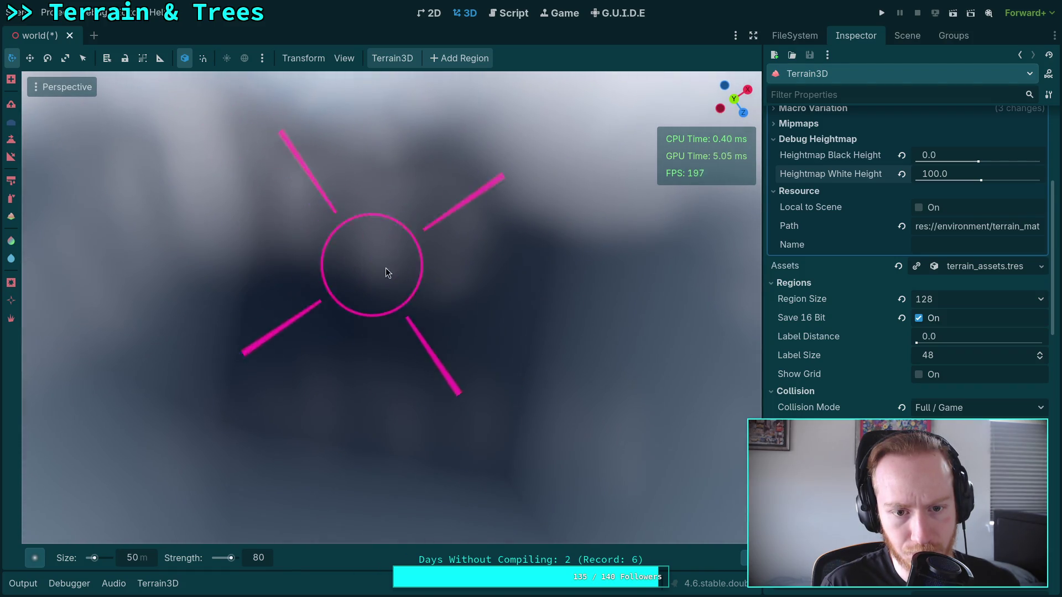
mouse_move(360, 412)
mouse_down()
mouse_move(282, 407)
mouse_move(334, 406)
mouse_up()
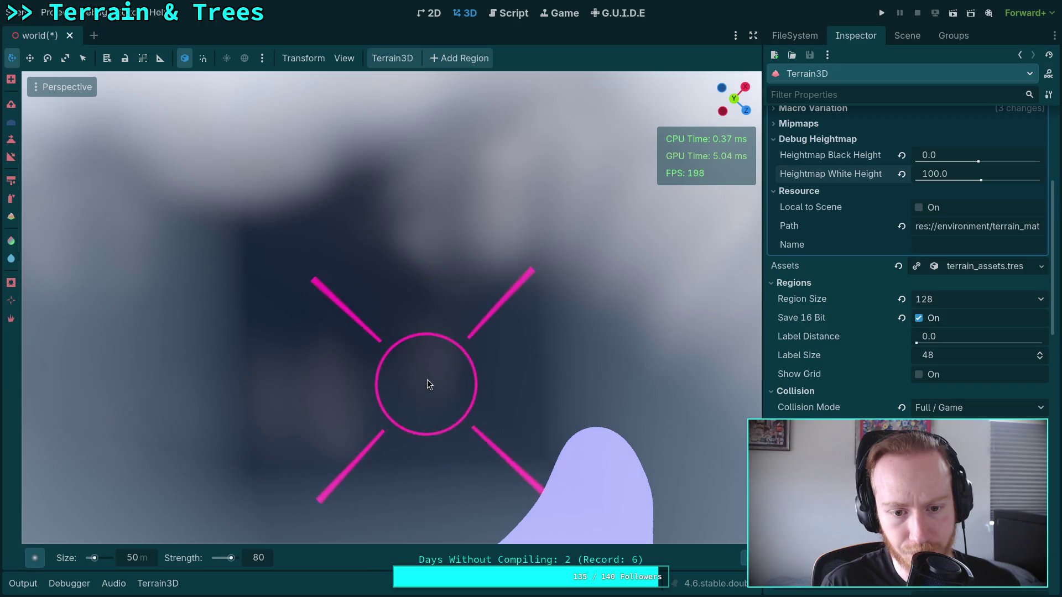
drag(492, 235, 465, 271)
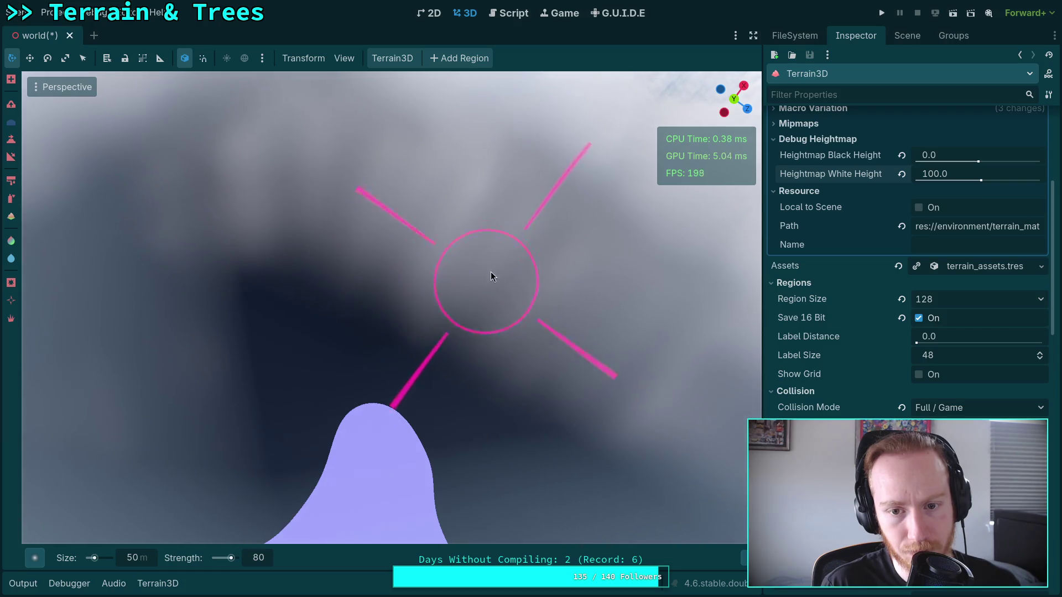
drag(595, 358, 406, 285)
drag(483, 288, 743, 373)
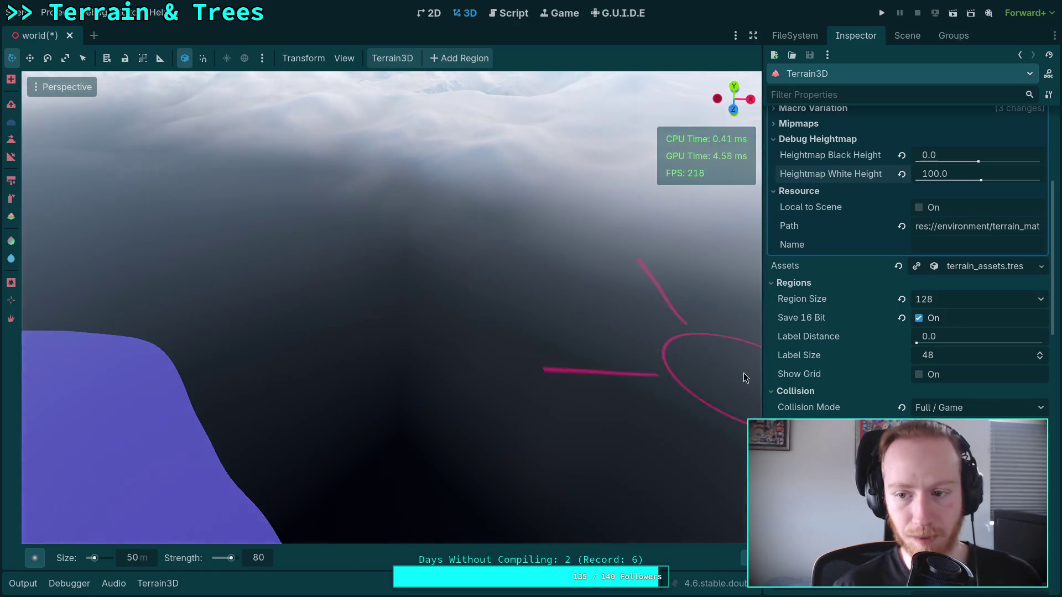
click(255, 559)
text(5)
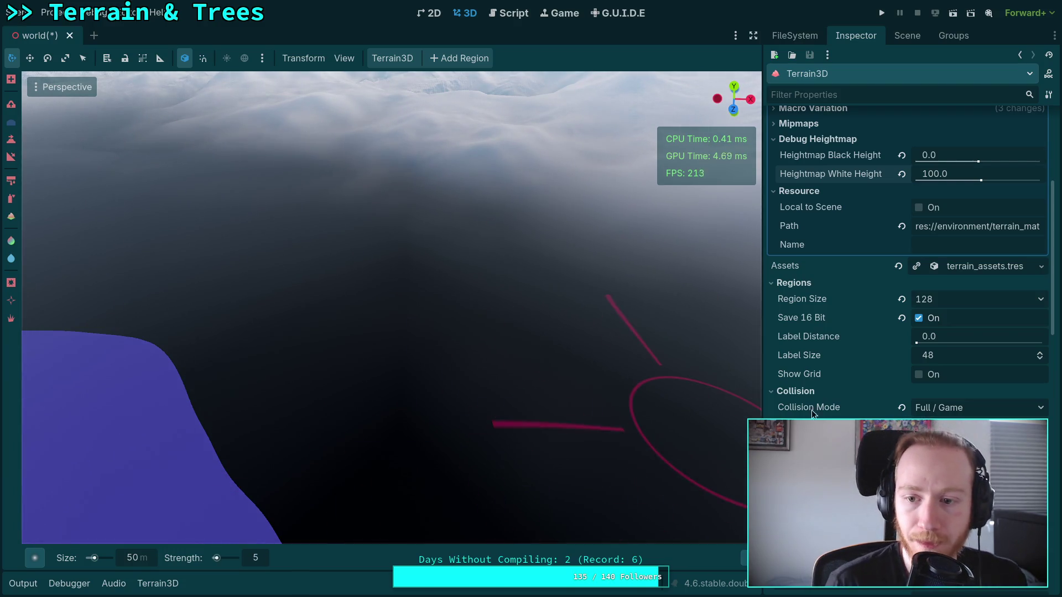
Set the debug heightmap black height to -10 and white height to 200
click(956, 152)
text(-10)
key(Return)
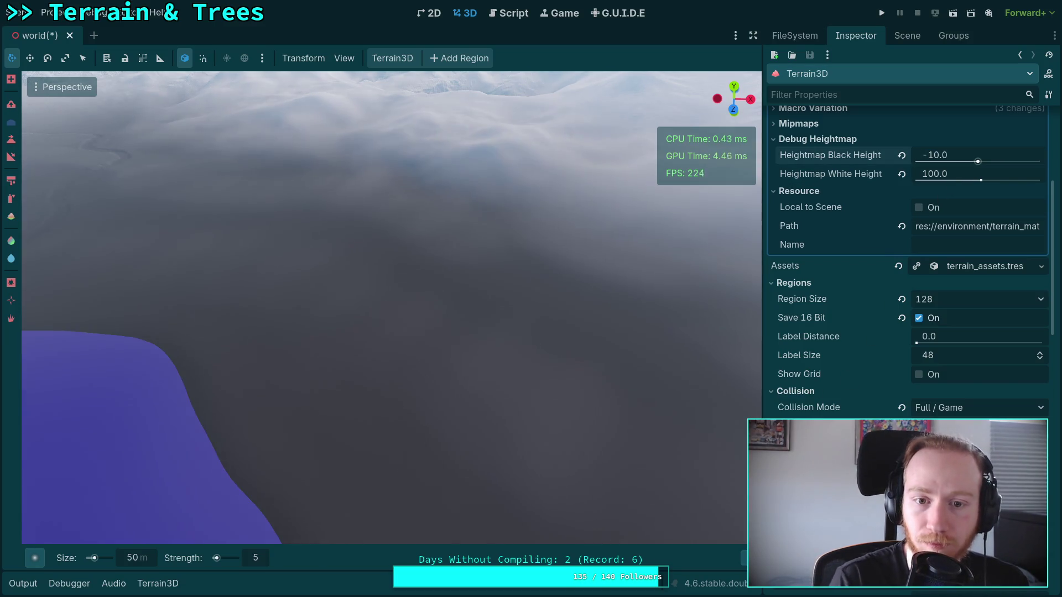
click(948, 175)
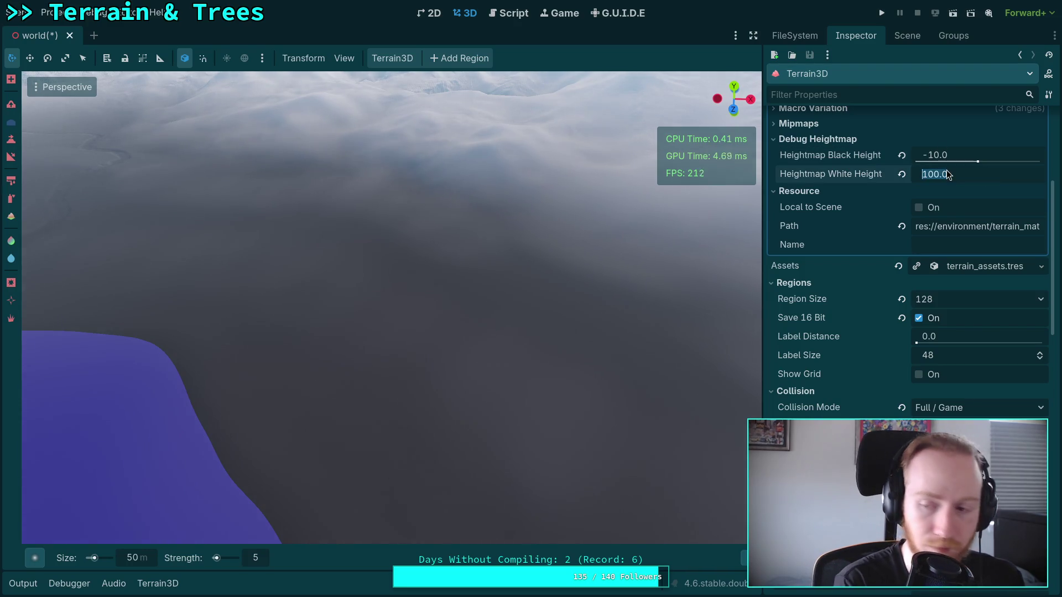
text(150)
key(Return)
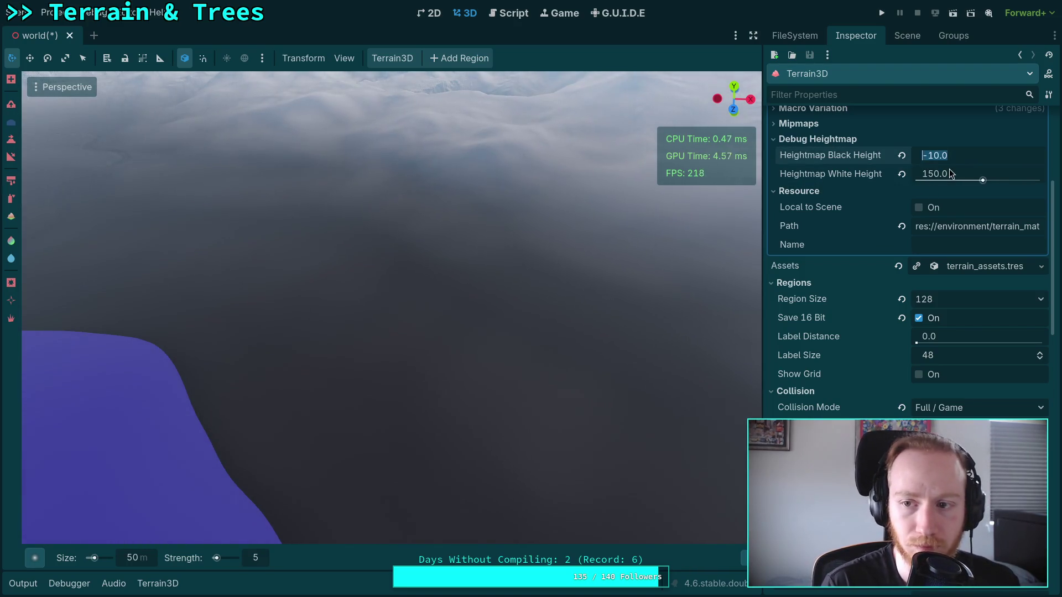
text(0)
key(Return)
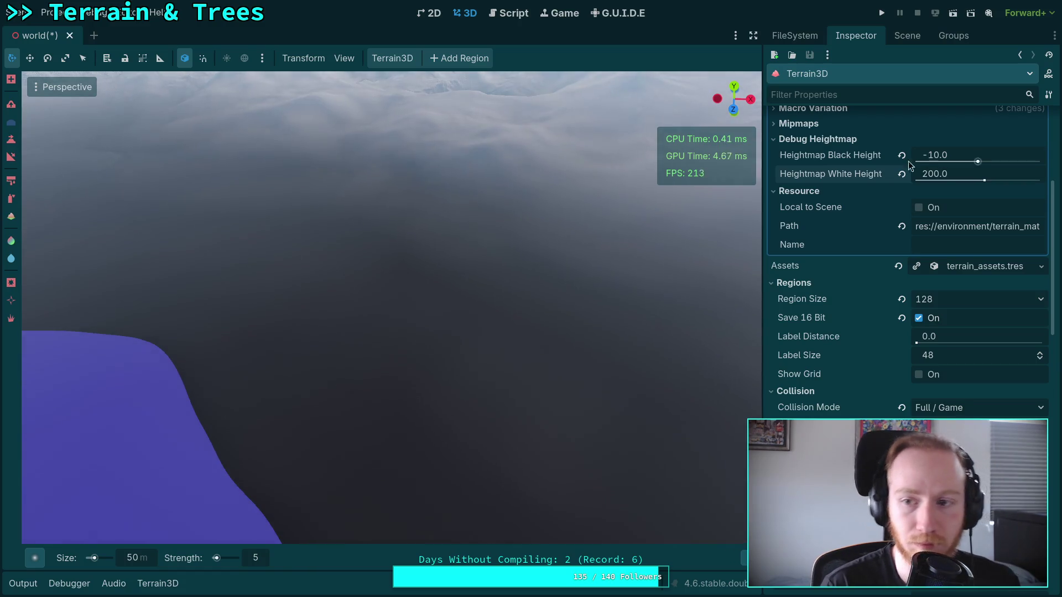
Orbit the view toward the snowy mountains and save the world scene
scroll(392, 308, down, 5)
scroll(392, 307, up, 5)
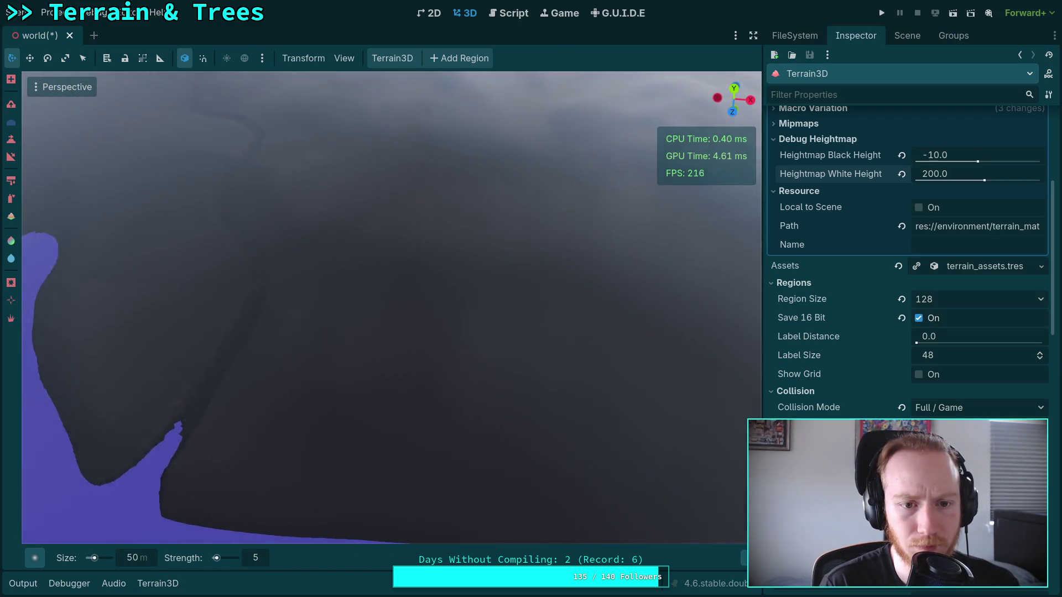
scroll(391, 308, down, 3)
drag(441, 285, 774, 240)
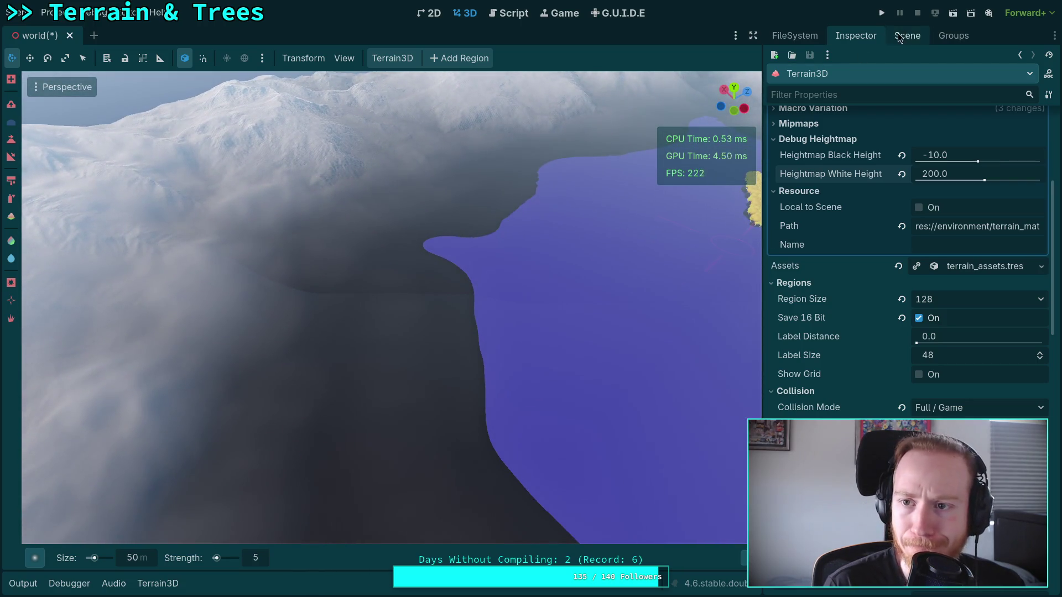
scroll(861, 383, down, 5)
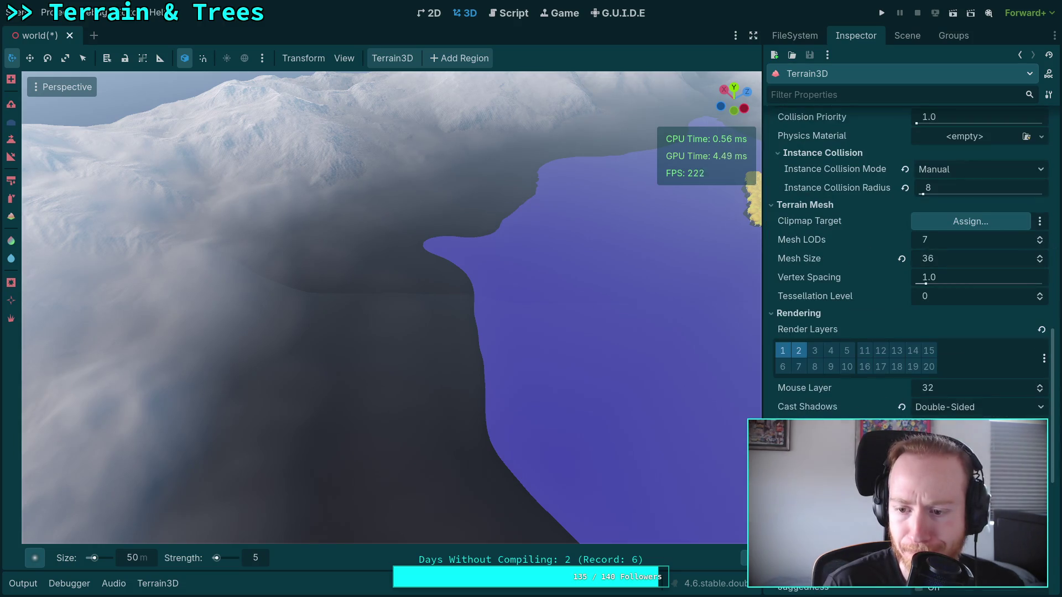
scroll(912, 308, down, 5)
key(ctrl+s)
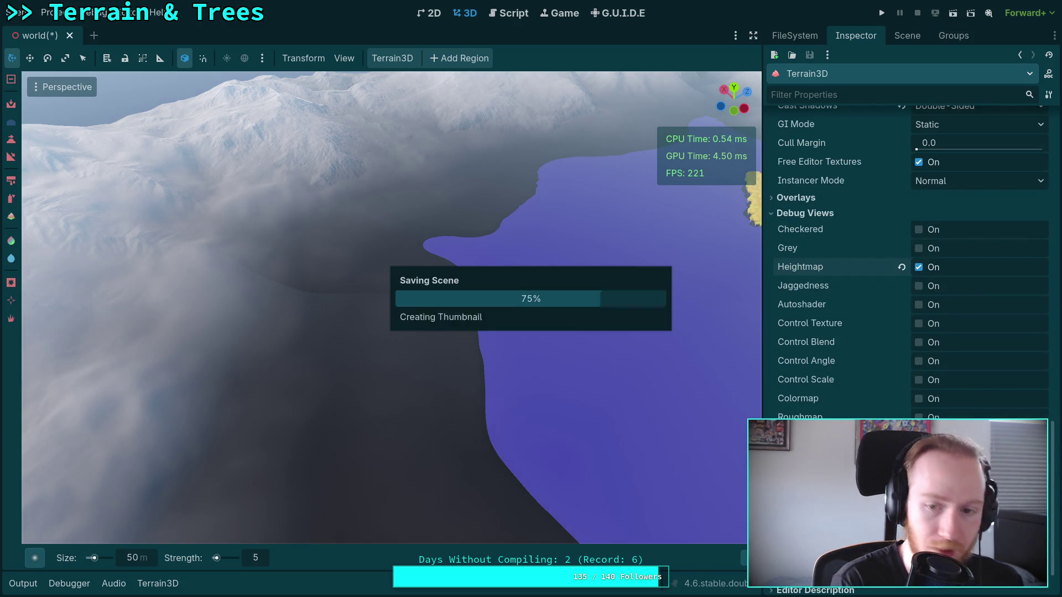
Turn off the heightmap debug view, pick the mountain-shaped brush and set size 200
click(918, 268)
scroll(918, 270, down, 1)
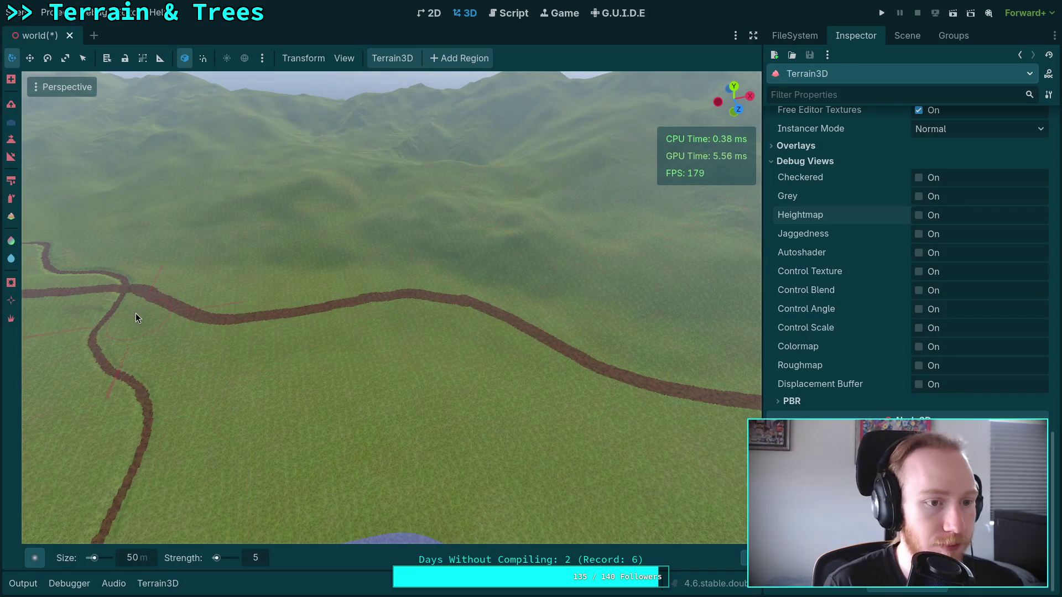
mouse_move(34, 558)
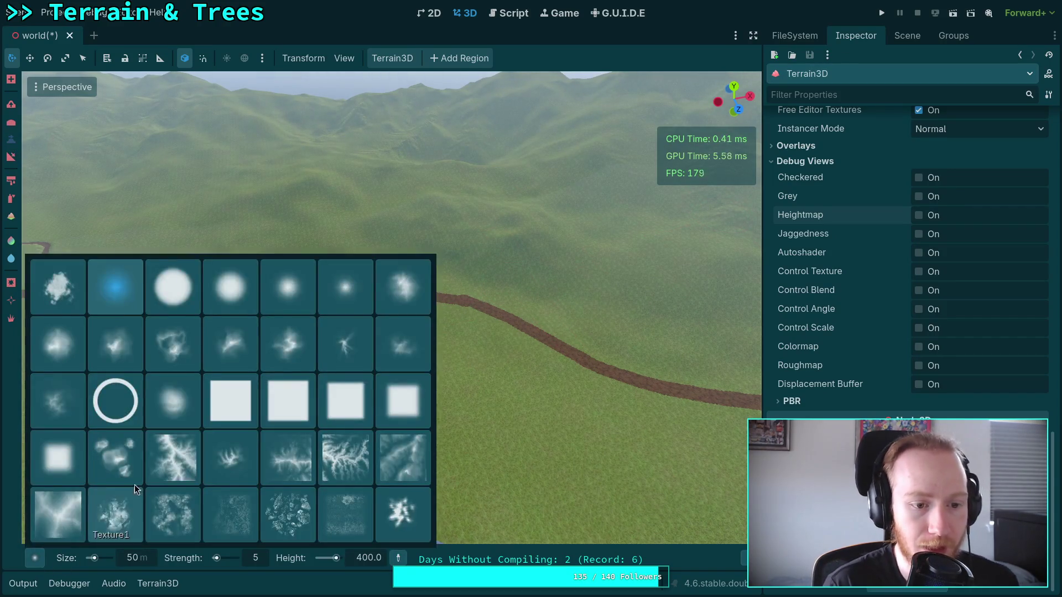
click(224, 350)
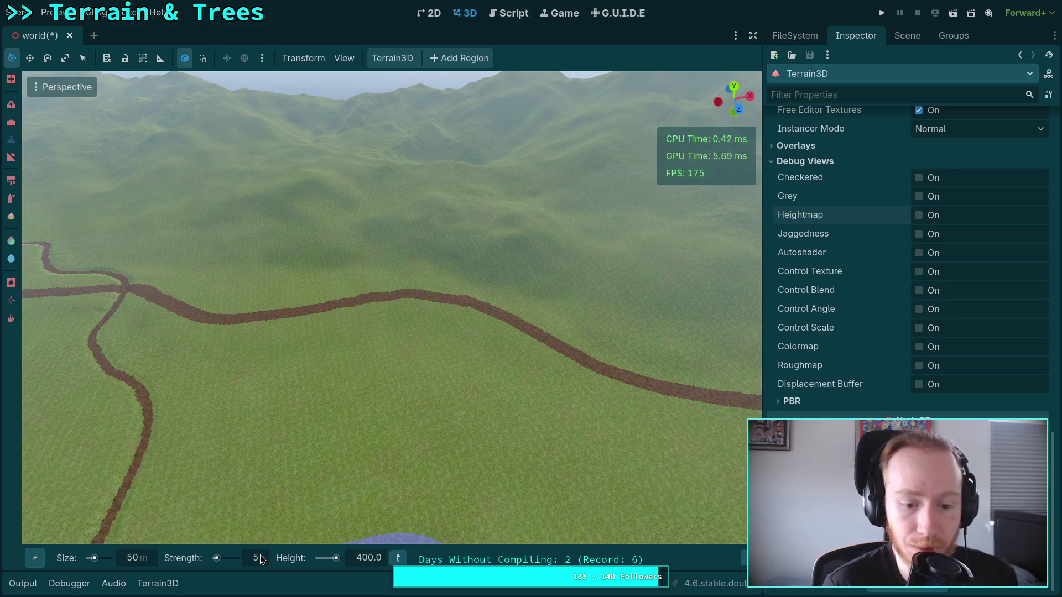
text(200)
key(Return)
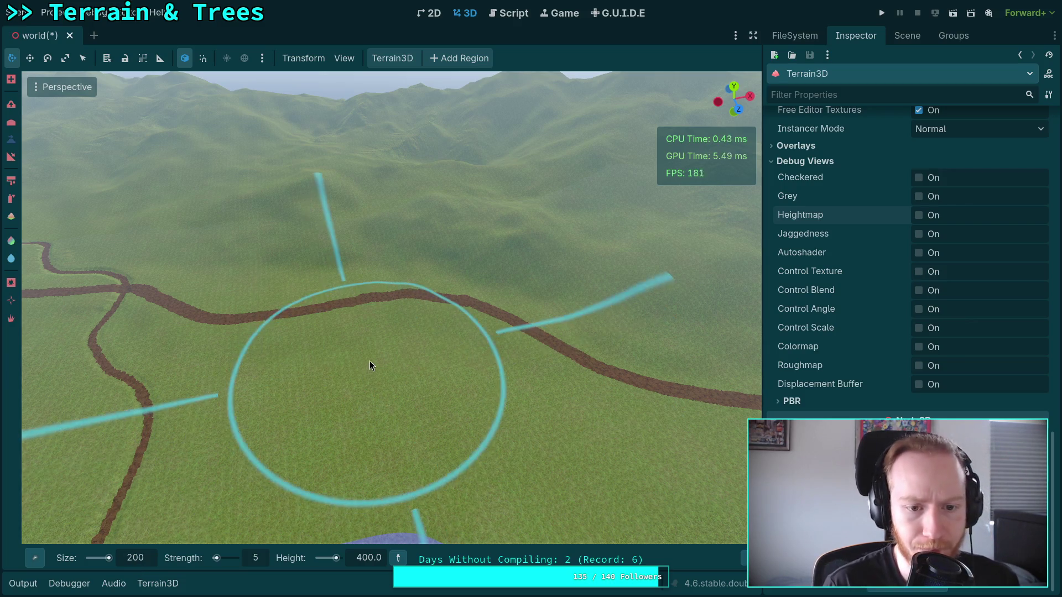
Test-raise a hill on the grassy terrain near the water, then undo it
mouse_move(744, 559)
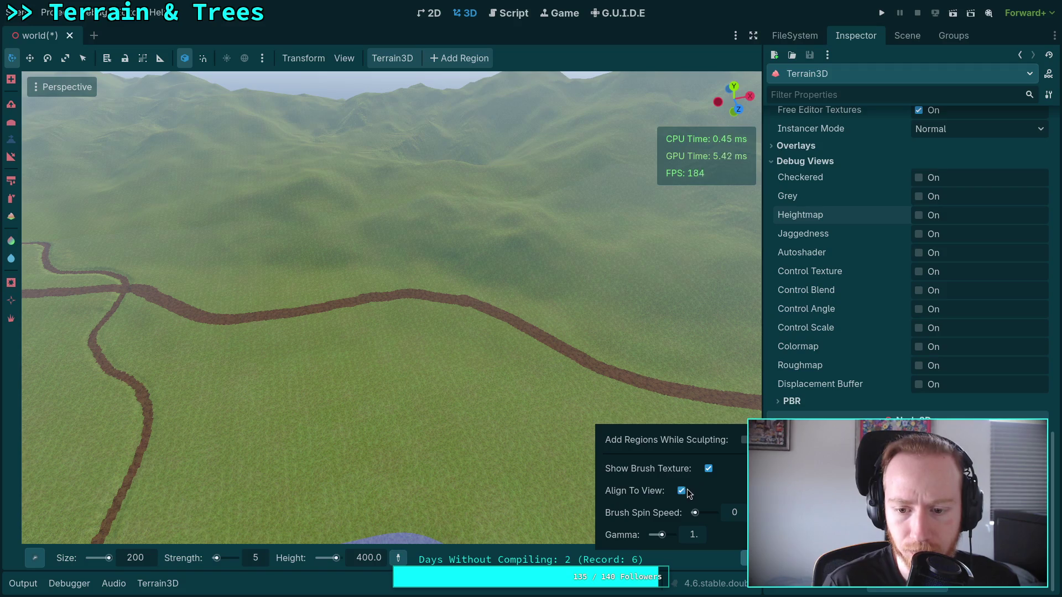
drag(472, 384, 557, 462)
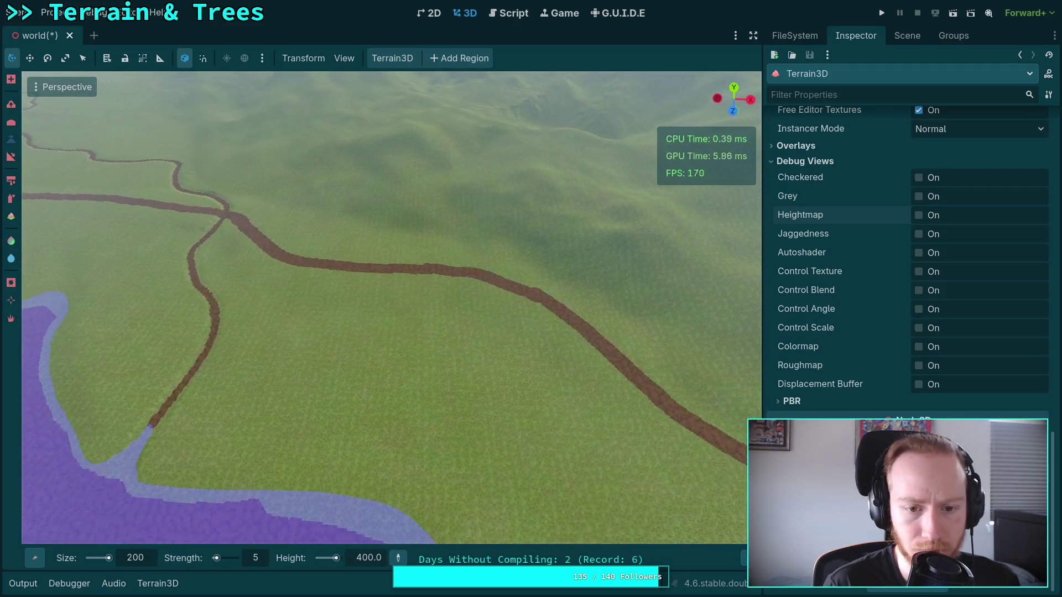
drag(363, 306, 394, 313)
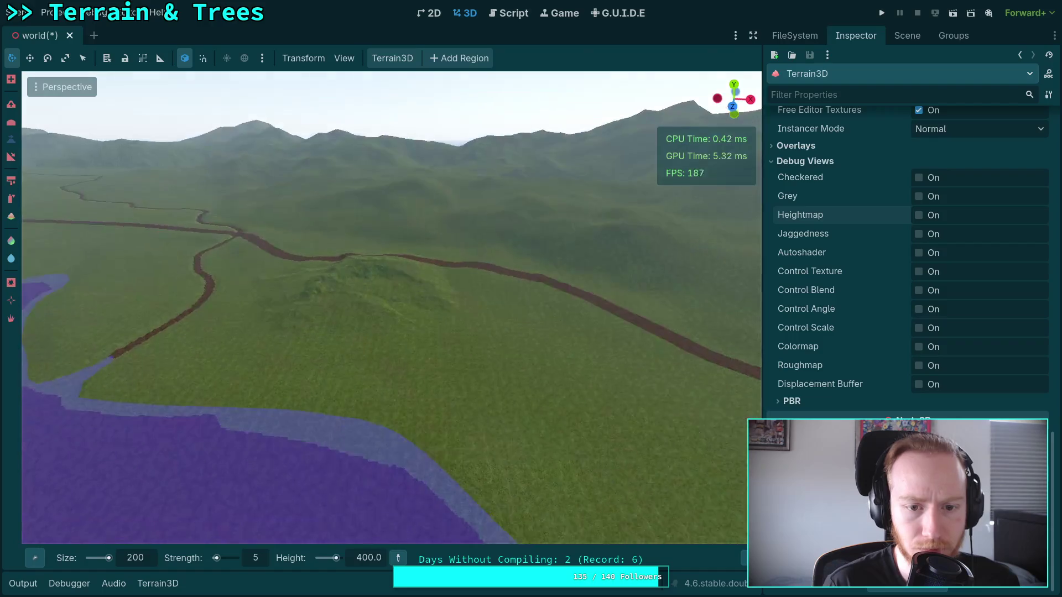
key(ctrl+z)
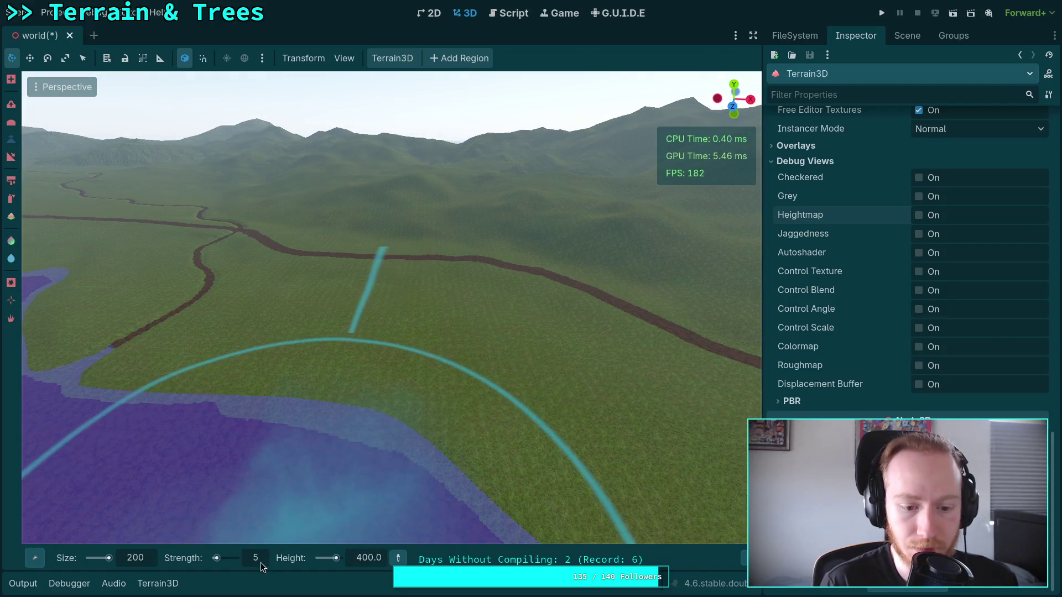
Set the brush height to 200, then adjust the brush gamma and size fields
click(360, 559)
text(200)
key(Return)
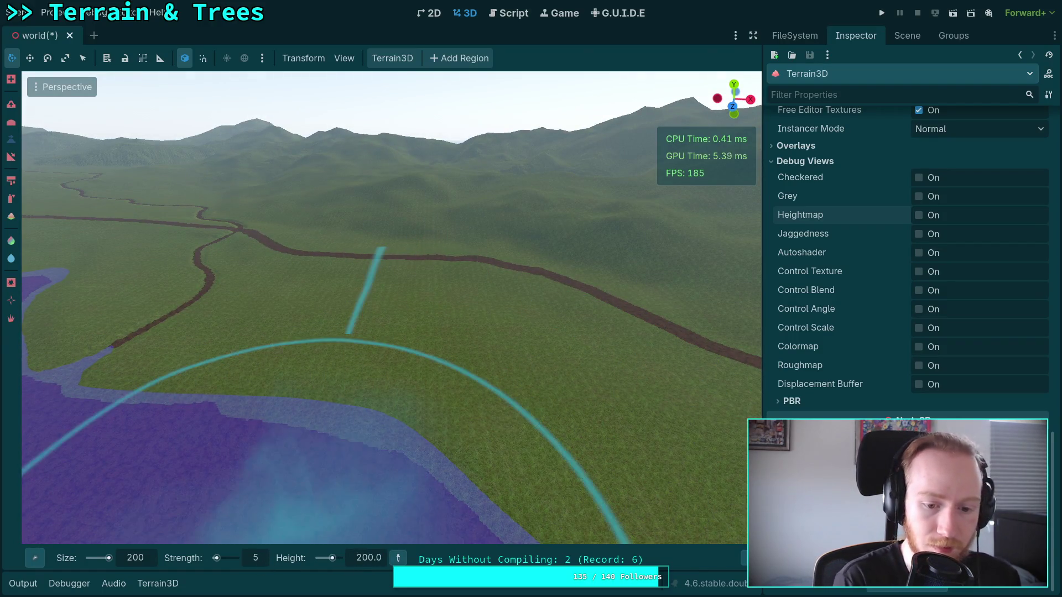
scroll(393, 430, down, 3)
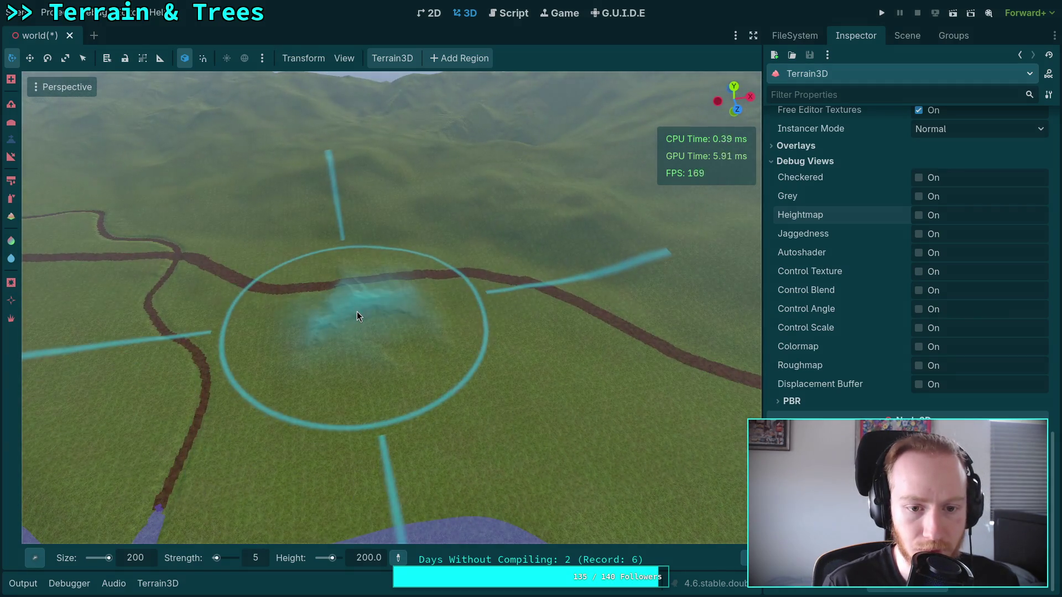
scroll(357, 311, up, 2)
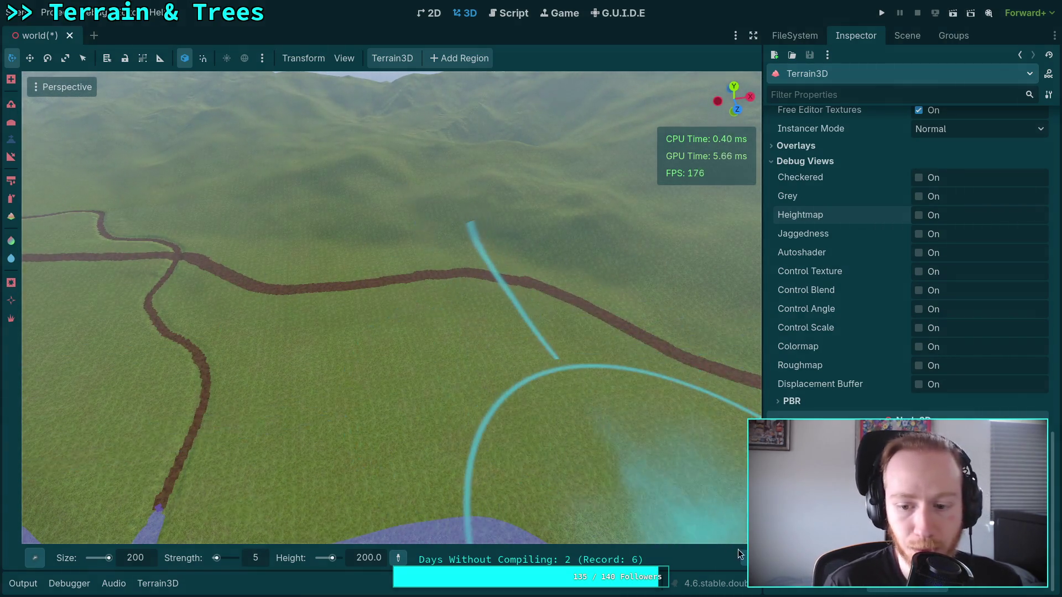
mouse_move(738, 550)
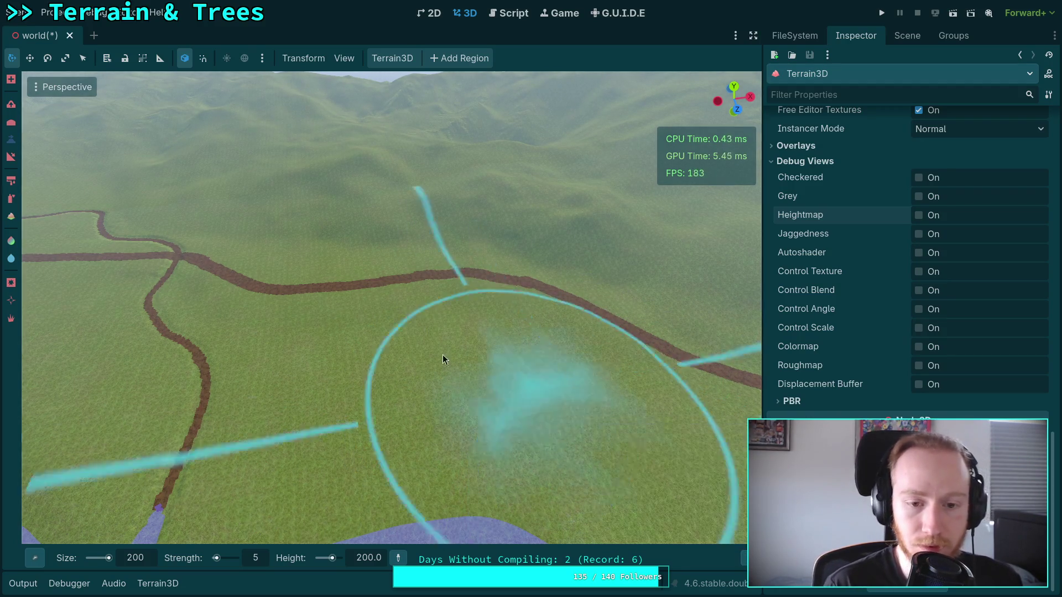
scroll(369, 313, down, 2)
scroll(500, 362, down, 2)
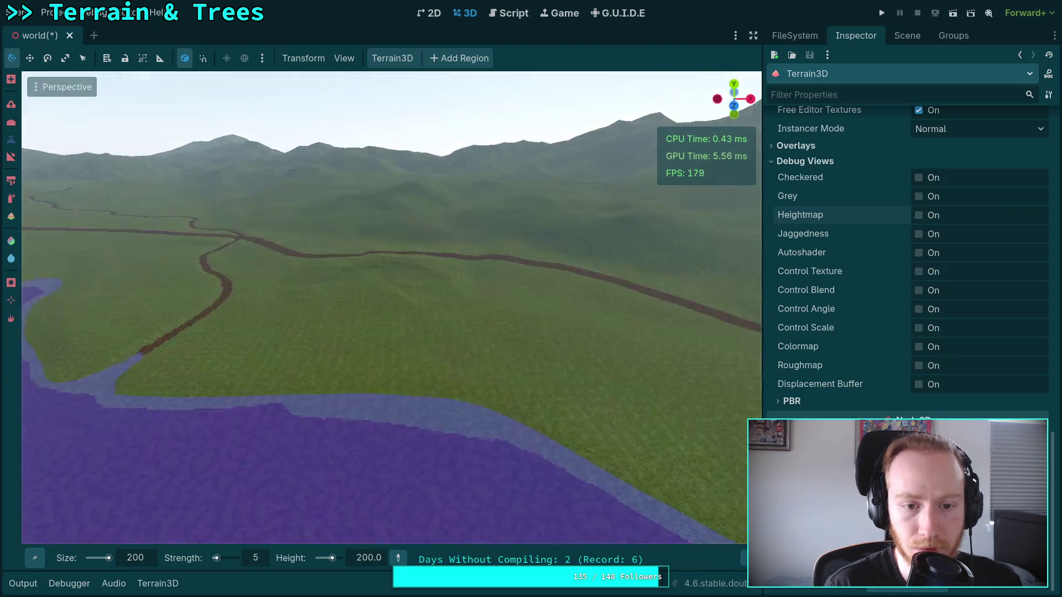
scroll(493, 365, up, 2)
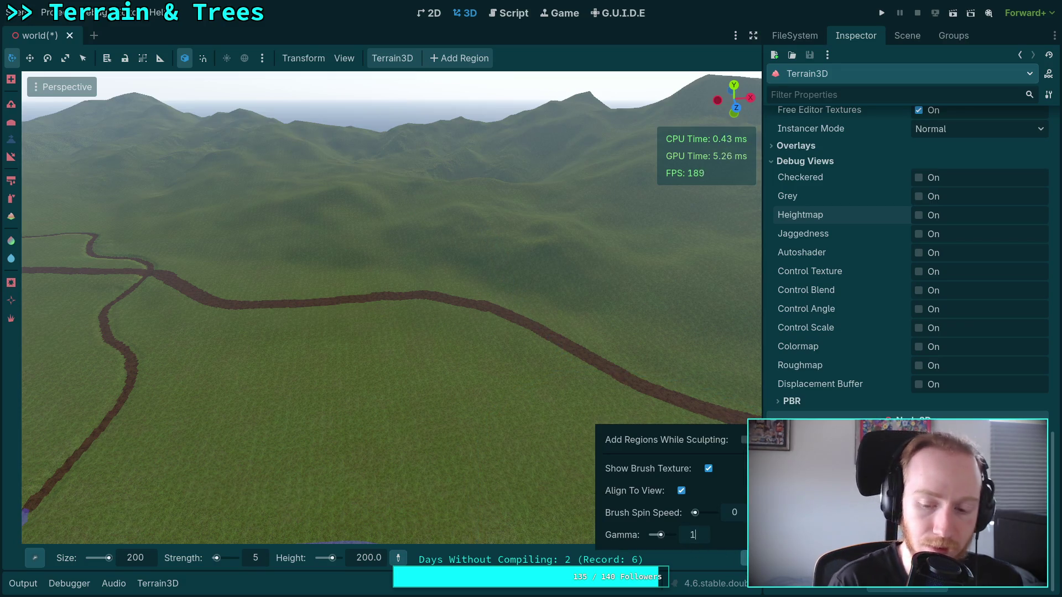
scroll(341, 319, up, 3)
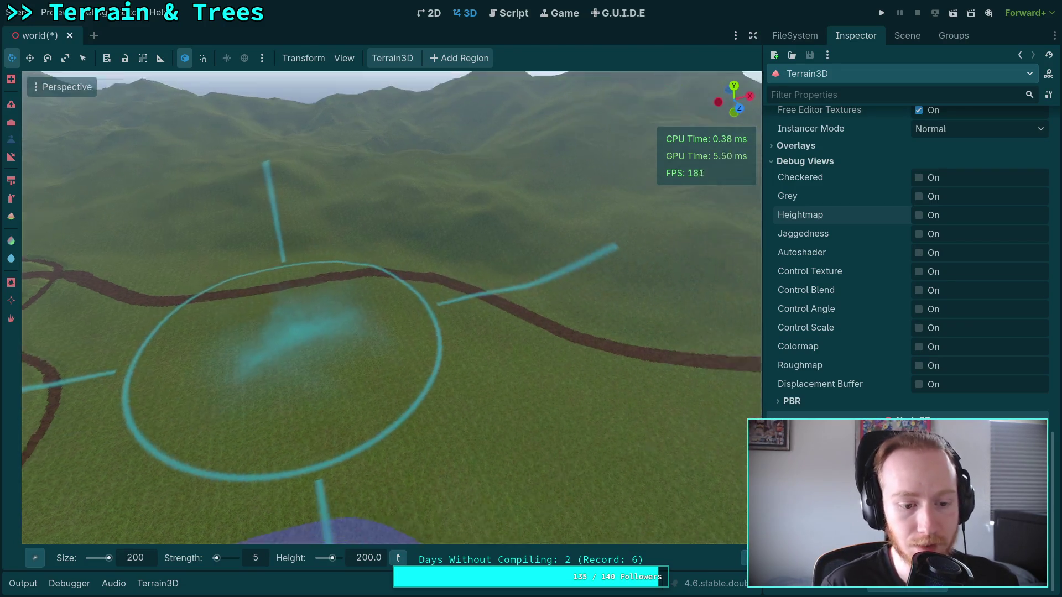
Set the Terrain3D raise brush size to 300 m and bring up the brush shape palette
text(250)
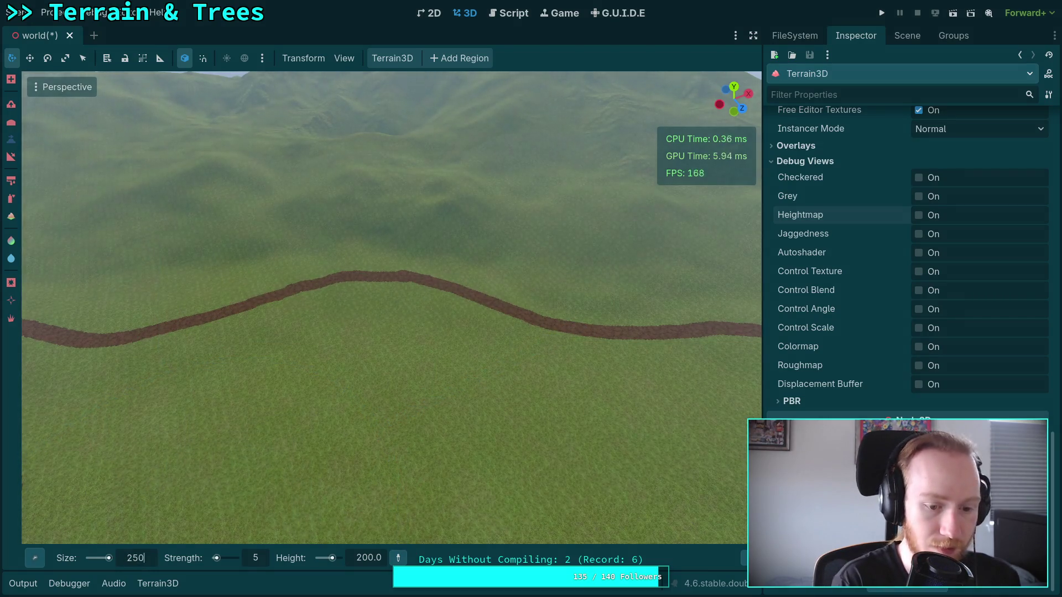
scroll(327, 327, down, 2)
mouse_move(306, 329)
mouse_down()
mouse_move(308, 319)
mouse_move(556, 294)
mouse_move(401, 301)
mouse_move(350, 284)
mouse_move(452, 324)
mouse_move(451, 271)
mouse_move(393, 295)
mouse_move(470, 277)
mouse_up()
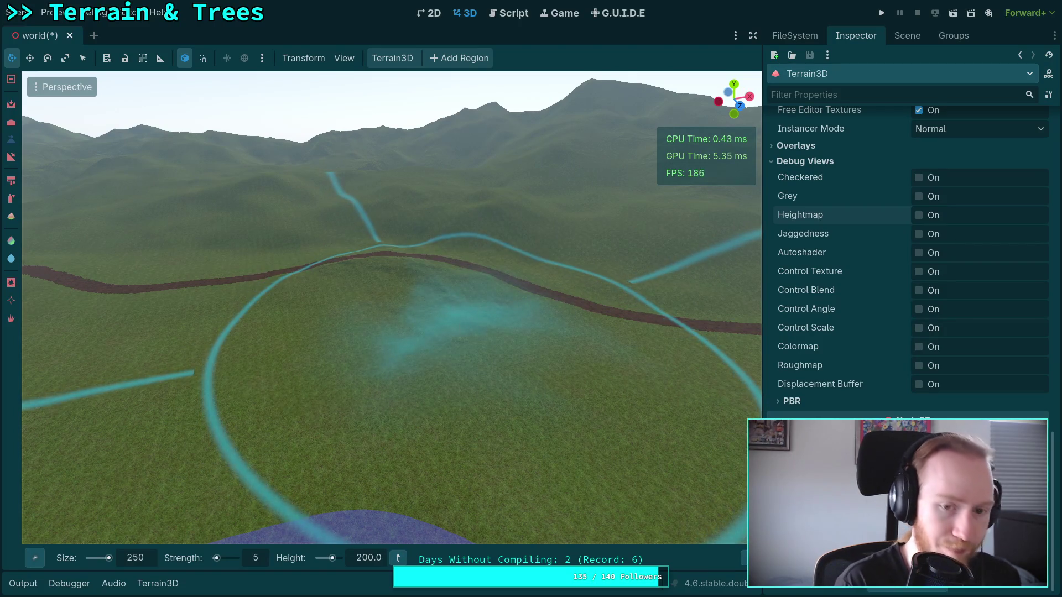
scroll(457, 325, up, 5)
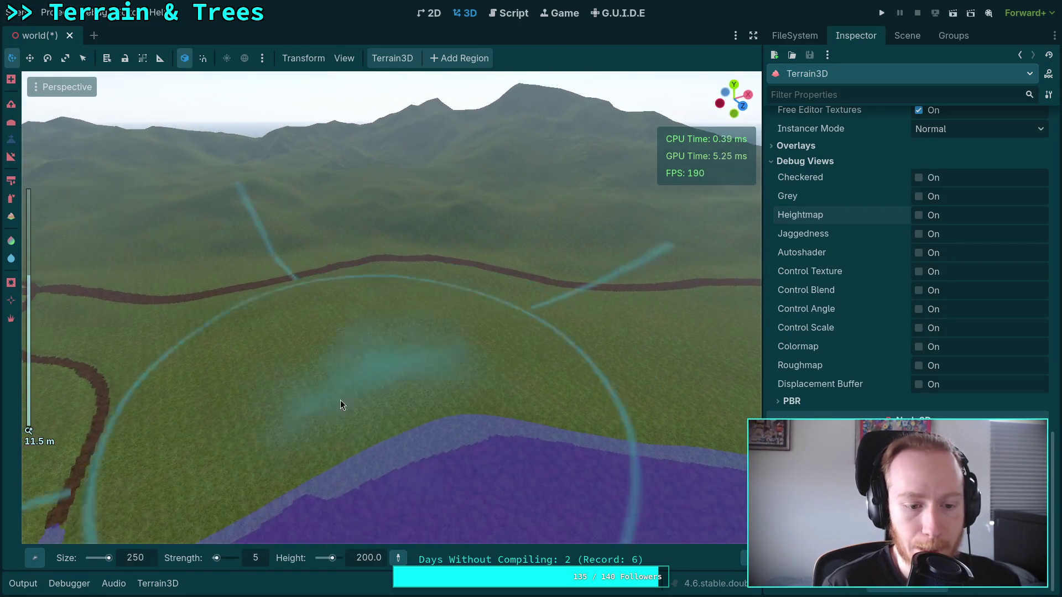
click(144, 559)
text(300)
key(Return)
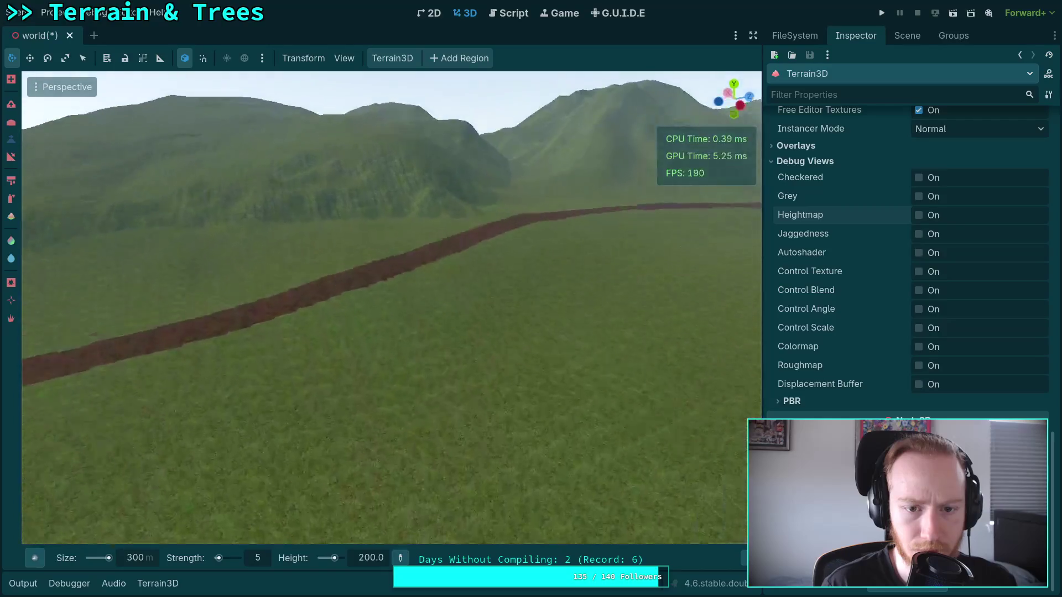
click(34, 558)
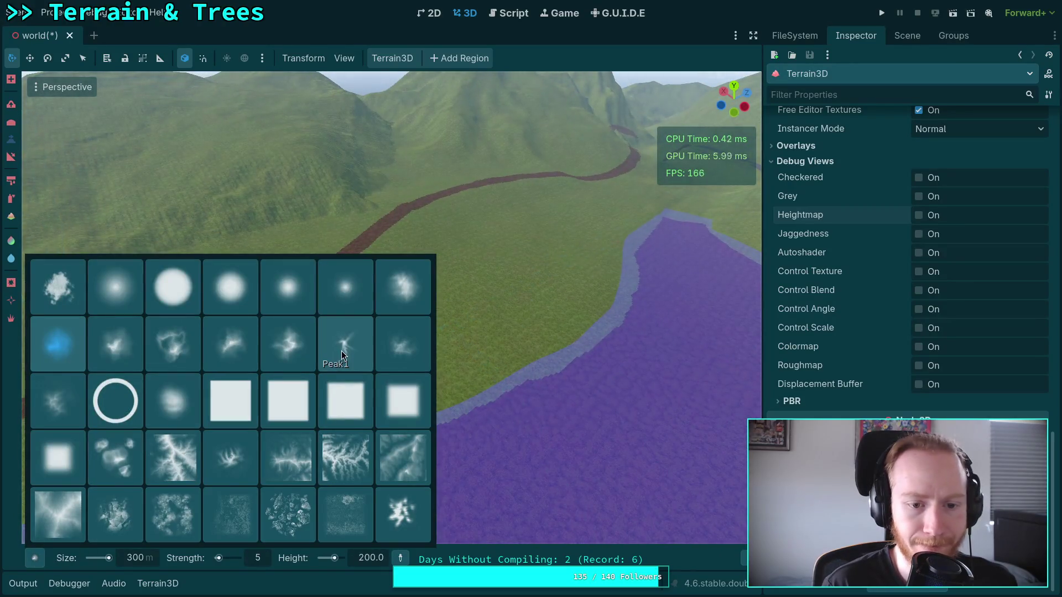
Pick the Mountain4 brush shape and swing the view toward the green hills and brown paths
click(279, 354)
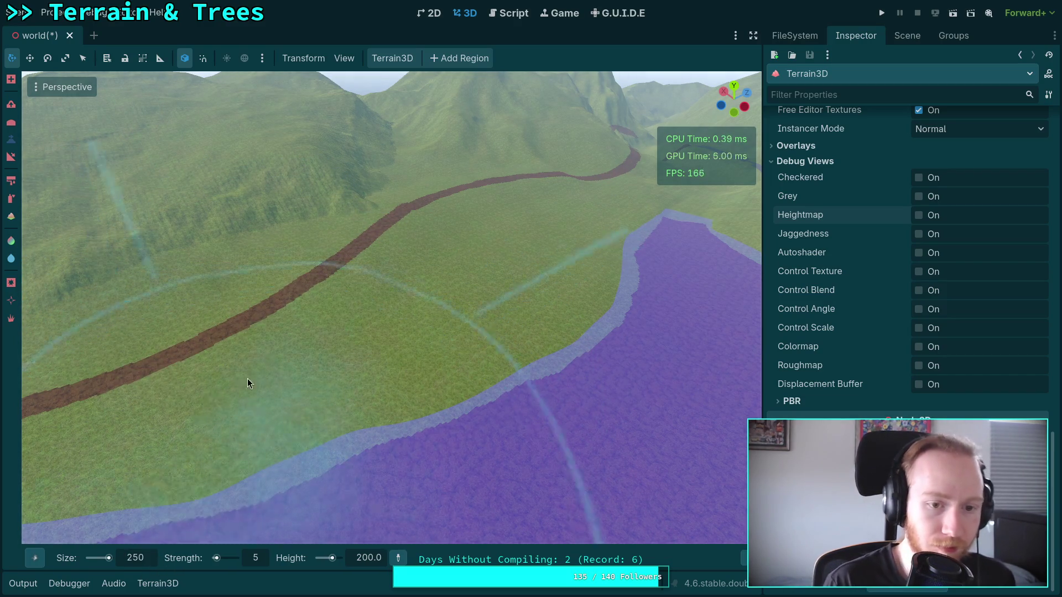
mouse_move(268, 301)
mouse_down()
mouse_move(519, 310)
mouse_move(476, 293)
mouse_move(476, 315)
mouse_move(436, 280)
mouse_move(484, 288)
mouse_move(446, 288)
mouse_move(490, 265)
mouse_up()
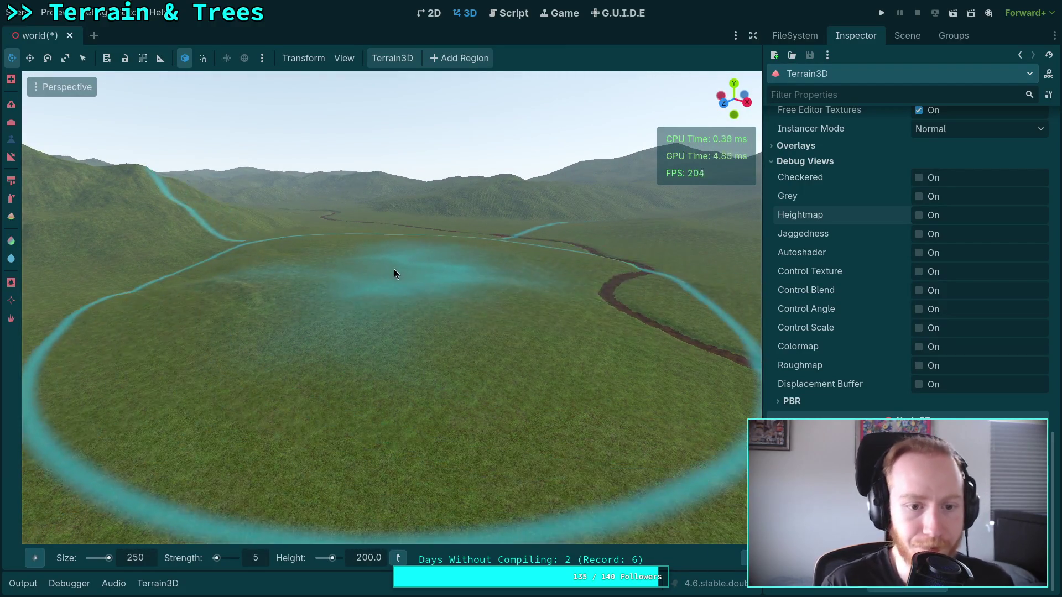
drag(386, 260, 386, 261)
drag(376, 197, 65, 554)
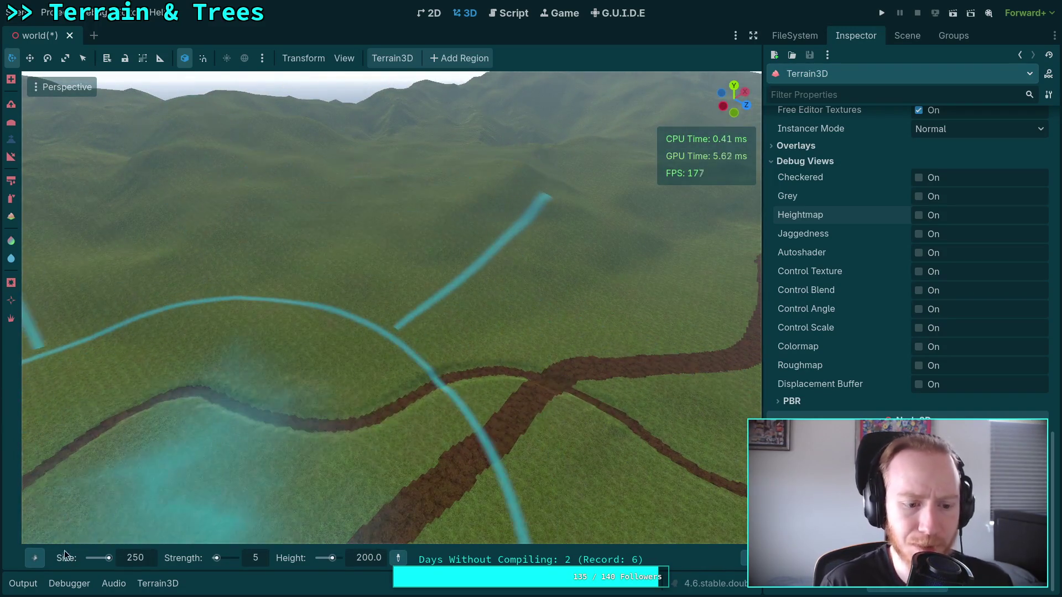
Switch the brush to the Mountain2 shape with a 500 m size
click(38, 560)
click(175, 350)
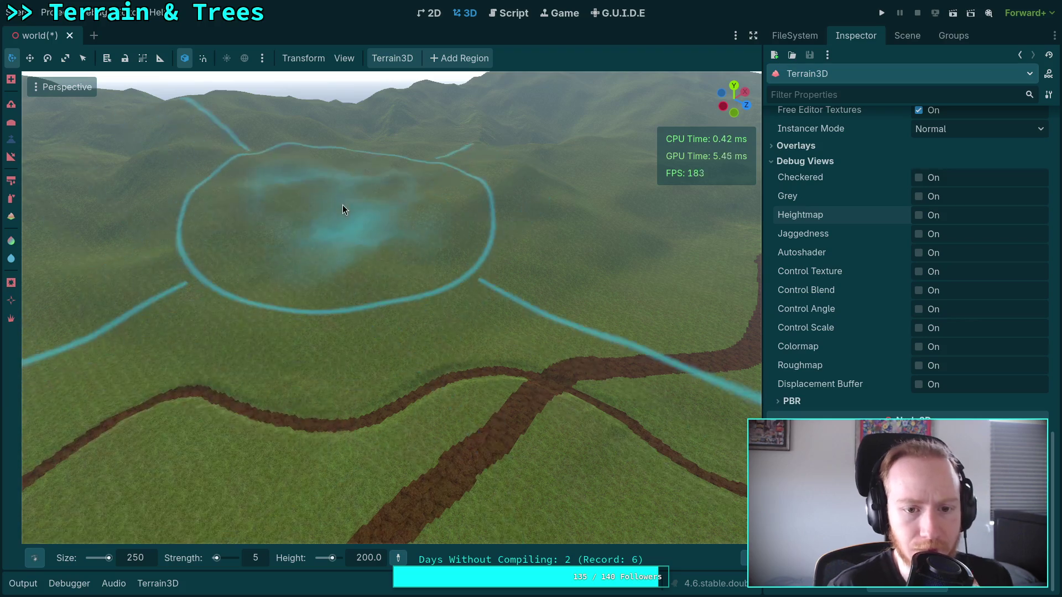
text(500)
key(Return)
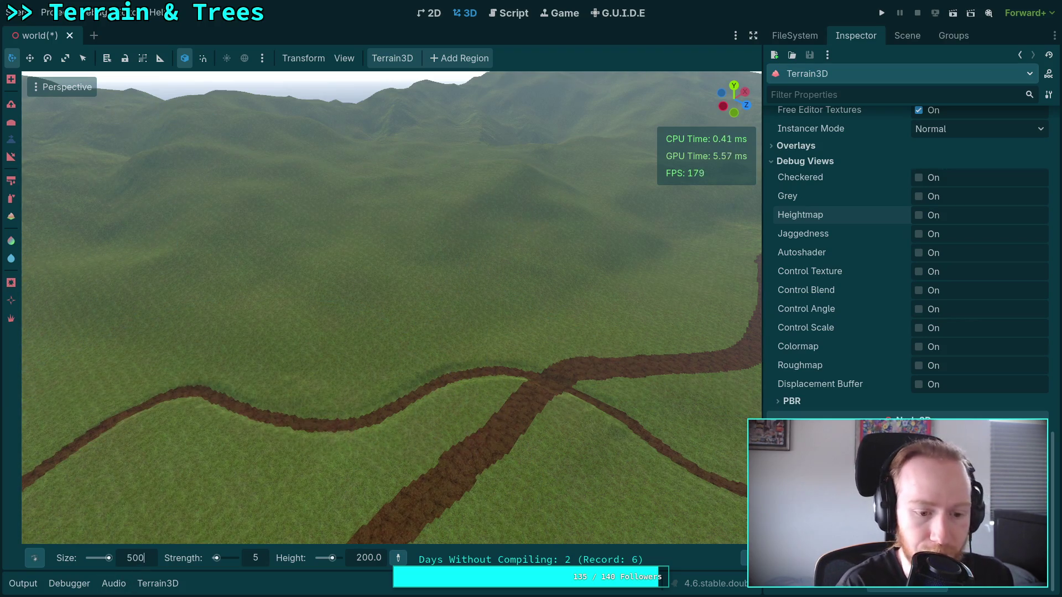
Raise the brush strength from 5 through 6 and 7 up to 8
scroll(416, 297, down, 5)
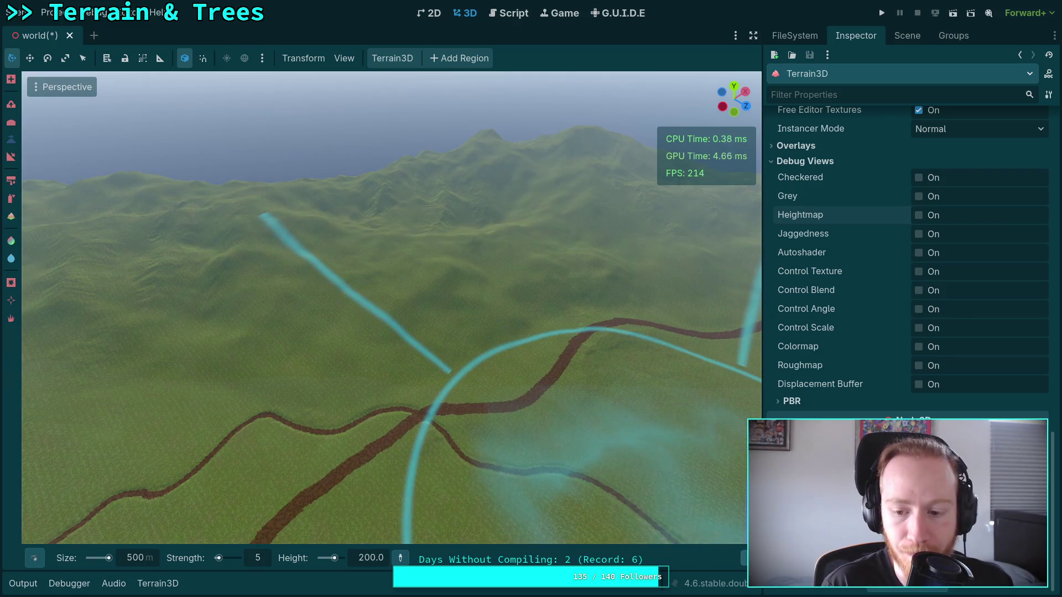
mouse_move(744, 558)
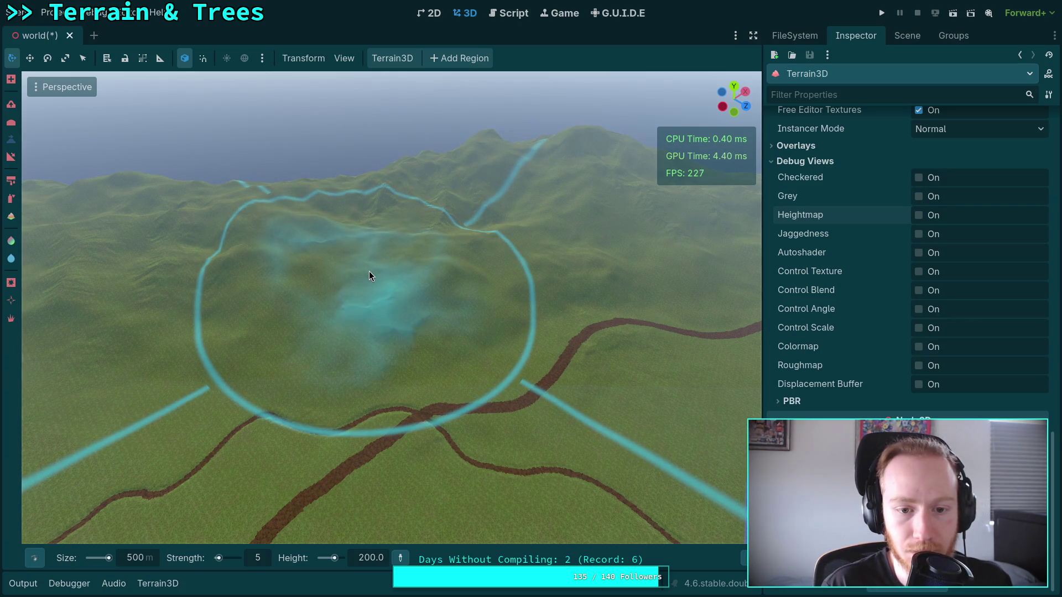
key(ctrl)
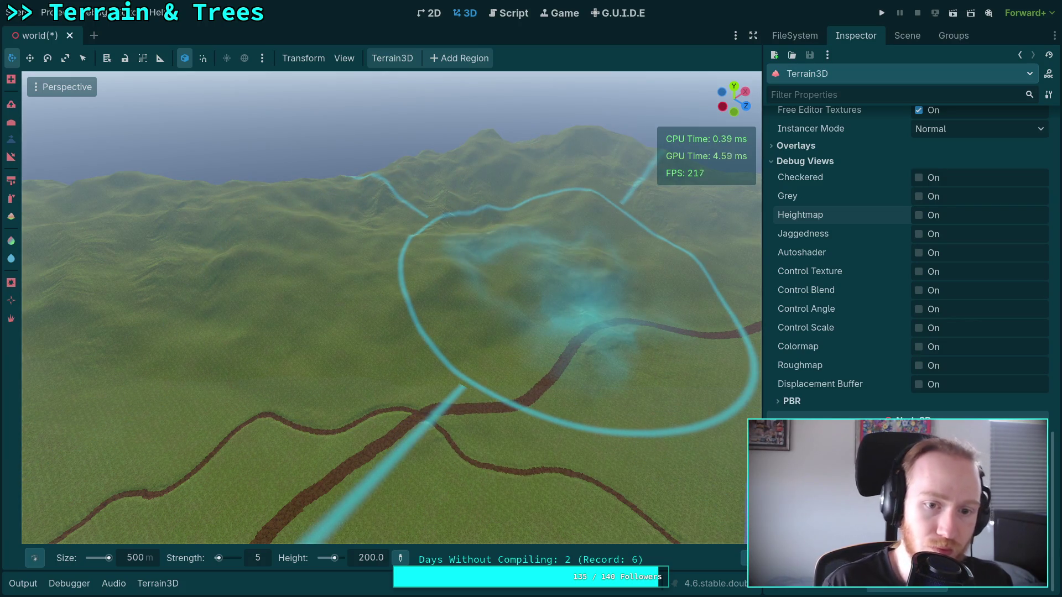
text(6)
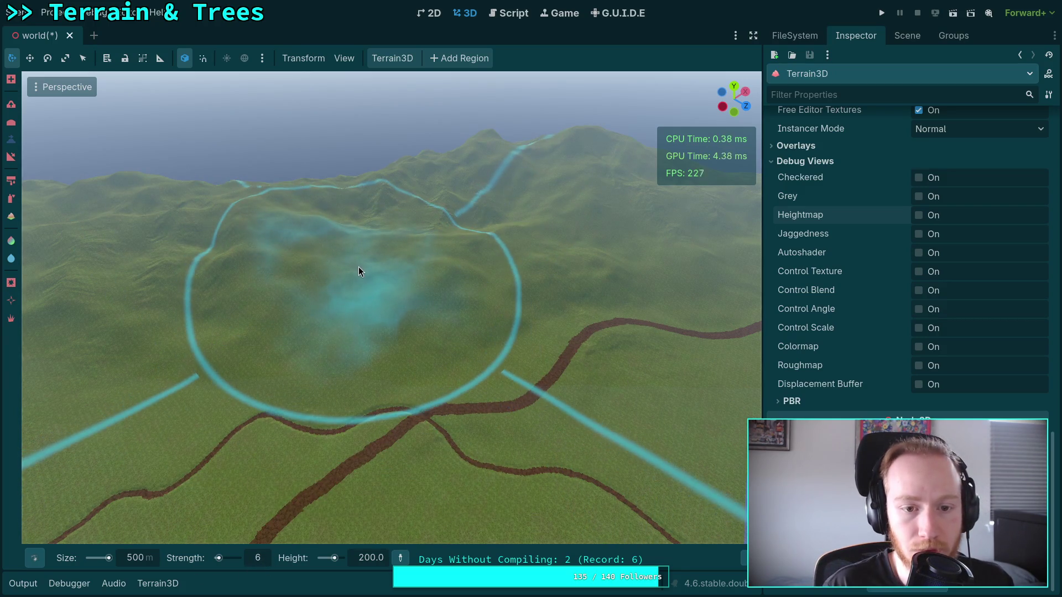
drag(536, 277, 535, 277)
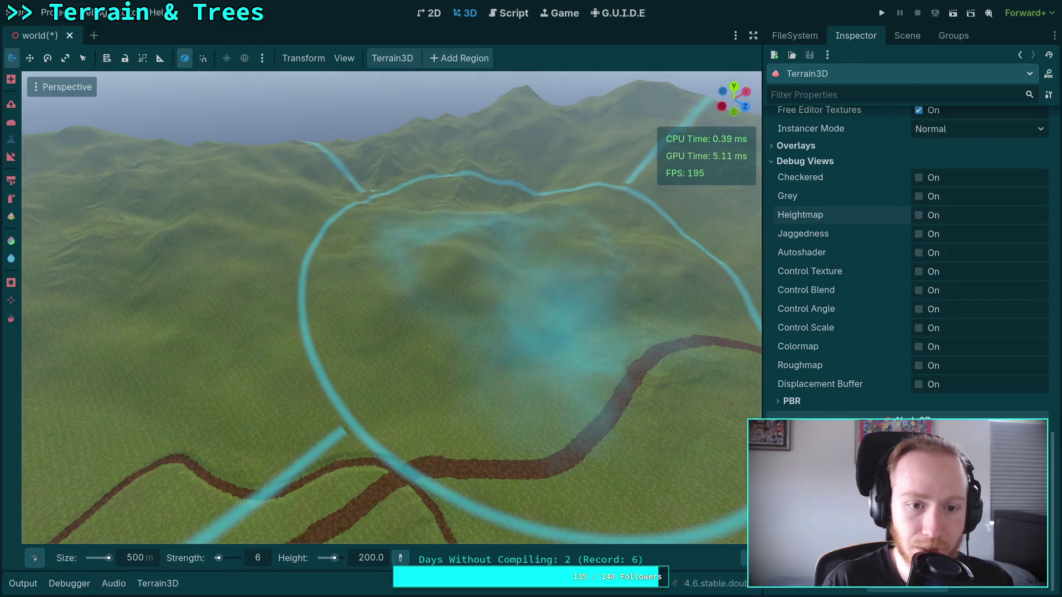
double_click(258, 558)
text(7)
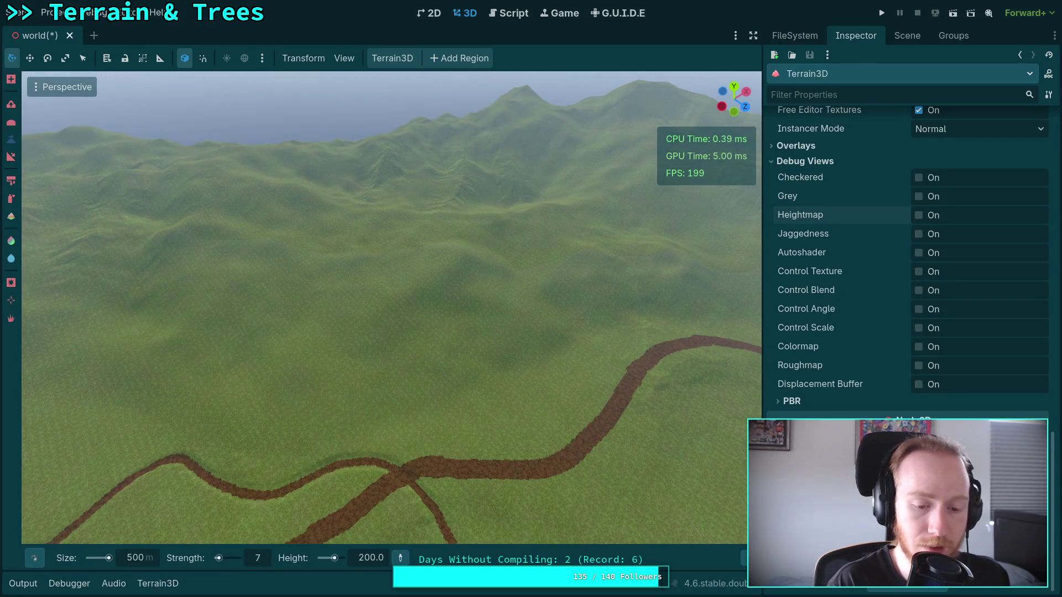
key(Up)
Fly the camera over the hills for a wider view and select the brush Gamma field
scroll(390, 292, up, 3)
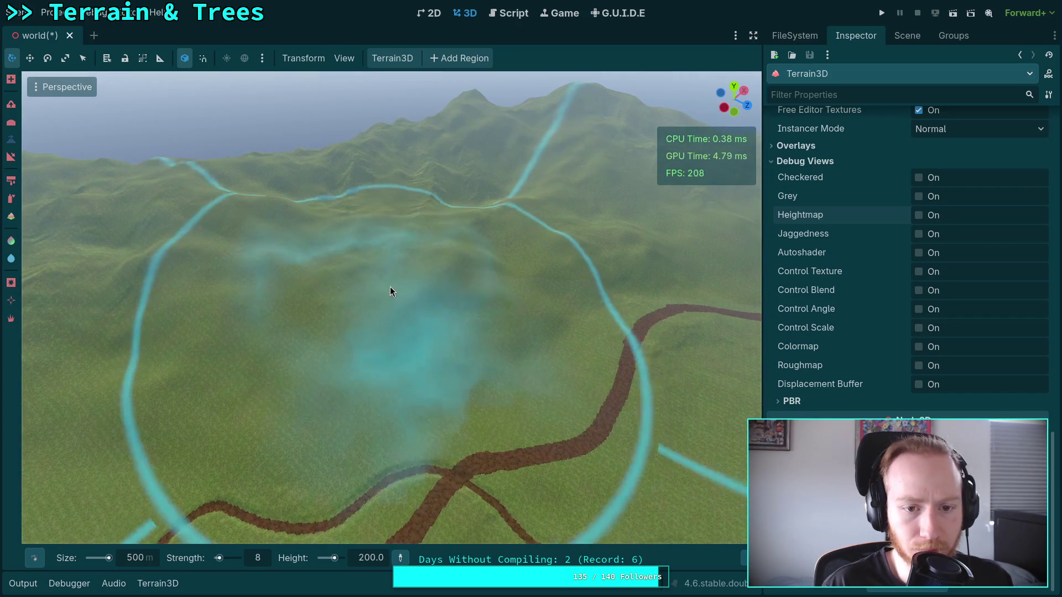
drag(386, 271, 388, 238)
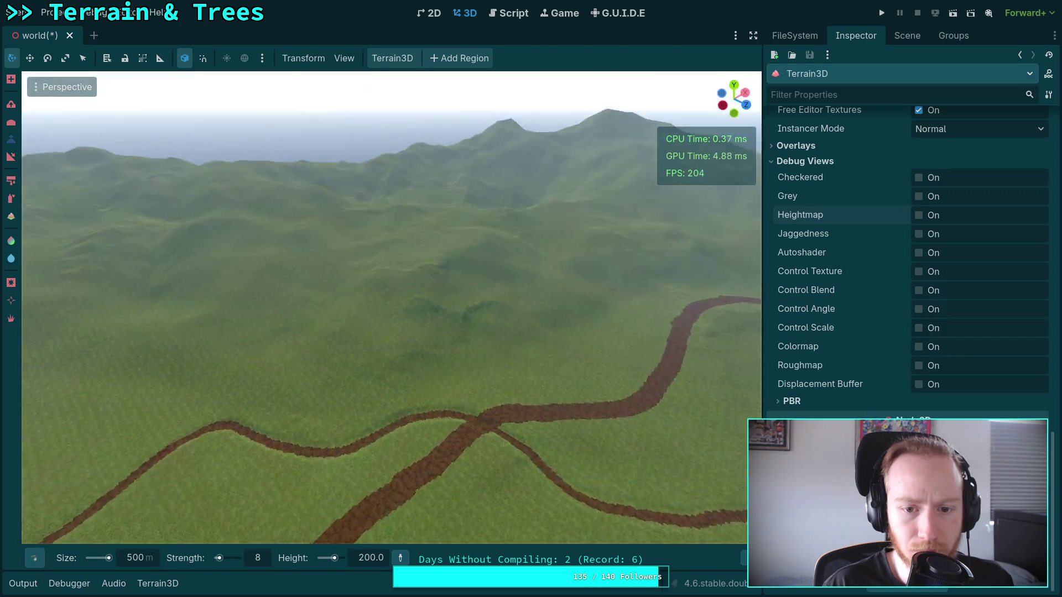
key(w)
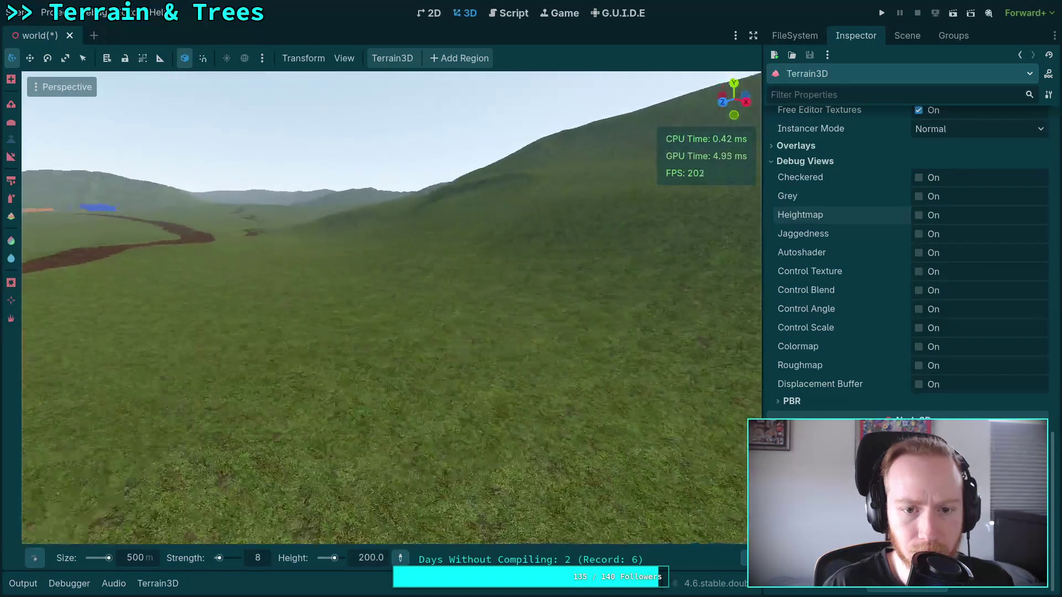
key(s)
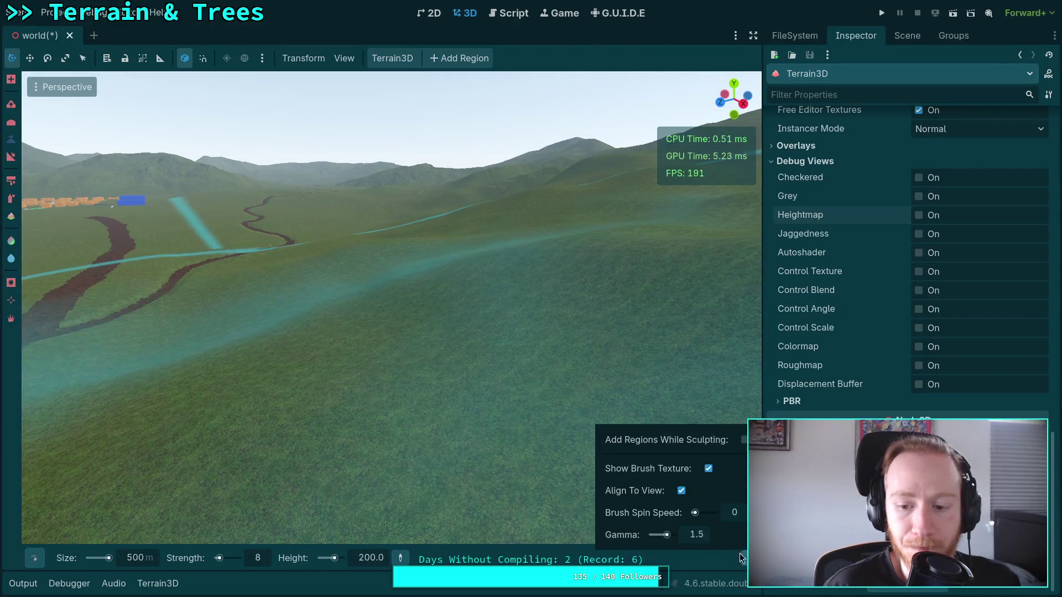
click(700, 536)
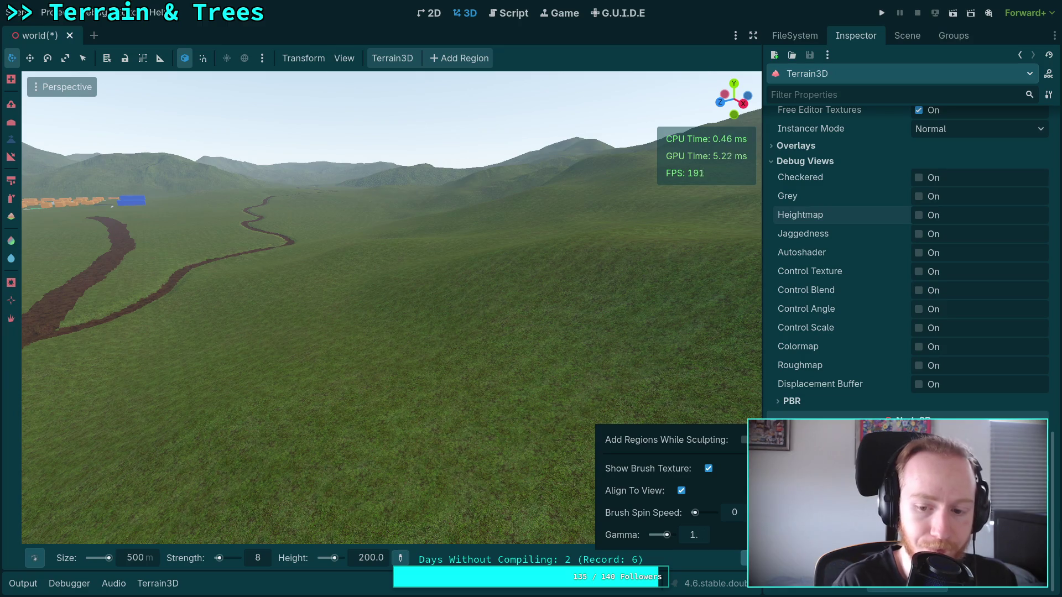
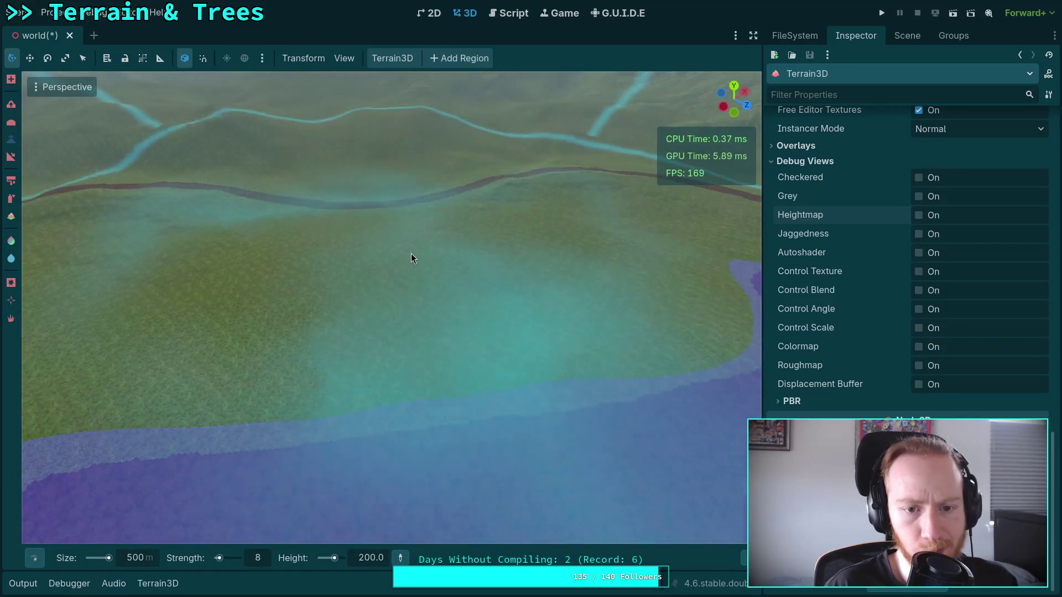
Tilt the view toward the distant mountains and set the brush strength to 2
scroll(525, 299, down, 3)
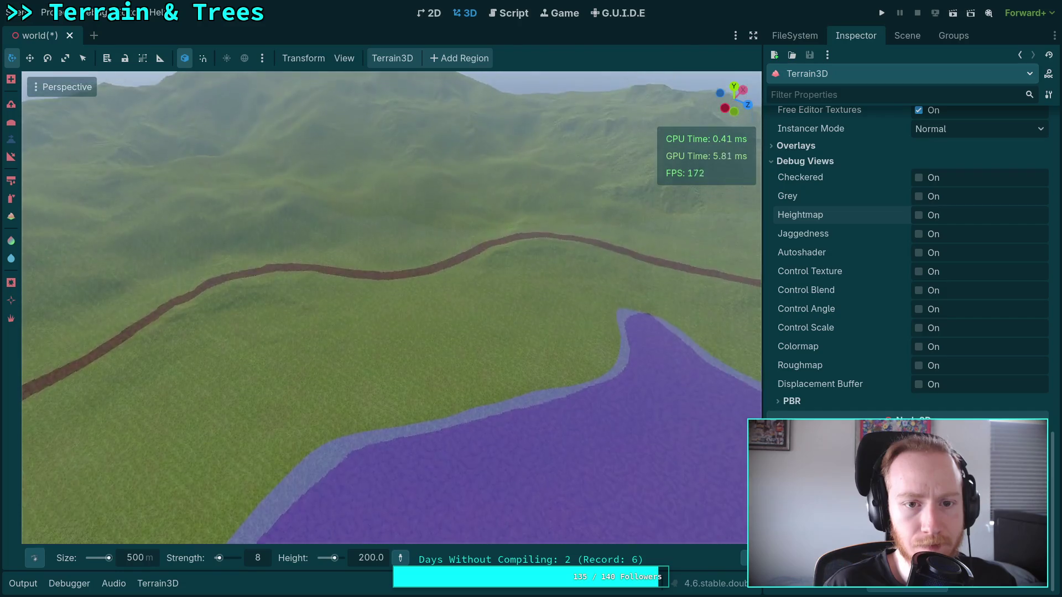
scroll(395, 254, down, 2)
mouse_move(399, 264)
mouse_down()
mouse_move(590, 242)
mouse_move(590, 199)
mouse_move(630, 216)
mouse_move(674, 205)
mouse_move(730, 213)
mouse_move(744, 276)
mouse_move(735, 216)
mouse_move(760, 237)
mouse_up()
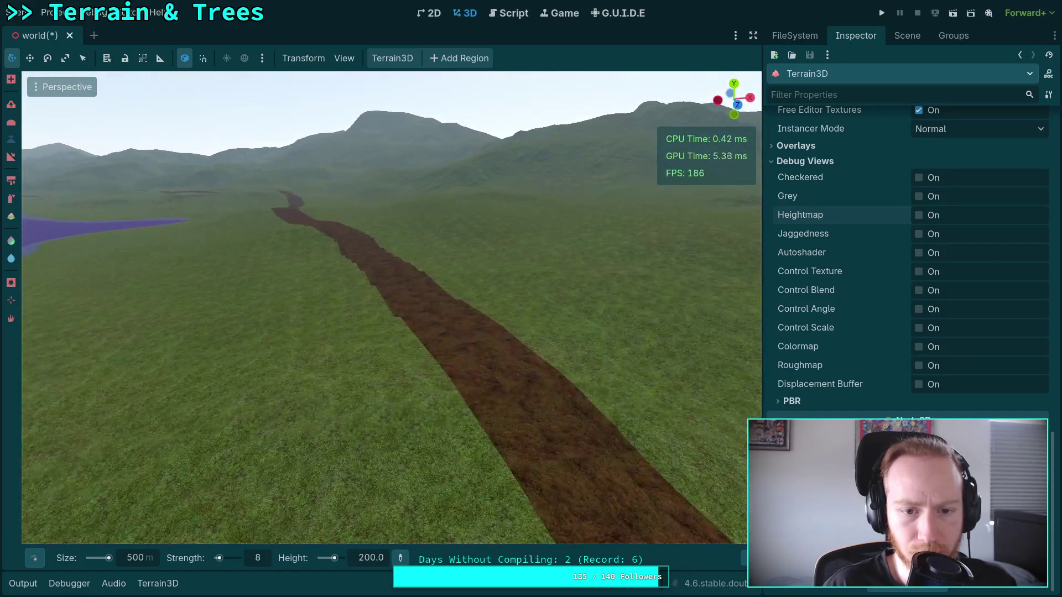
scroll(417, 297, up, 5)
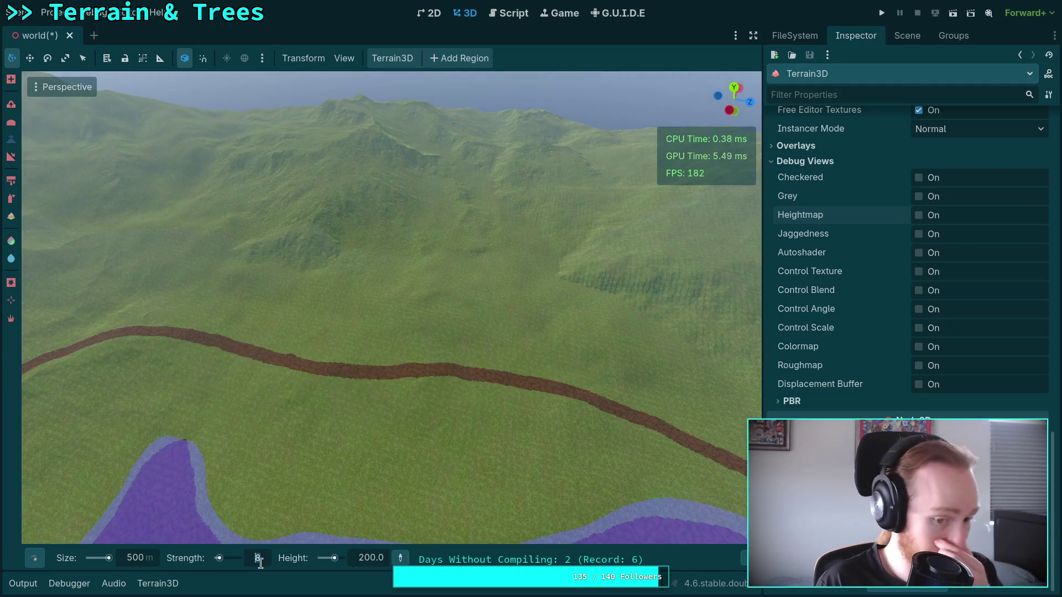
text(2)
key(Return)
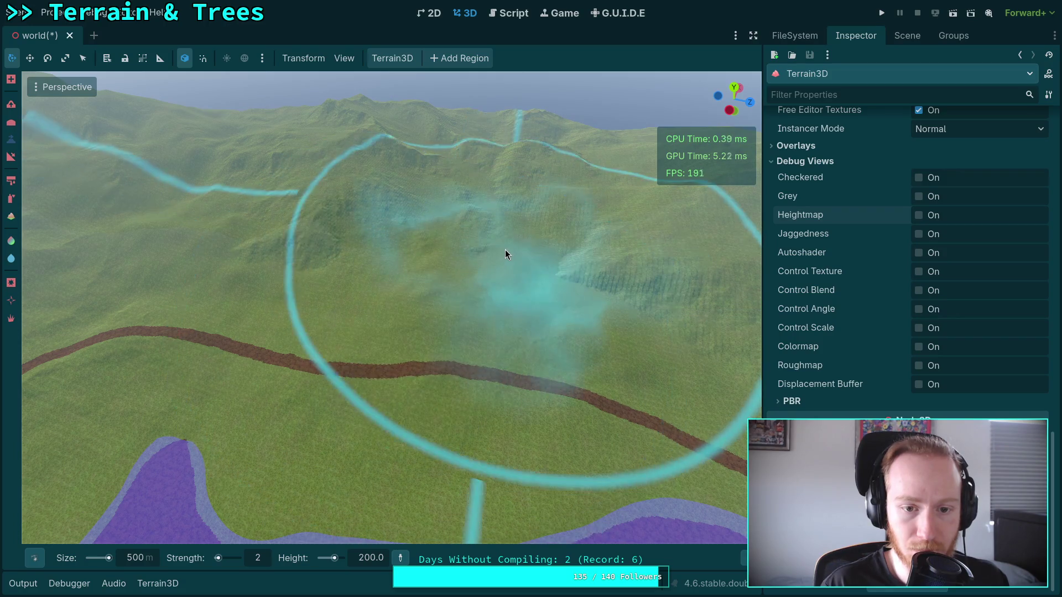
Free-fly the camera toward the lake and back above the road, then bring up the brush shapes
right_click(505, 250)
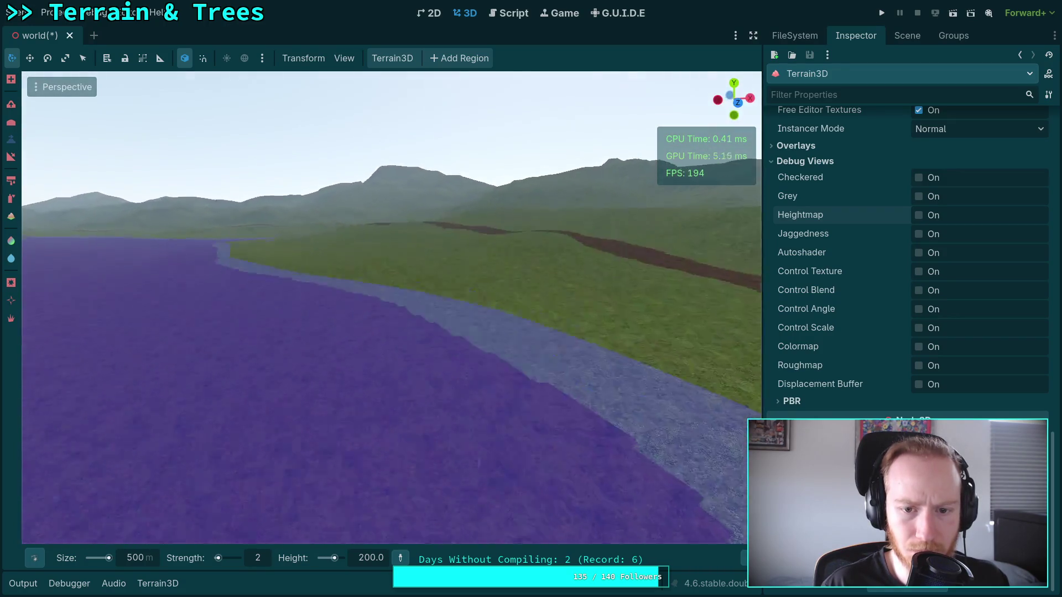
key(w)
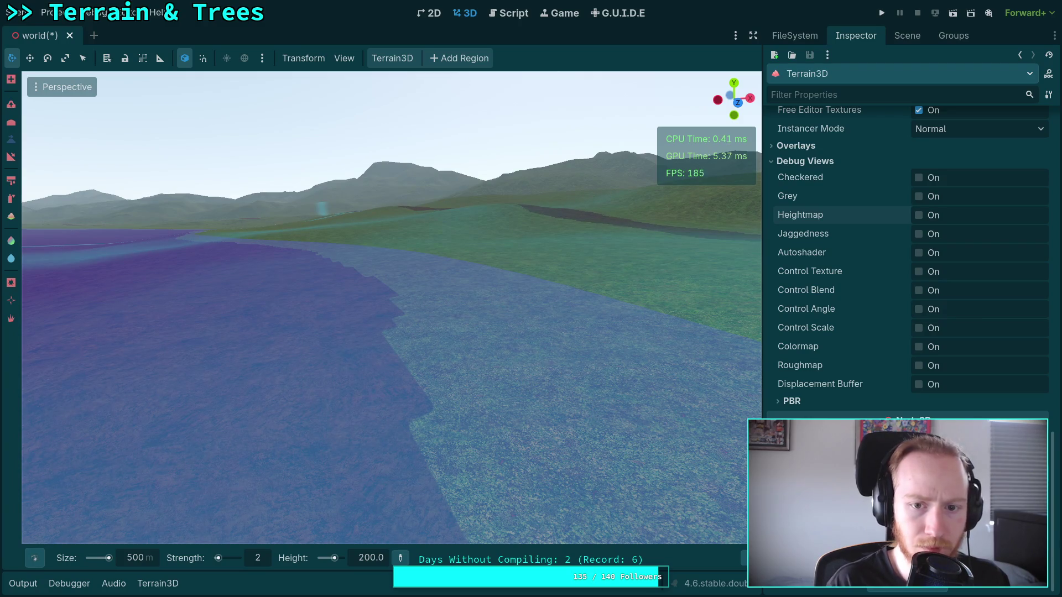
key(s)
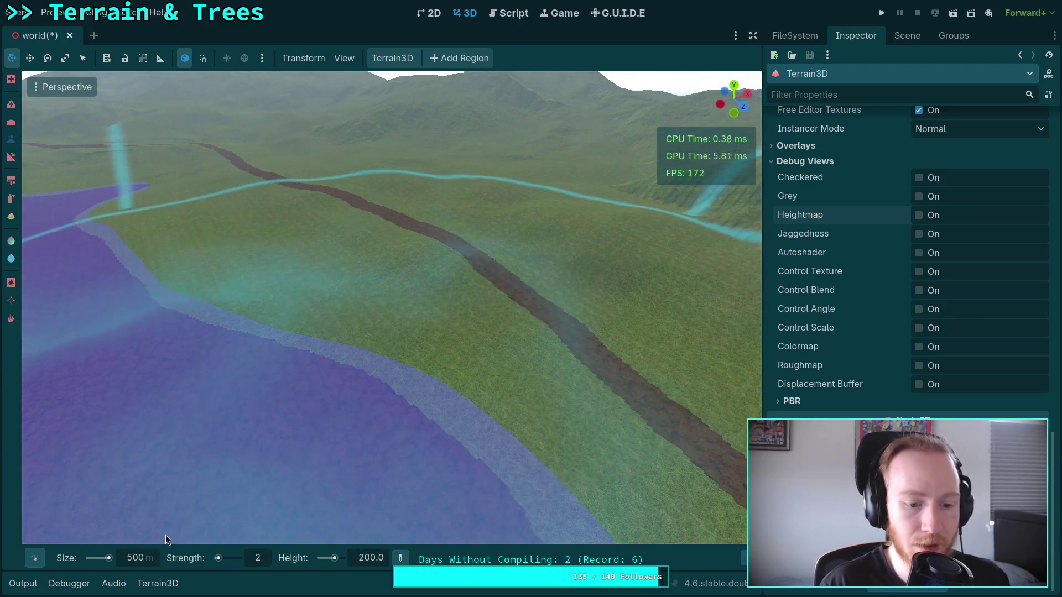
mouse_move(34, 558)
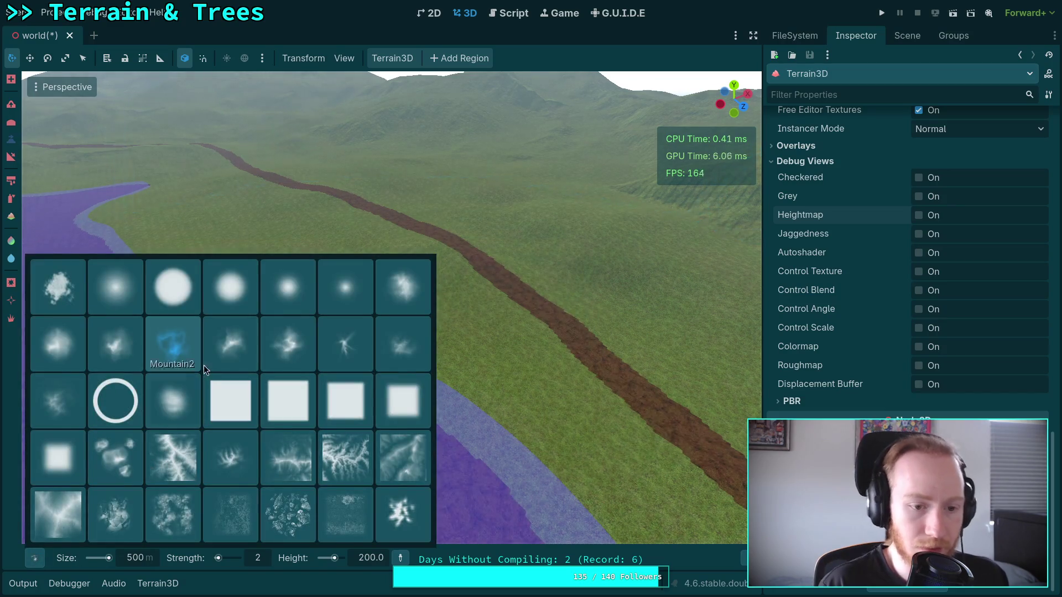
Try the Mountain2 brush, adjust the brush gamma, then pick the Peak3 brush shape
click(125, 346)
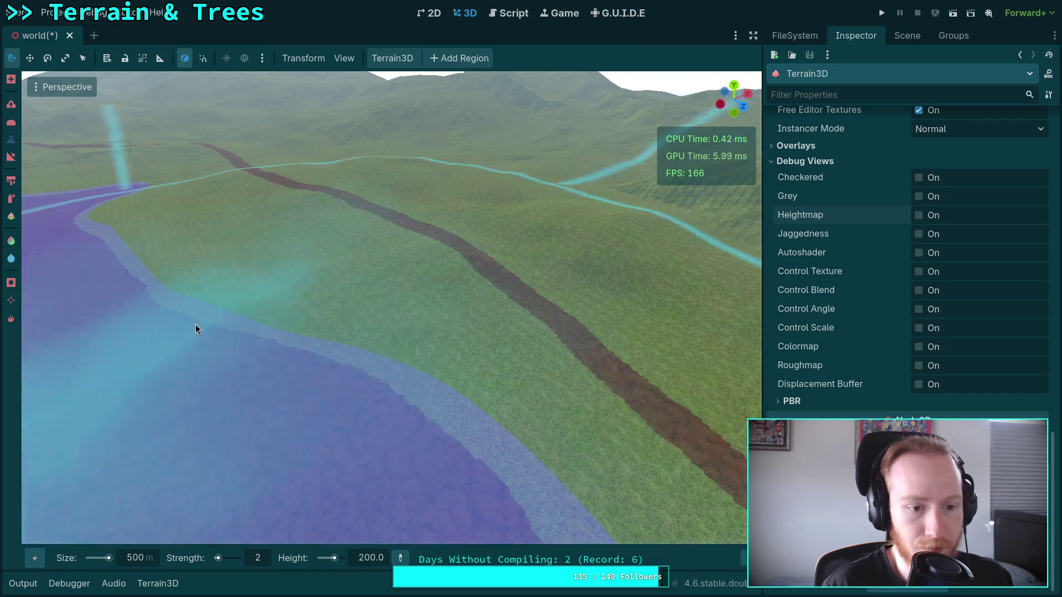
key(s)
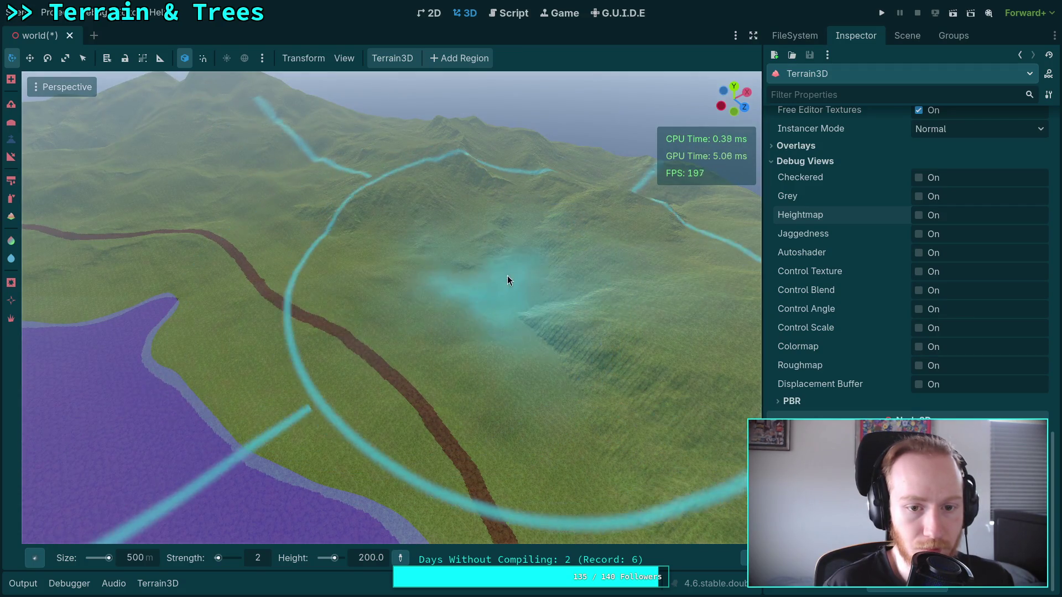
mouse_move(743, 558)
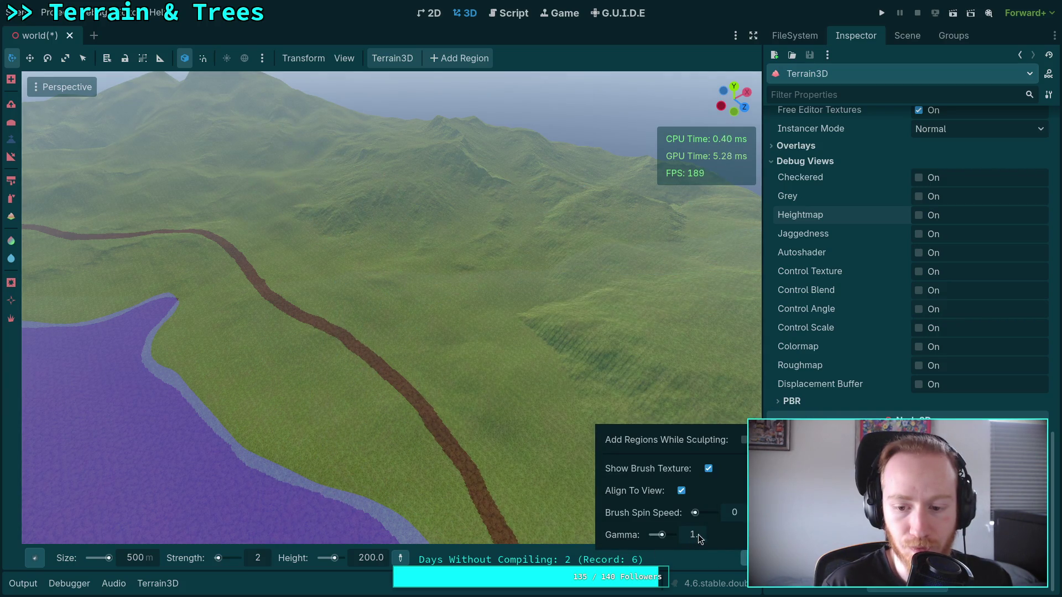
click(698, 535)
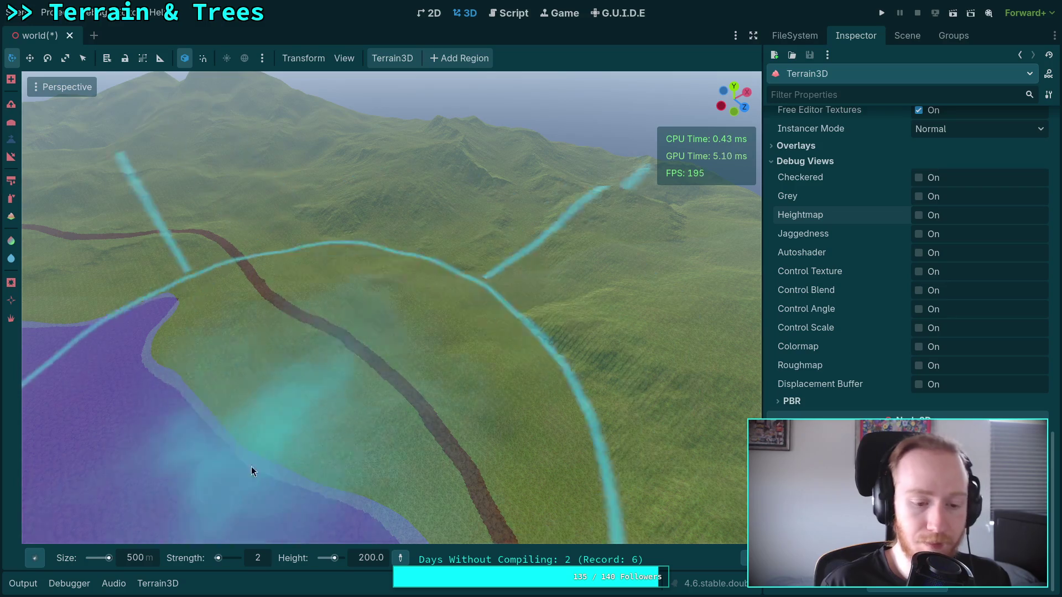
mouse_move(40, 553)
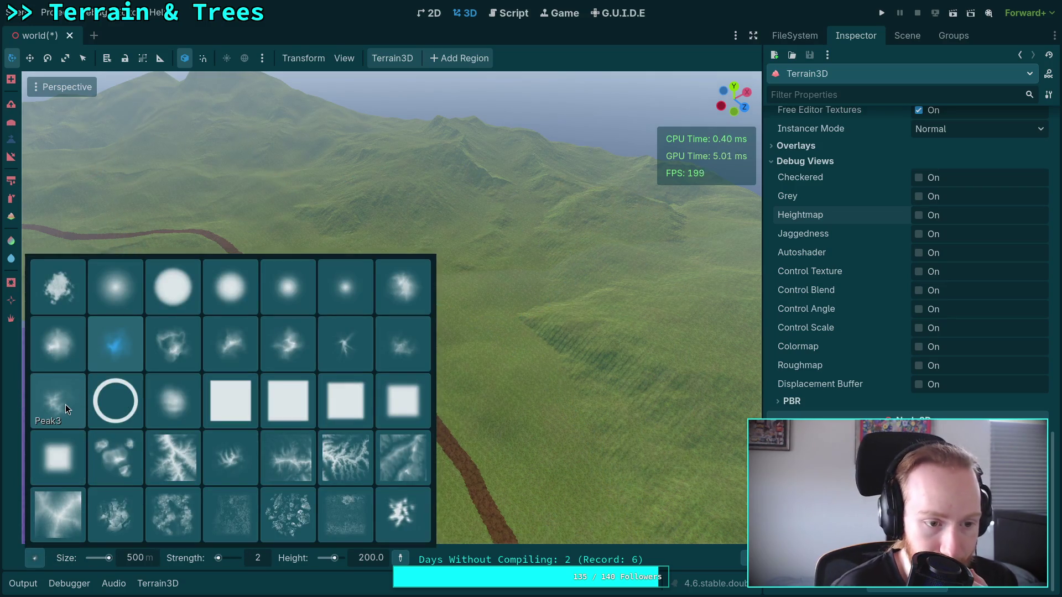
click(65, 404)
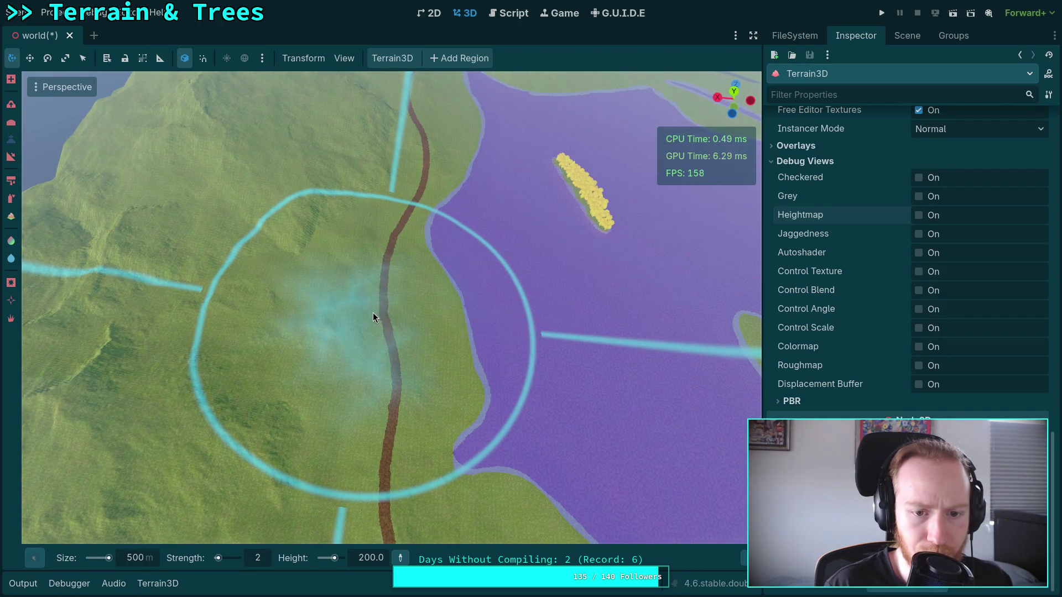
Sculpt raised and lowered rugged peaks with Peak3 around the dirt road and grassy valley
key(ctrl)
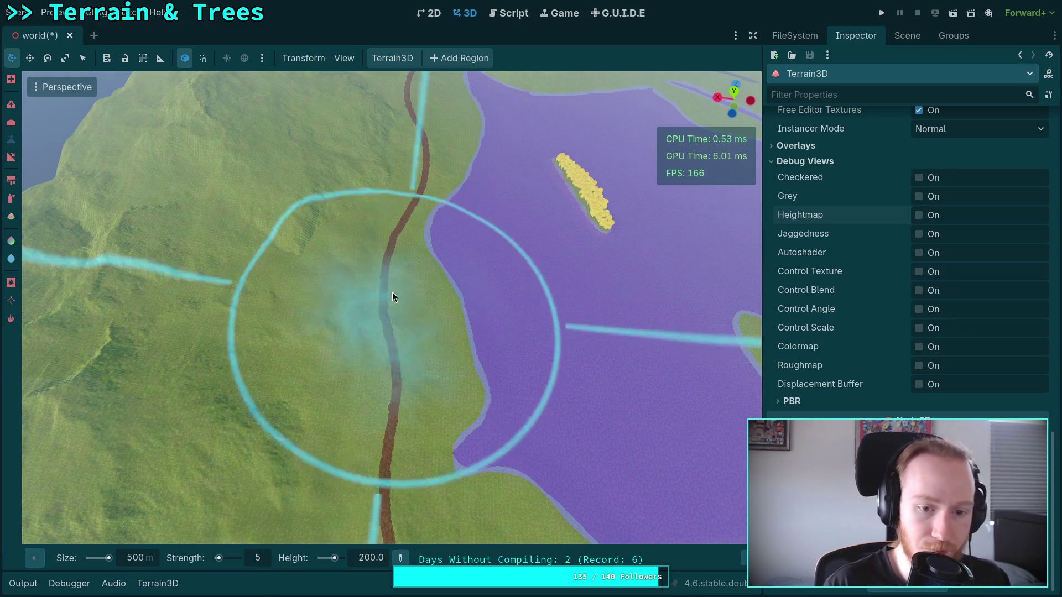
drag(514, 313, 469, 321)
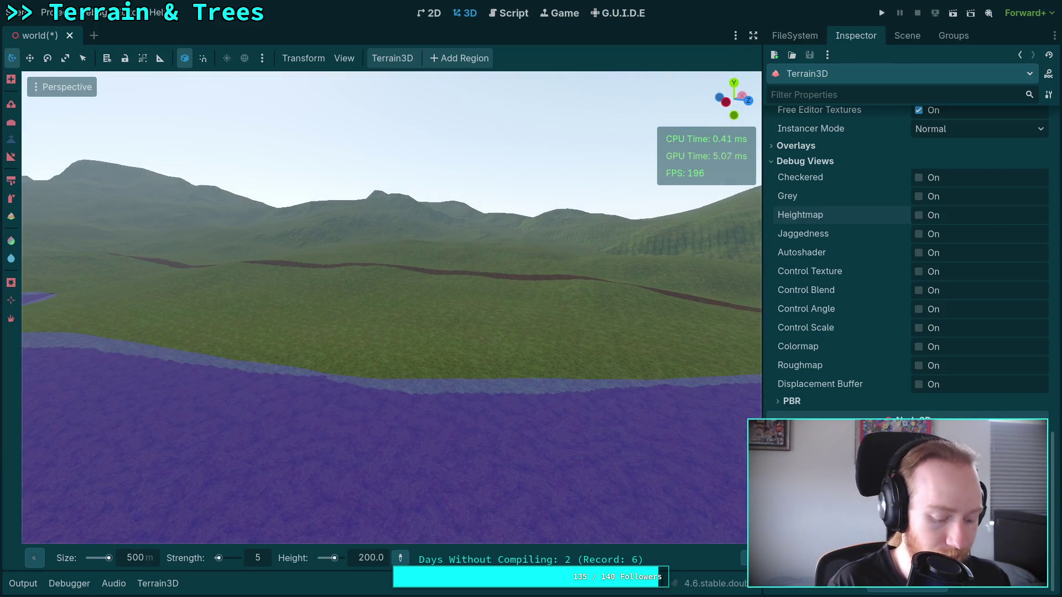
key(ctrl)
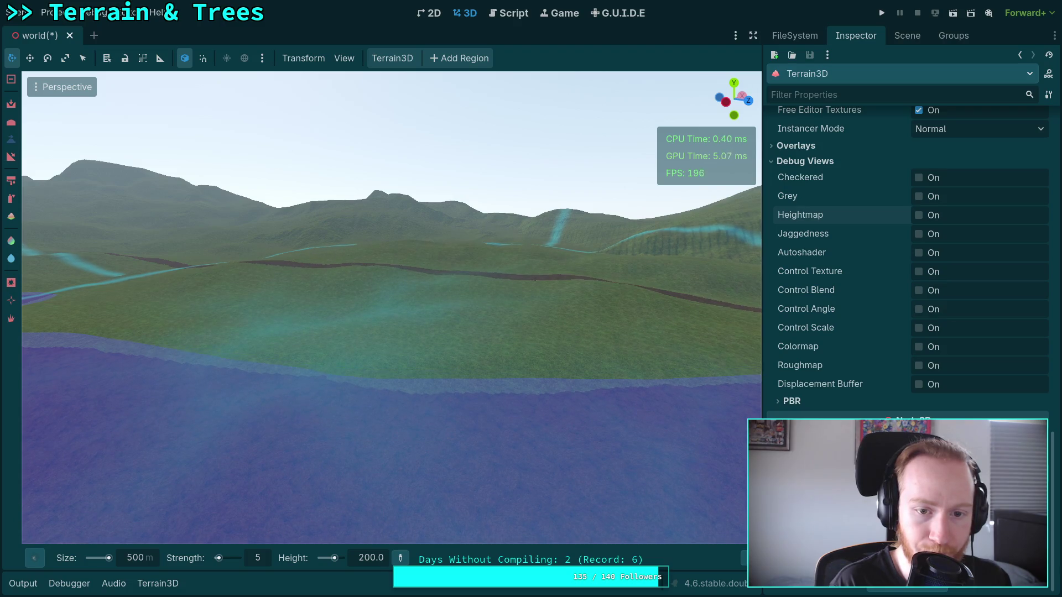
drag(476, 330, 476, 329)
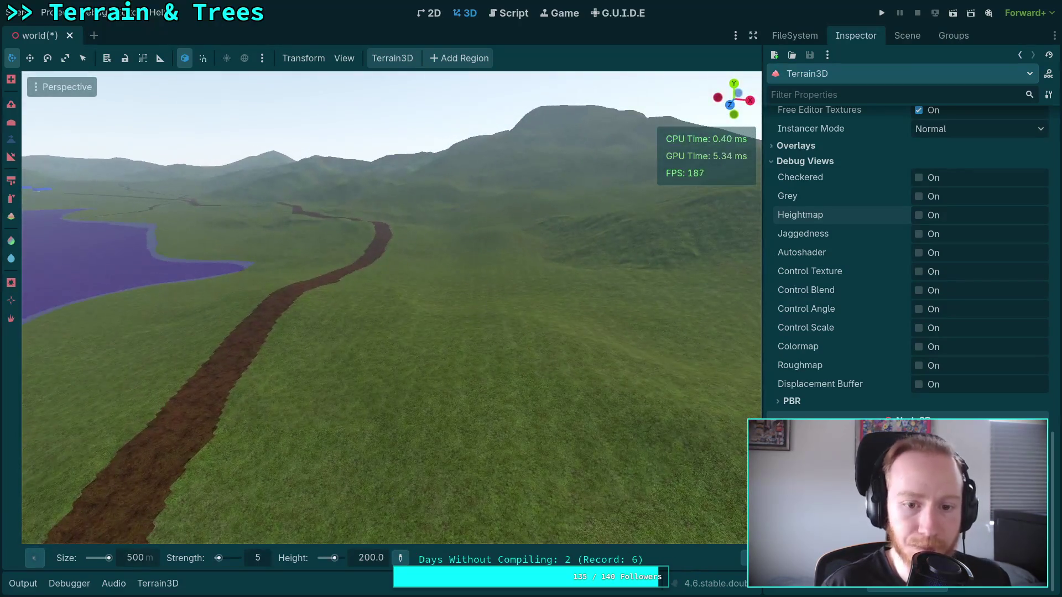
drag(509, 299, 510, 299)
drag(402, 526, 402, 526)
drag(360, 386, 422, 354)
drag(418, 518, 418, 518)
drag(453, 340, 453, 340)
drag(460, 304, 460, 303)
drag(215, 284, 439, 285)
Choose the soft round brush shape with a brush size of 200
click(35, 558)
click(33, 562)
click(35, 558)
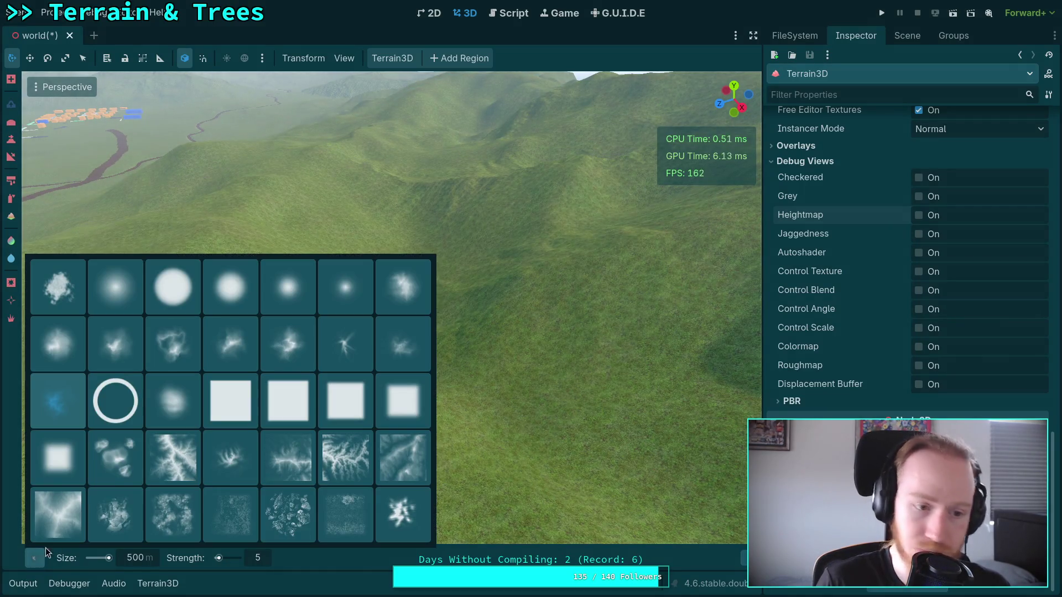
click(115, 299)
click(138, 556)
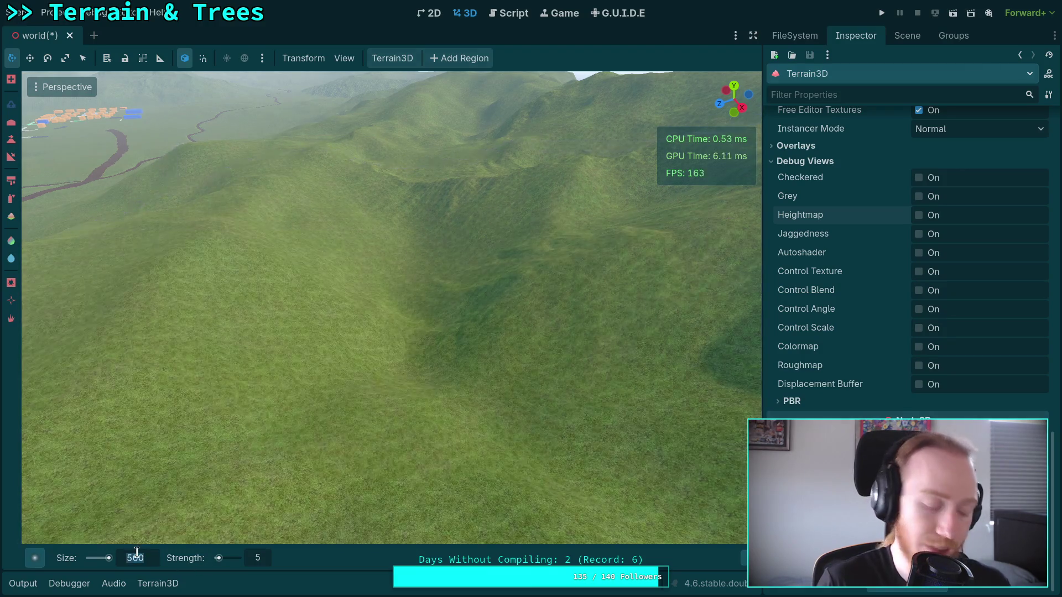
text(200)
key(Return)
scroll(378, 234, up, 5)
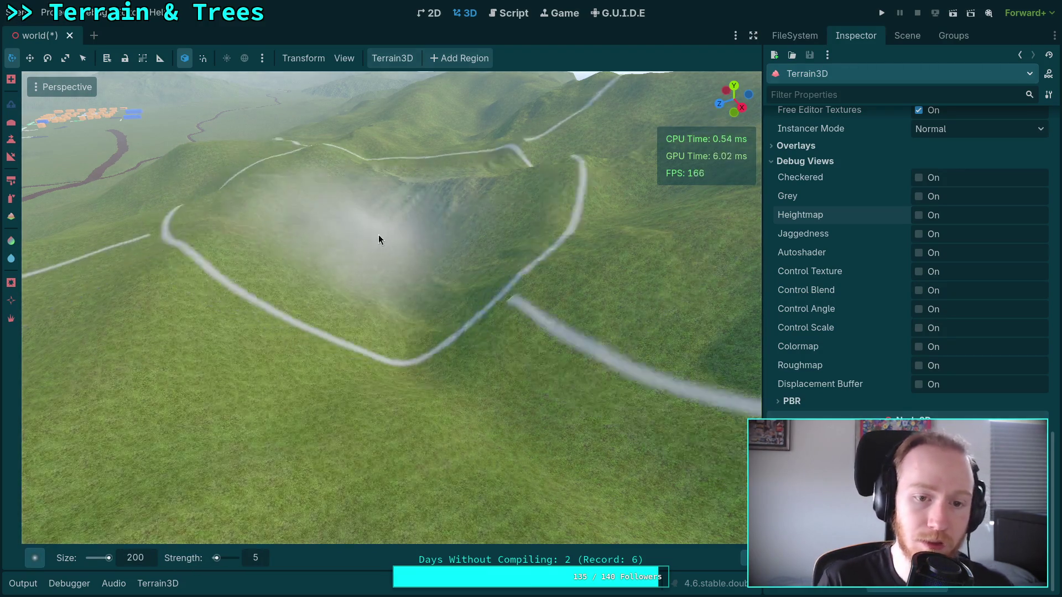
scroll(400, 309, down, 3)
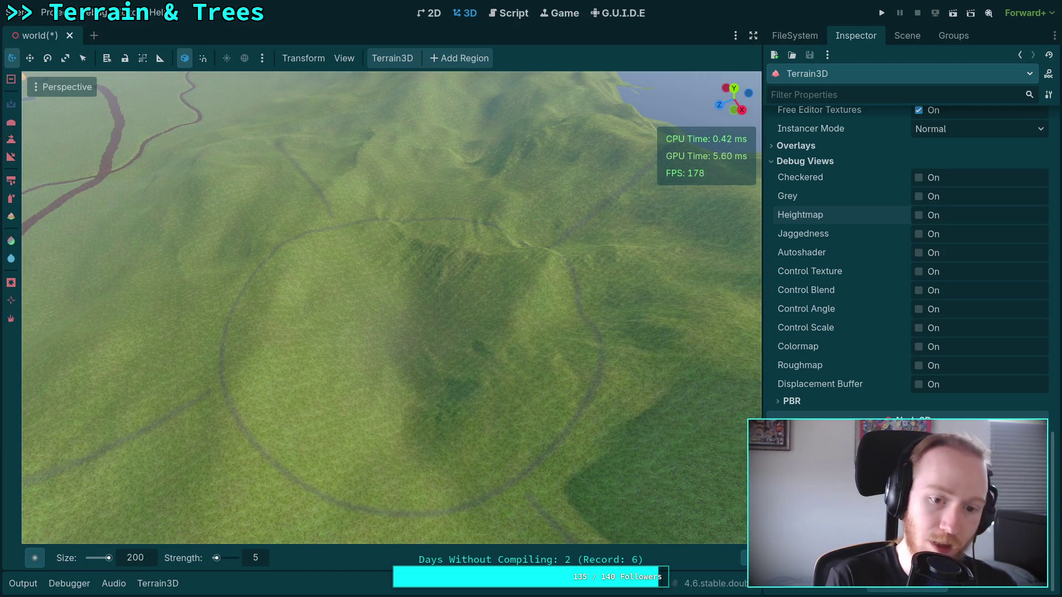
Switch to height sculpting with a target height of 200
key(r)
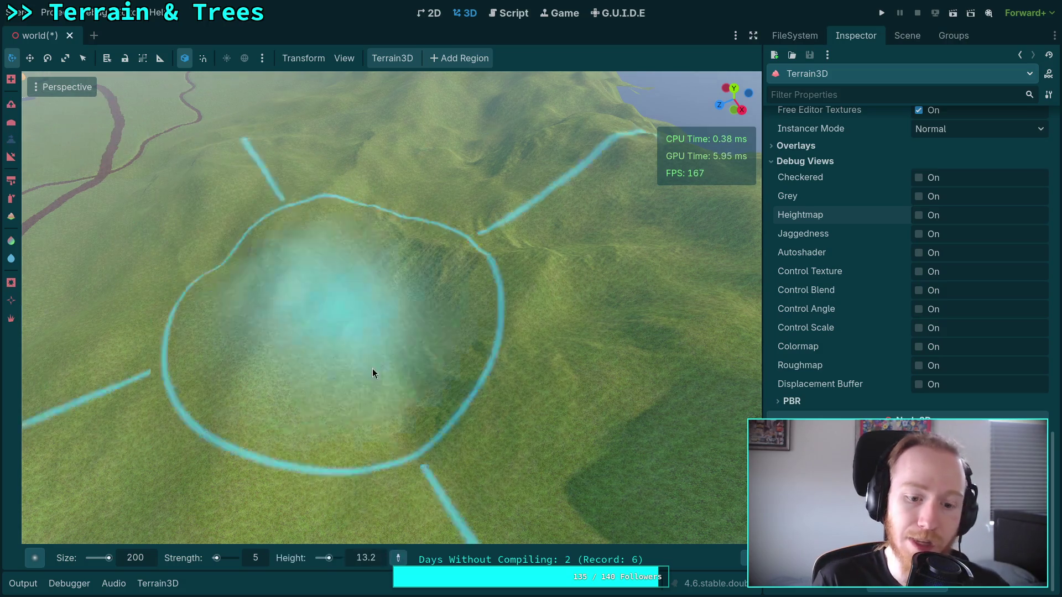
scroll(373, 368, up, 3)
click(367, 561)
text(200)
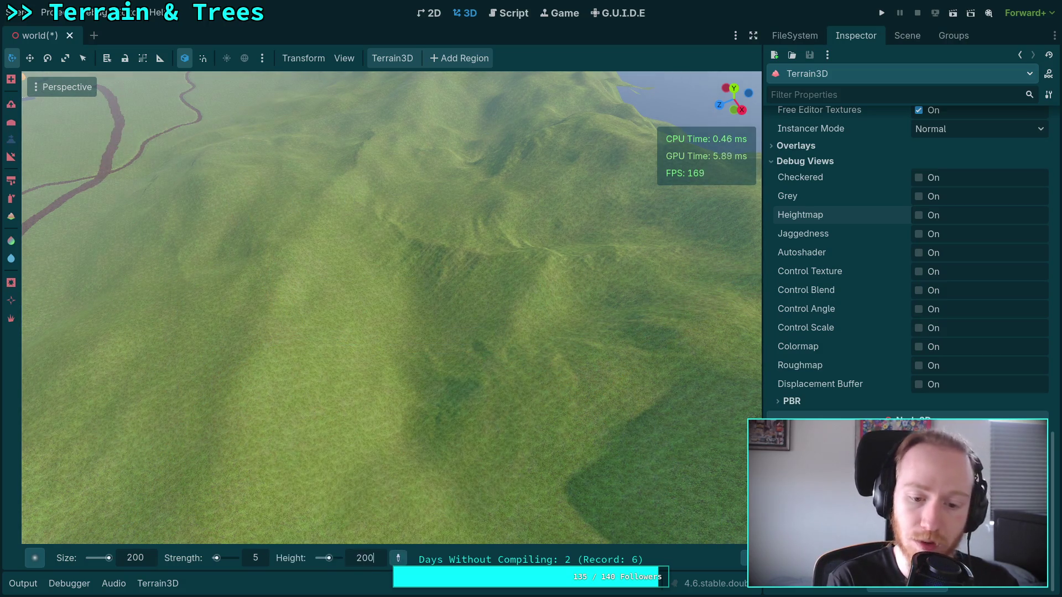
key(Return)
scroll(428, 368, down, 3)
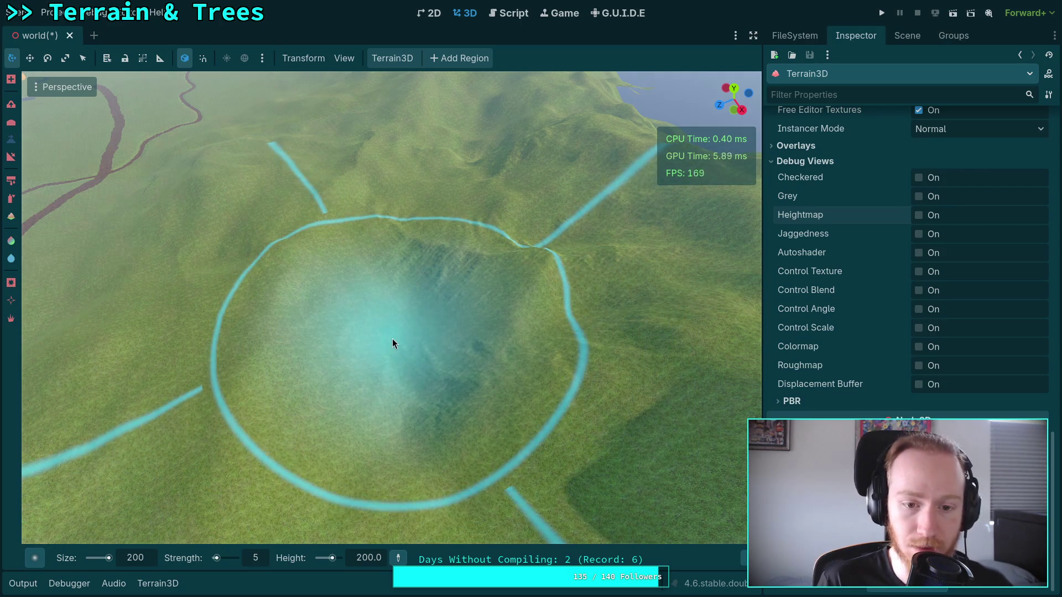
Deepen the crater in the hillside, then reduce the brush size to 150
drag(393, 339, 385, 266)
drag(405, 352, 417, 316)
mouse_move(744, 558)
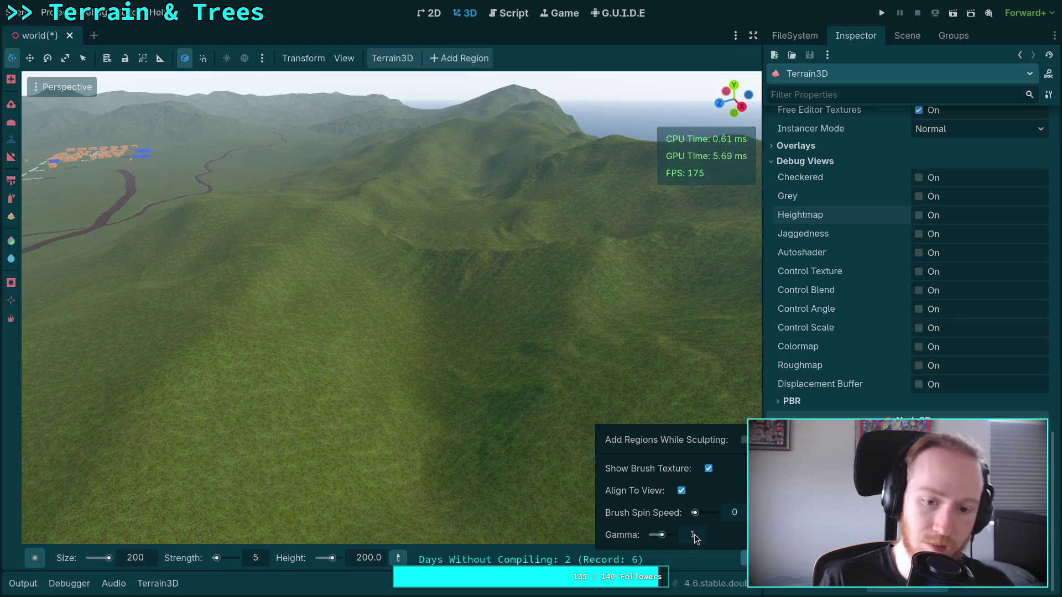
drag(405, 363, 406, 358)
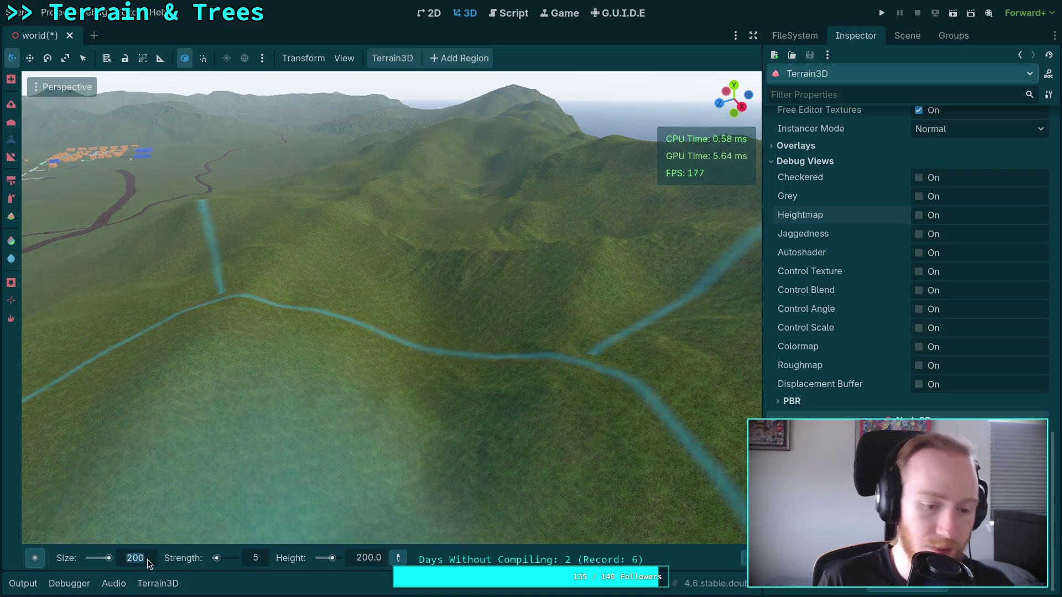
text(150)
key(Return)
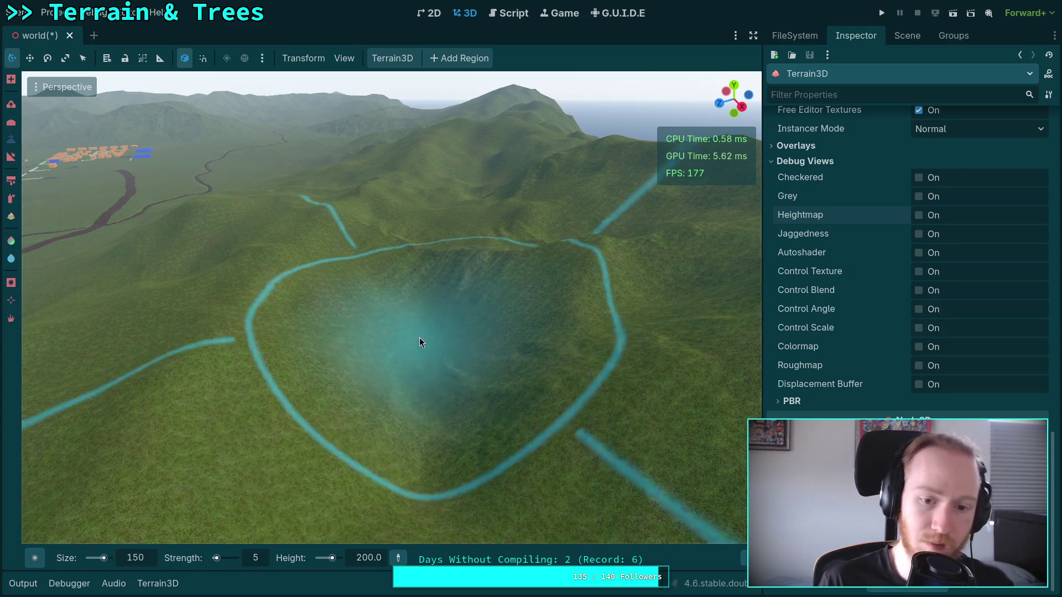
mouse_move(416, 394)
mouse_down()
mouse_move(429, 398)
mouse_move(411, 364)
mouse_move(464, 265)
mouse_move(465, 243)
mouse_move(288, 243)
mouse_up()
drag(407, 274, 407, 274)
click(132, 558)
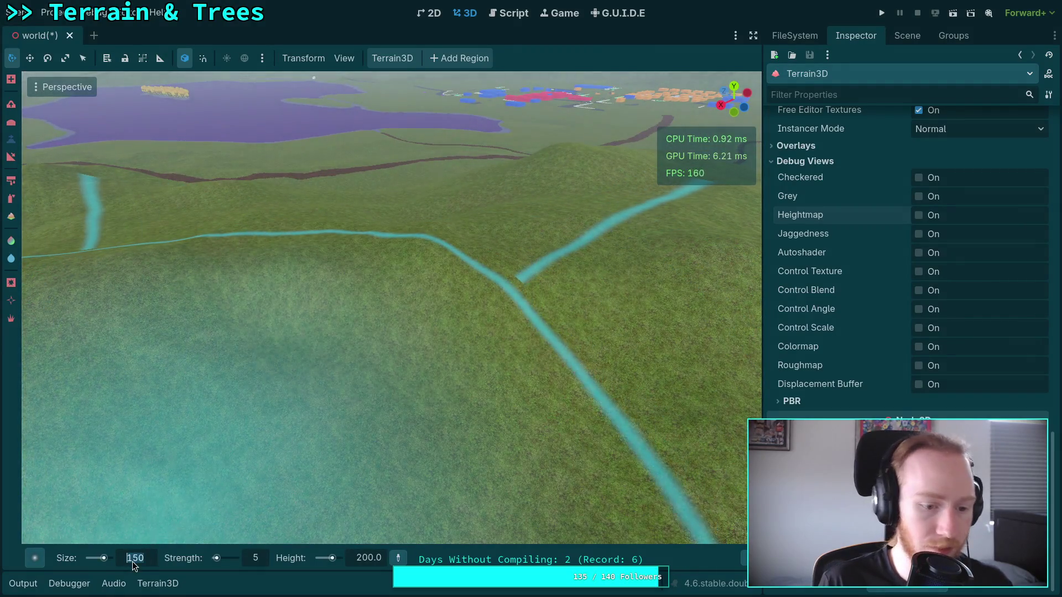
Set the brush size to 80 and the target height to 0
text(8)
key(Return)
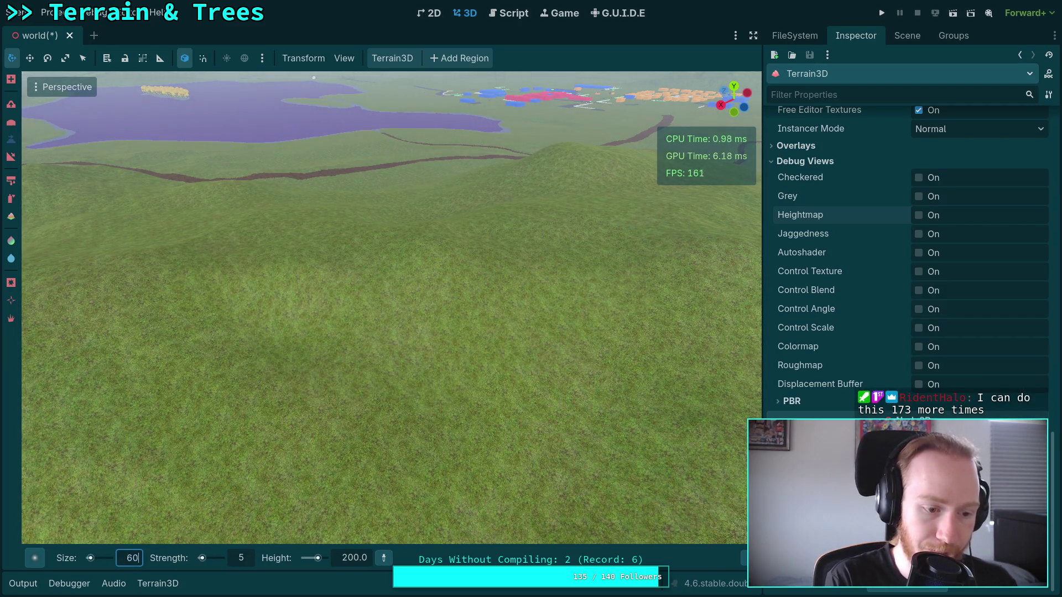
text(0)
key(Return)
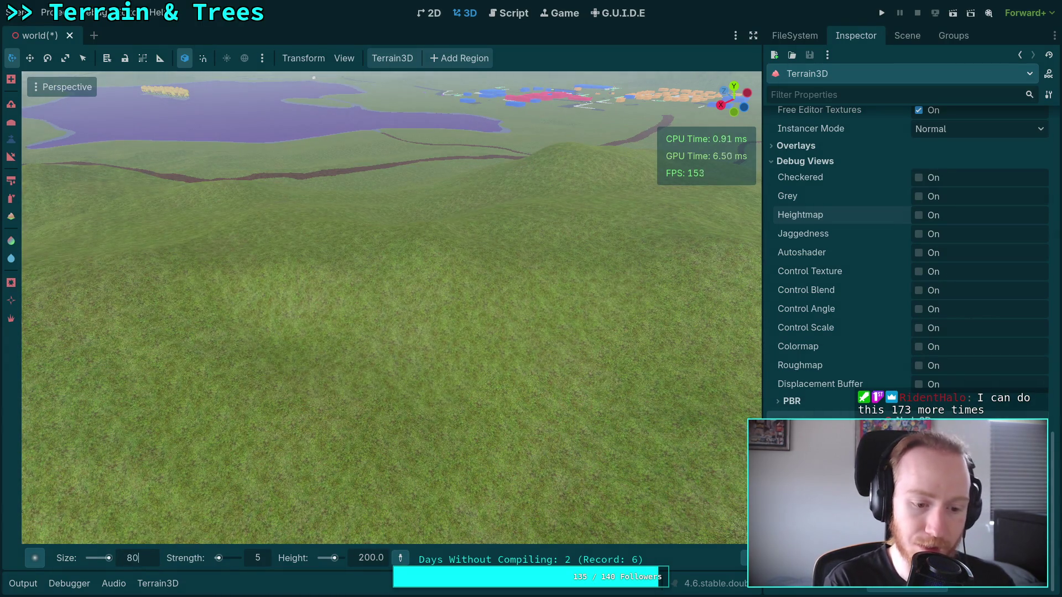
key(Return)
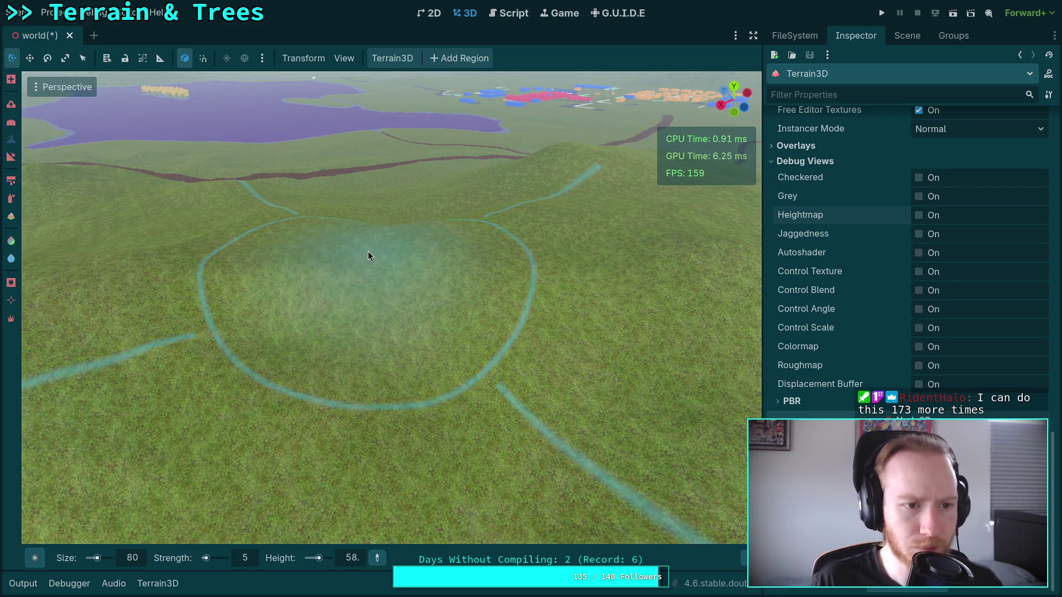
click(360, 562)
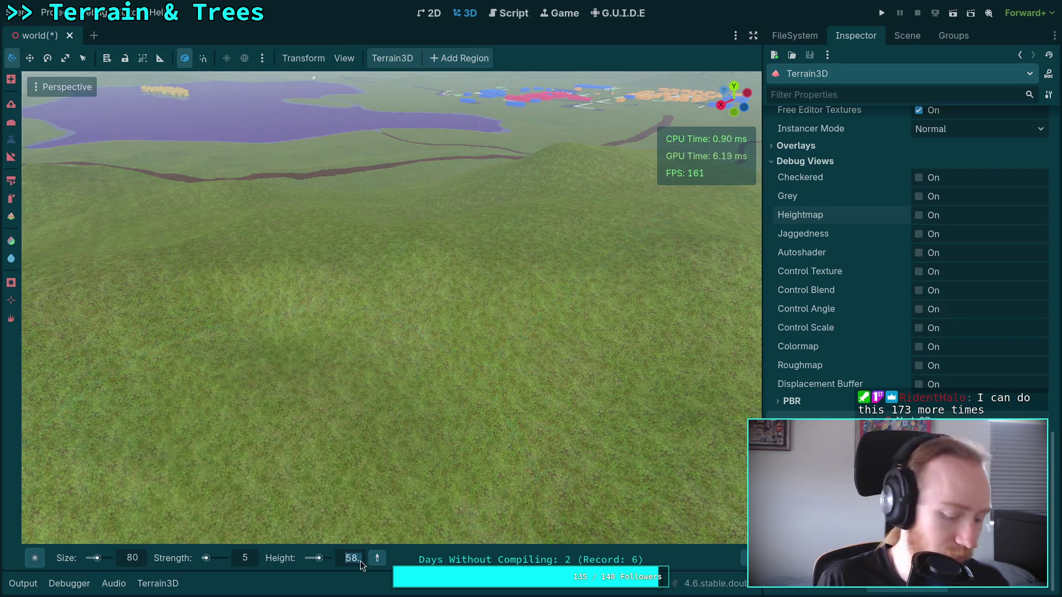
text(0)
key(Return)
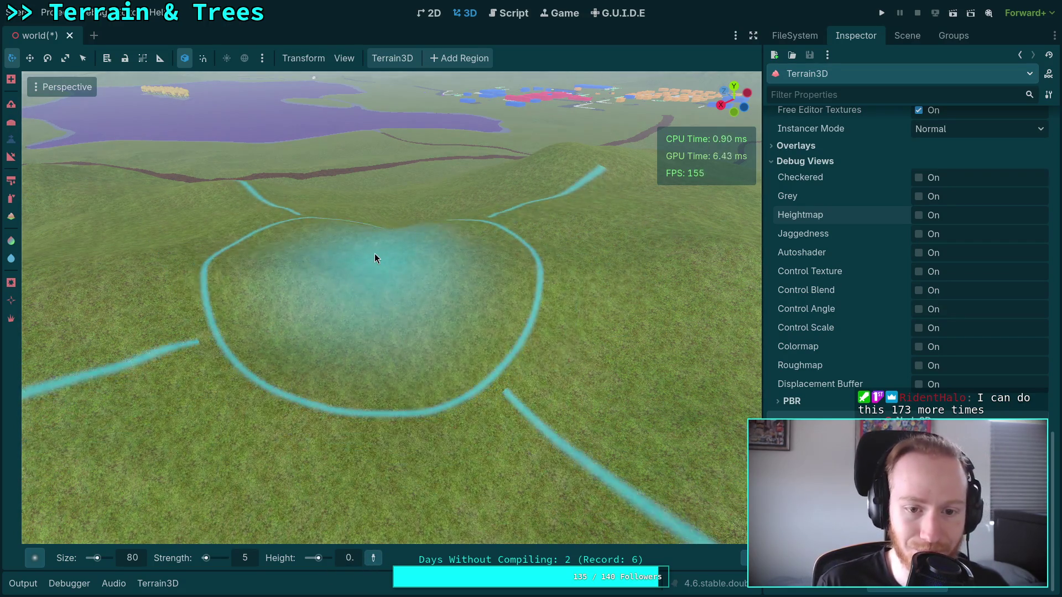
Flatten the hillside under the brush down toward height 0
drag(390, 239, 380, 307)
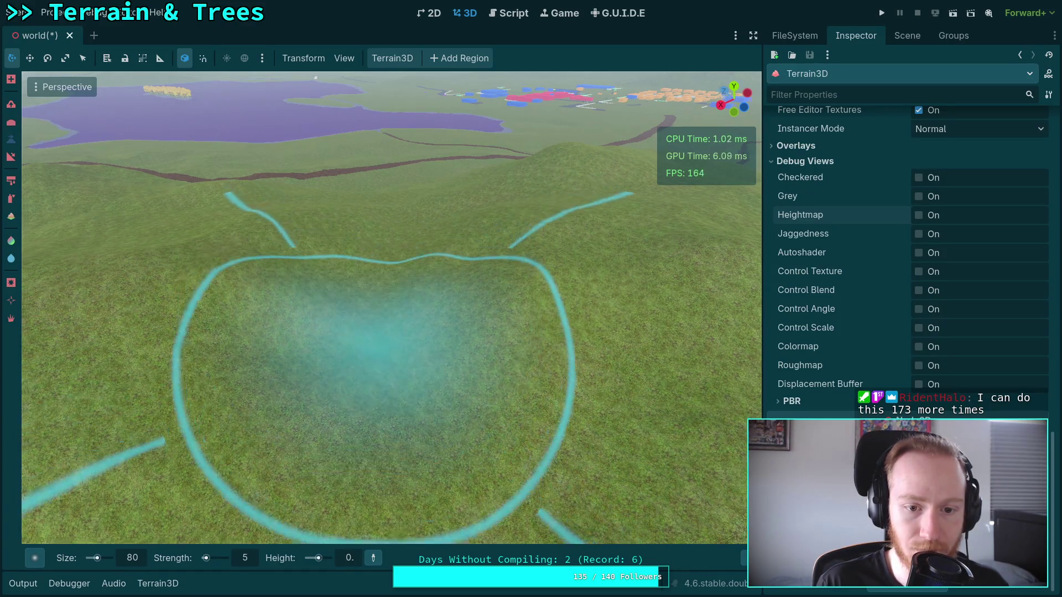
key(w)
key(w)
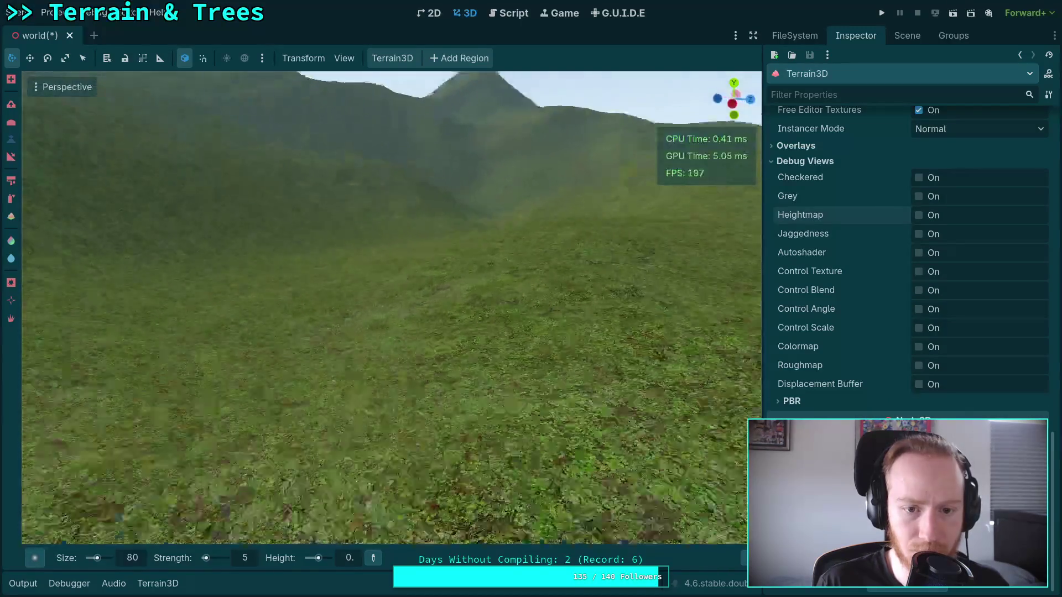
key(w)
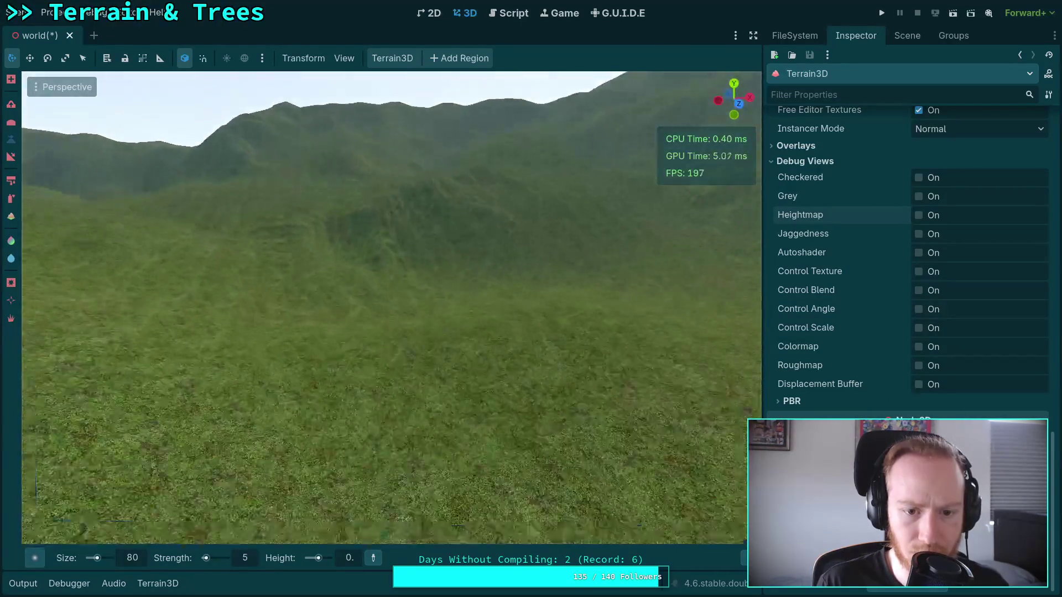
mouse_move(381, 354)
mouse_down()
mouse_move(460, 254)
mouse_move(449, 270)
mouse_up()
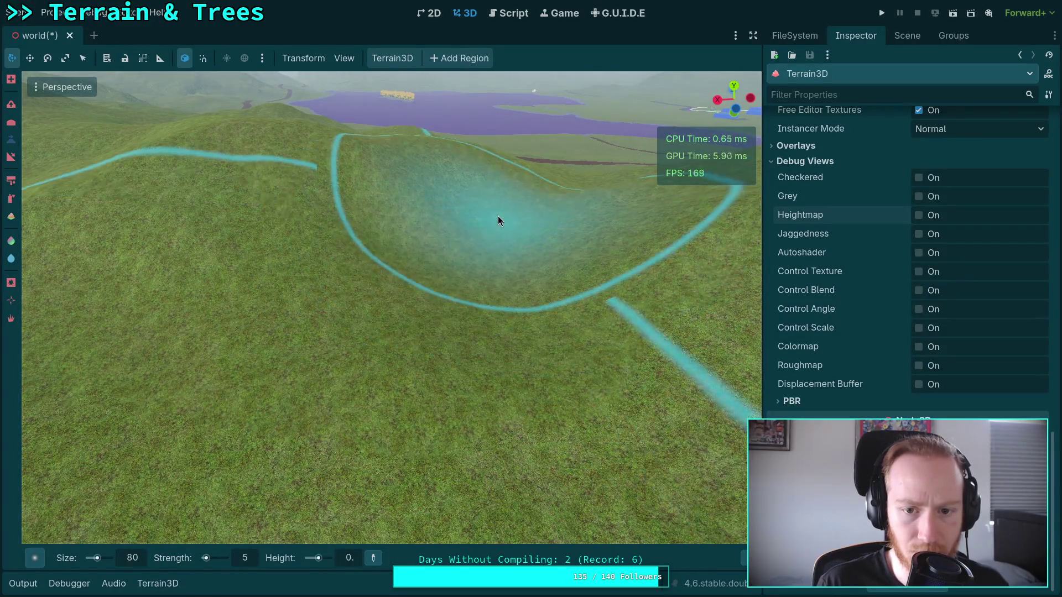
Fly around the valley, lake and hillside to inspect the flattened dip
key(w)
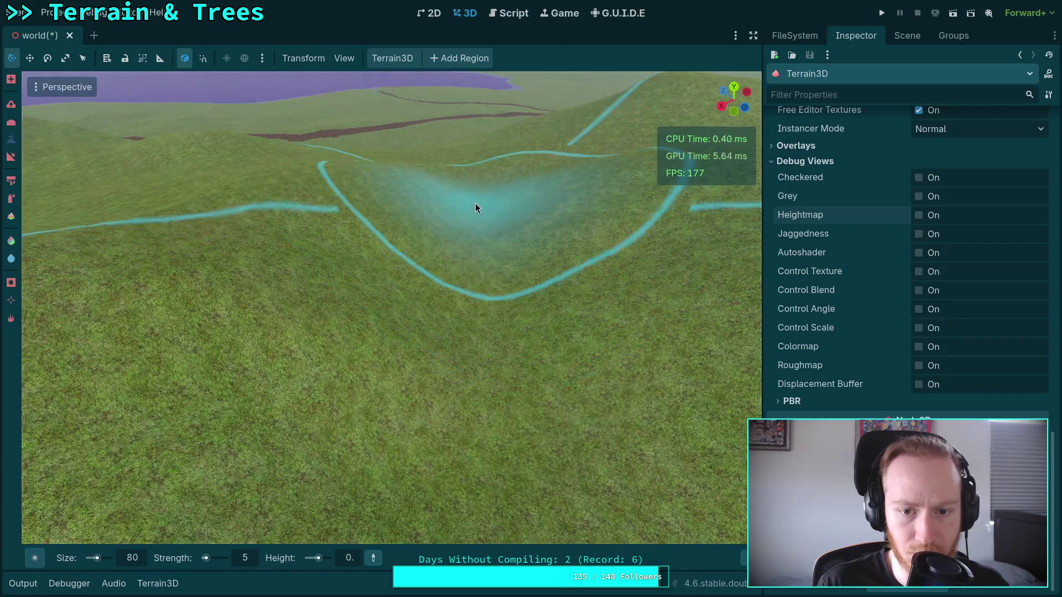
key(w)
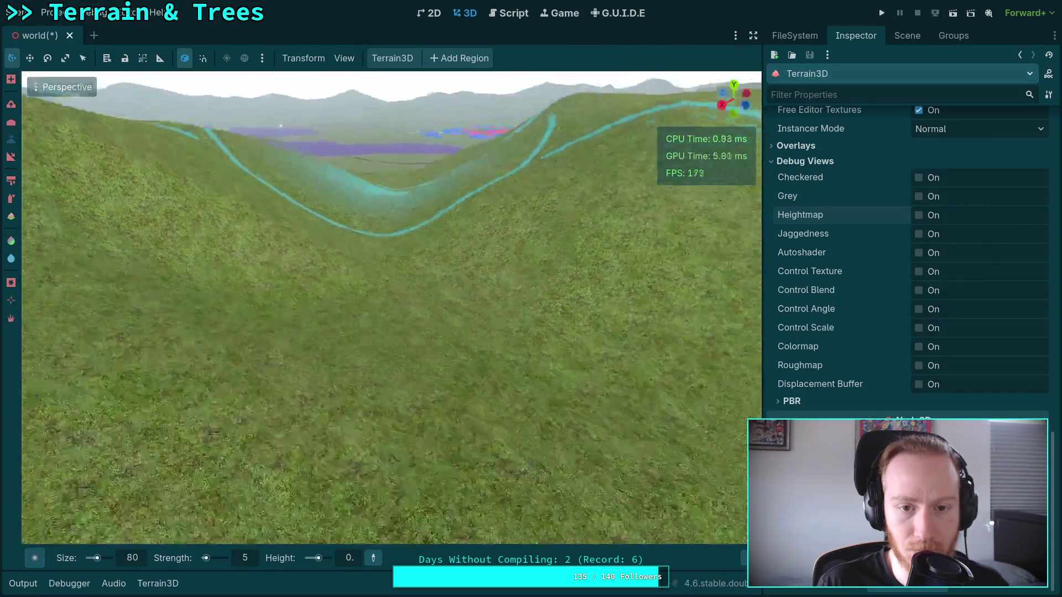
key(s)
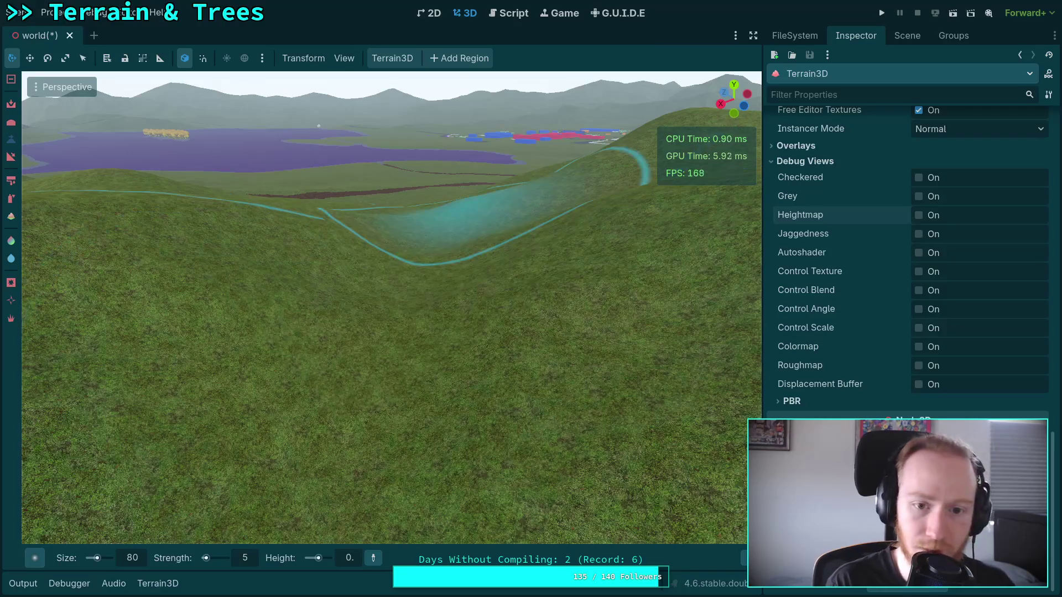
key(s)
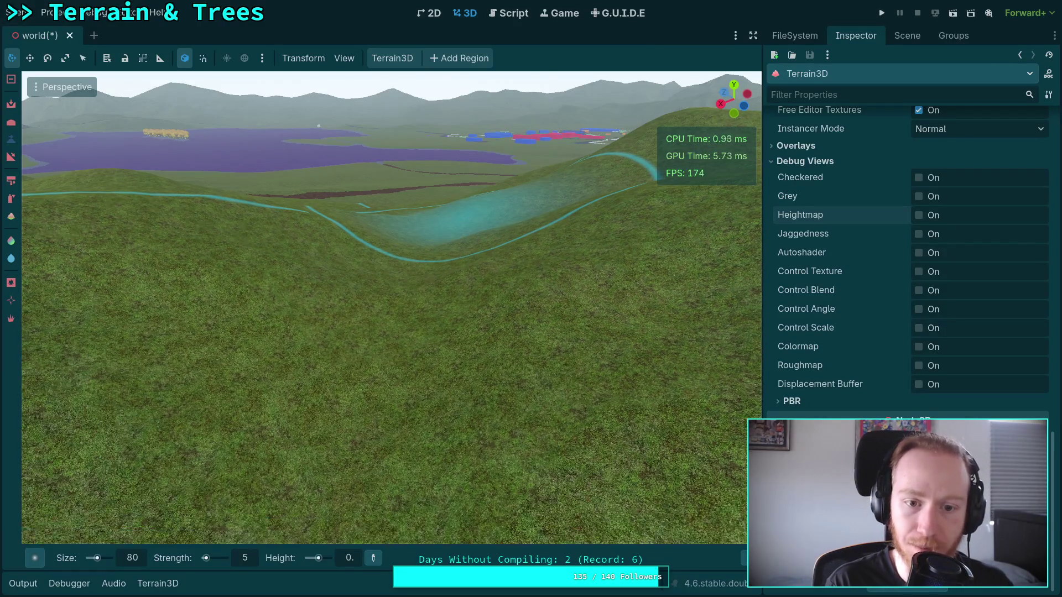
key(w)
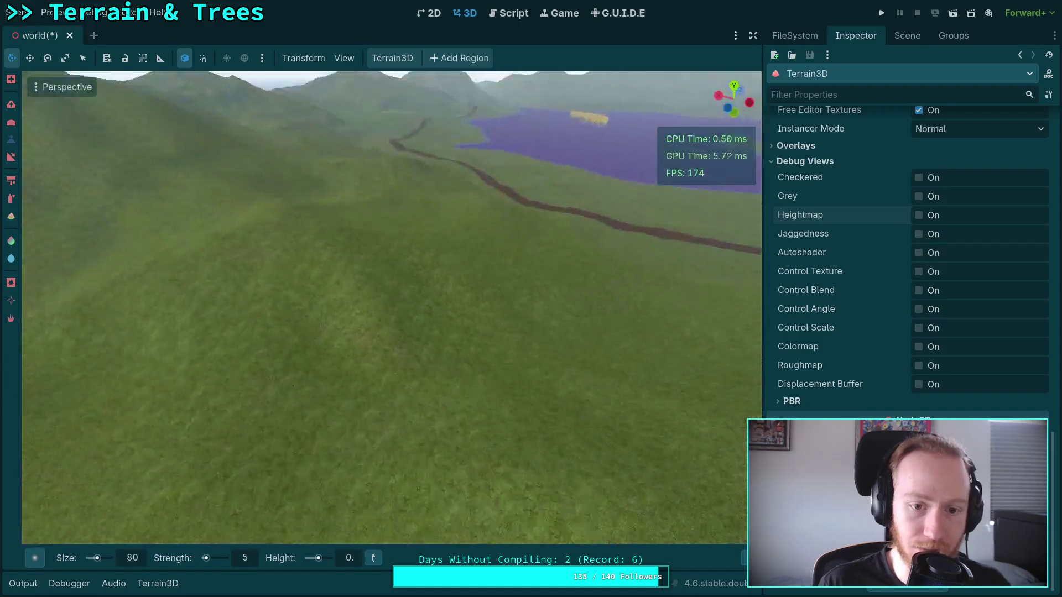
key(w)
scroll(494, 340, down, 5)
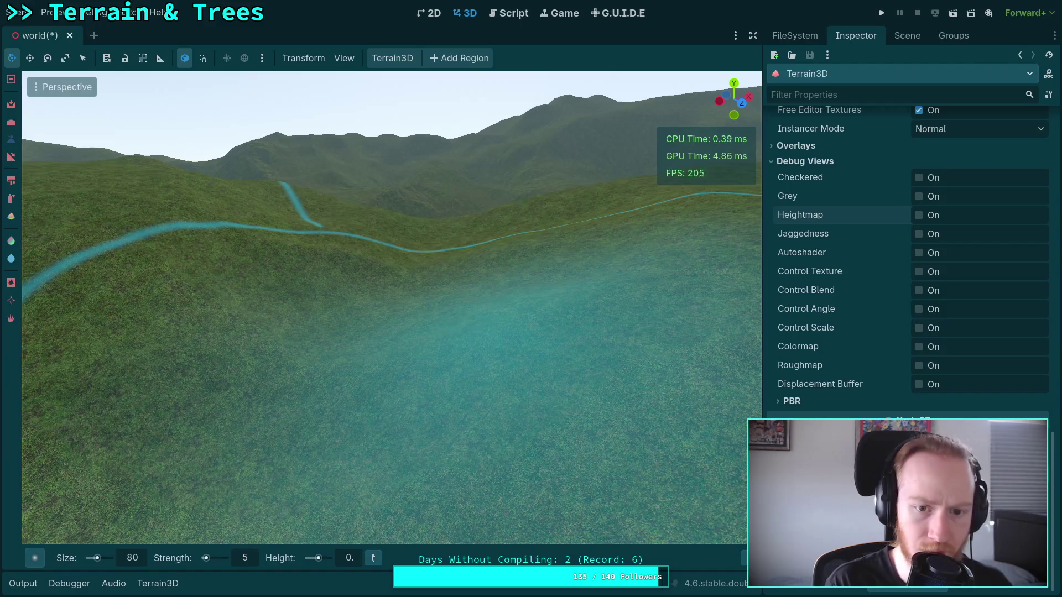
key(w)
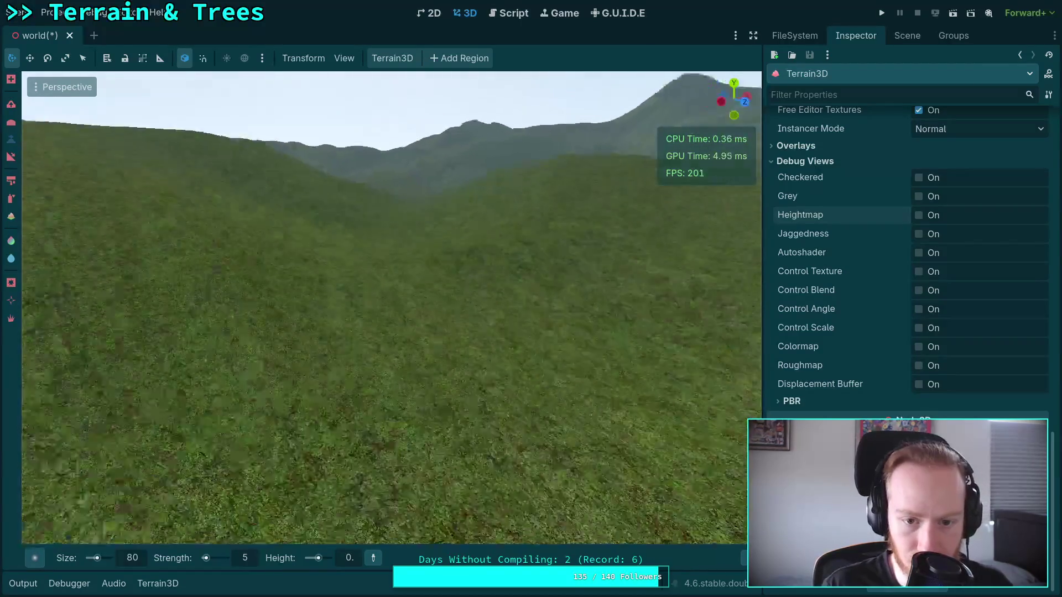
key(s)
key(w)
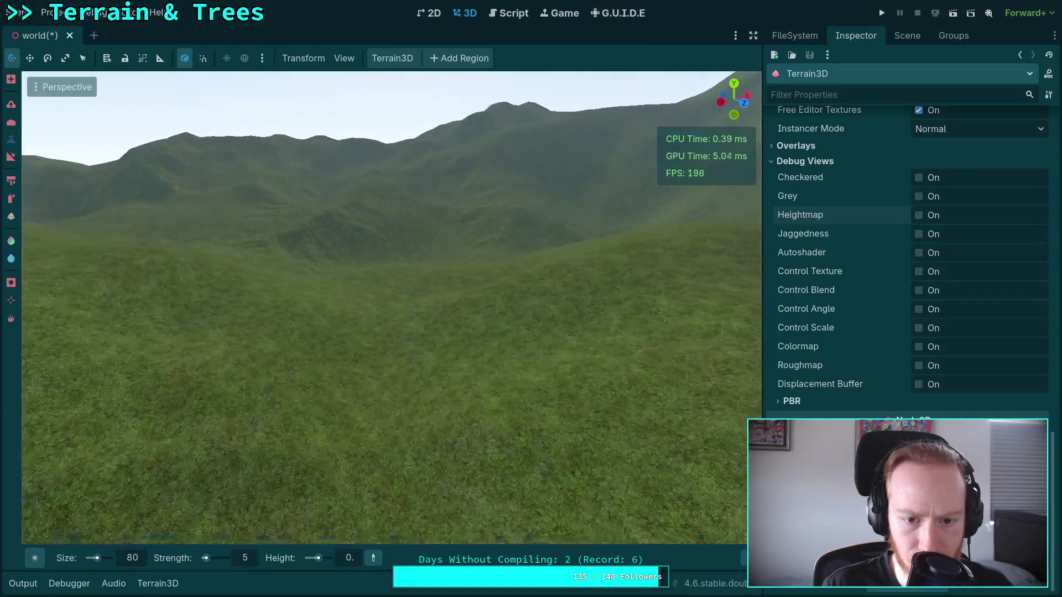
key(s)
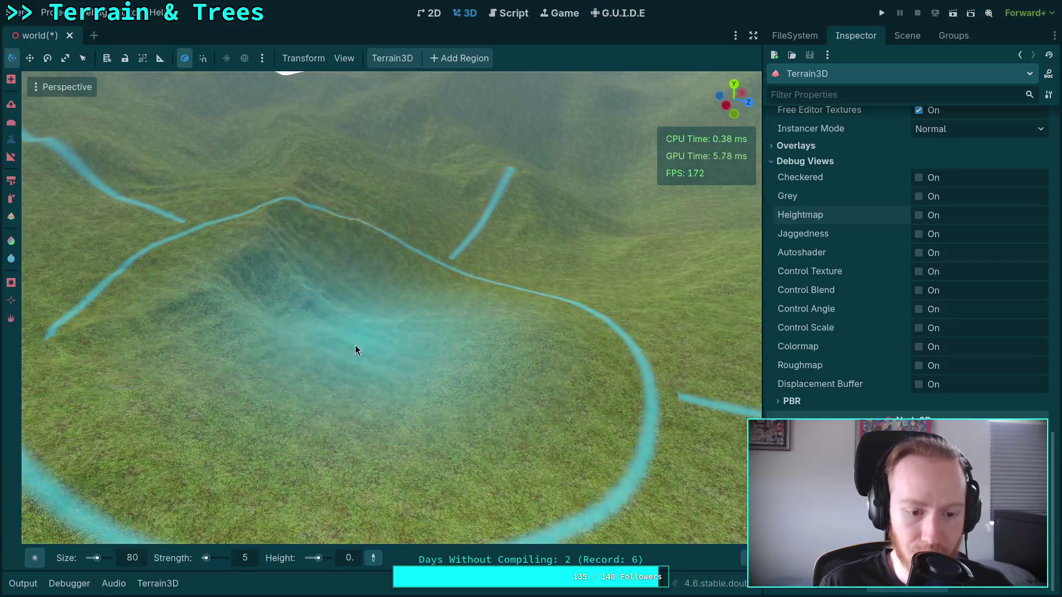
scroll(276, 454, up, 3)
Set the brush target height to 200, orbit over the hills, and save the world scene
click(355, 558)
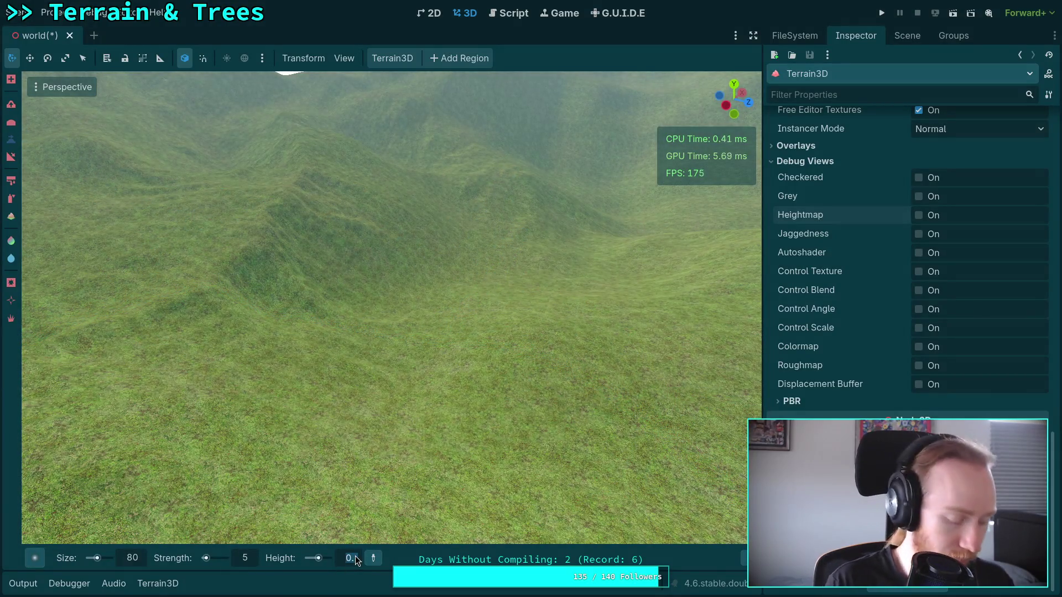
text(00)
text(200)
key(Return)
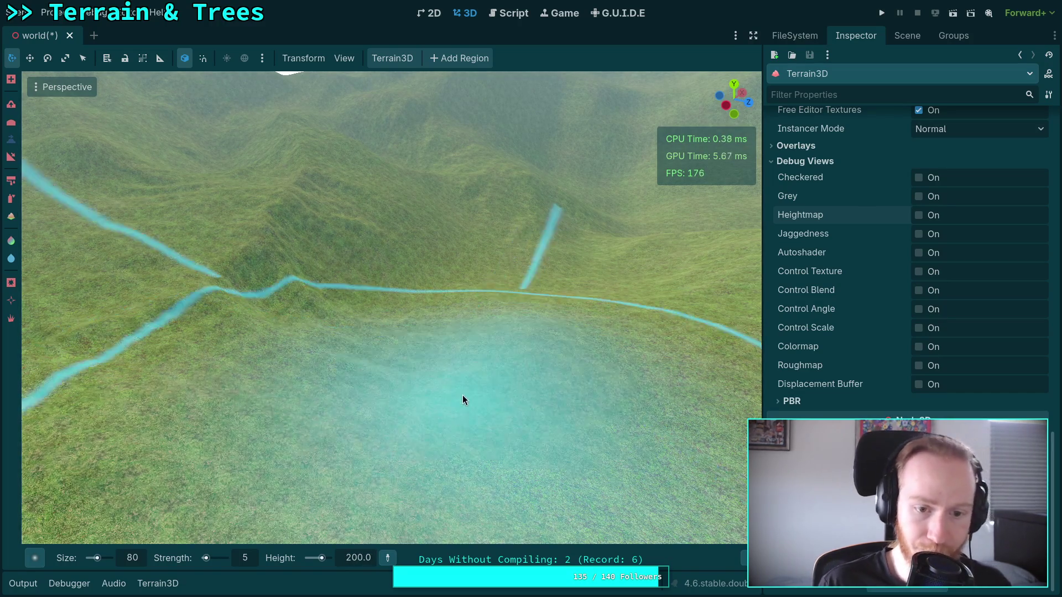
mouse_move(485, 336)
mouse_down()
mouse_move(486, 233)
mouse_move(517, 340)
mouse_up()
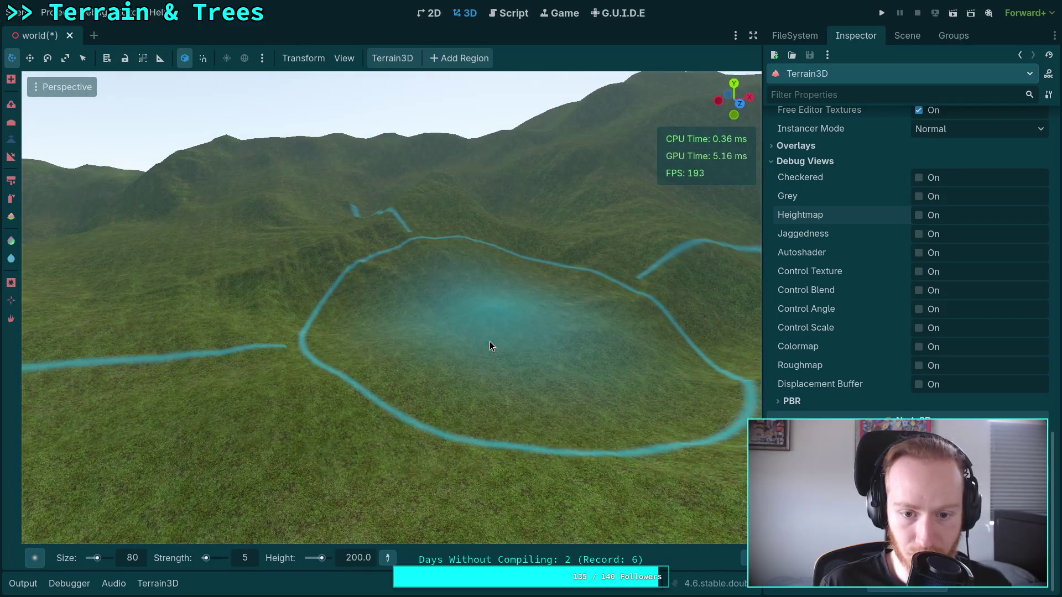
mouse_move(393, 326)
mouse_down()
mouse_move(393, 221)
mouse_move(501, 224)
mouse_move(502, 423)
mouse_up()
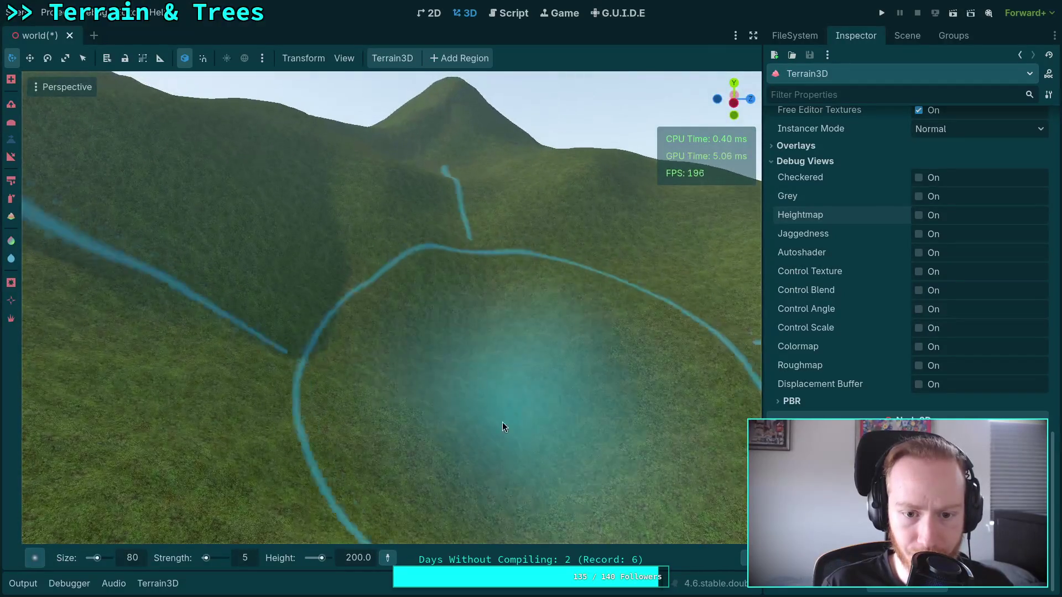
mouse_move(357, 373)
mouse_down()
mouse_move(523, 394)
mouse_move(548, 378)
mouse_move(506, 357)
mouse_move(481, 332)
mouse_move(487, 315)
mouse_move(465, 354)
mouse_move(430, 378)
mouse_move(400, 304)
mouse_move(412, 337)
mouse_move(423, 321)
mouse_move(473, 323)
mouse_move(451, 357)
mouse_move(430, 357)
mouse_move(434, 385)
mouse_up()
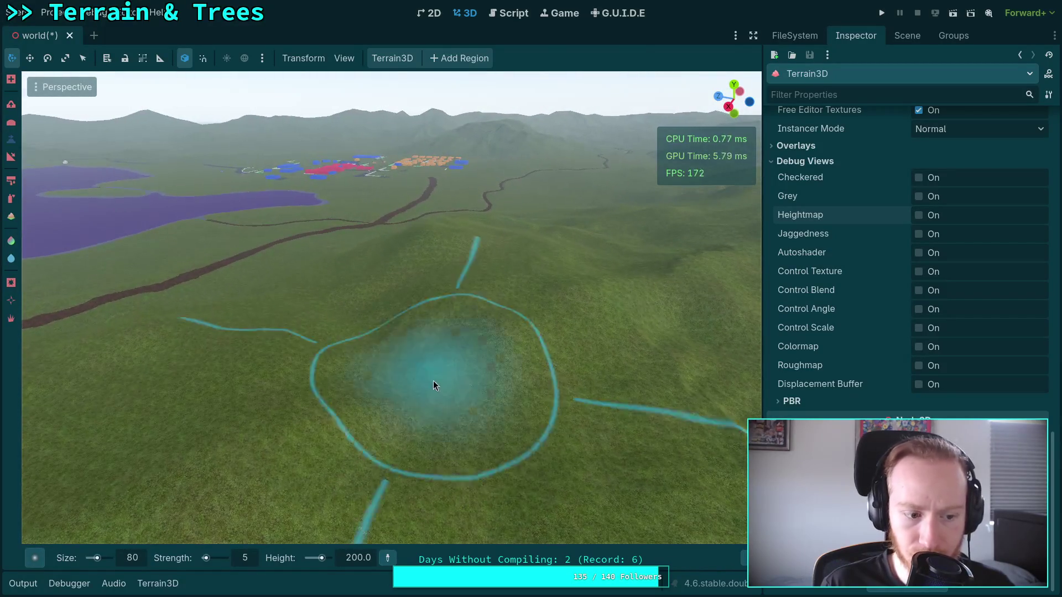
key(ctrl+s)
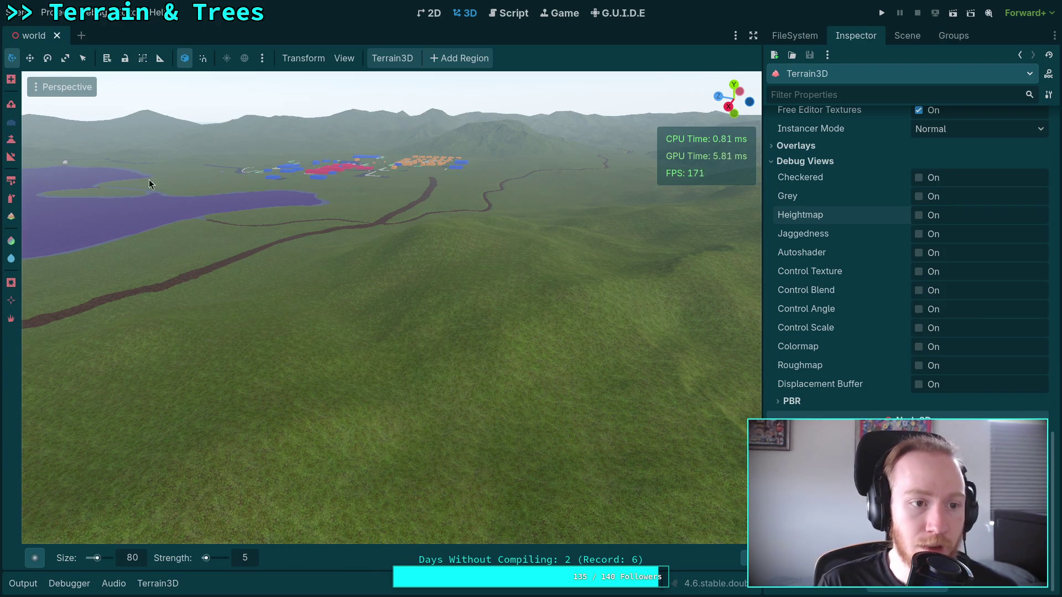
Enable the Heightmap debug view with black height -10 and white height 200
click(918, 215)
scroll(907, 265, up, 10)
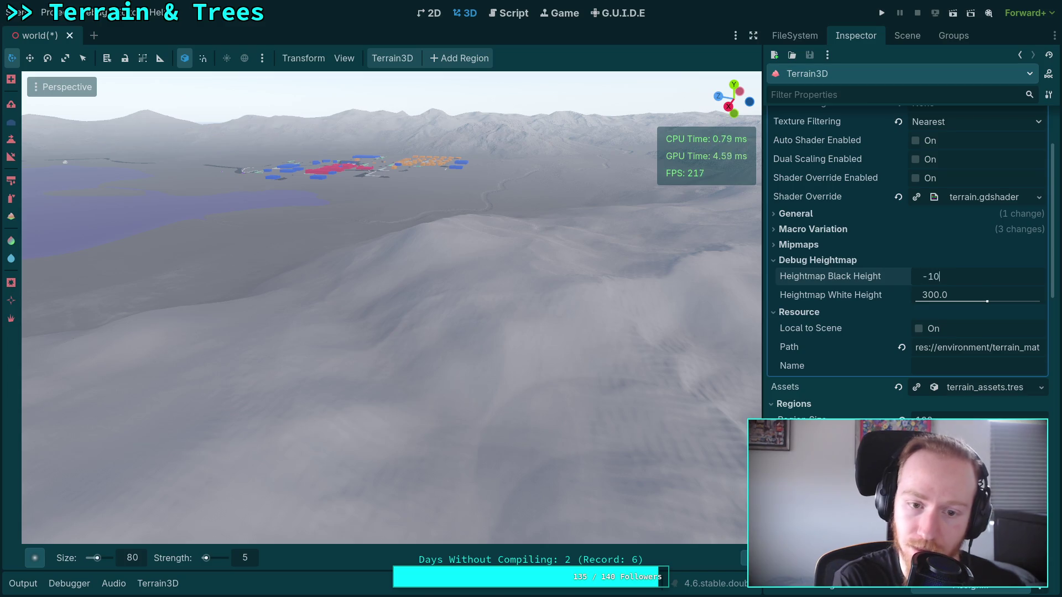
key(Return)
click(938, 297)
text(200)
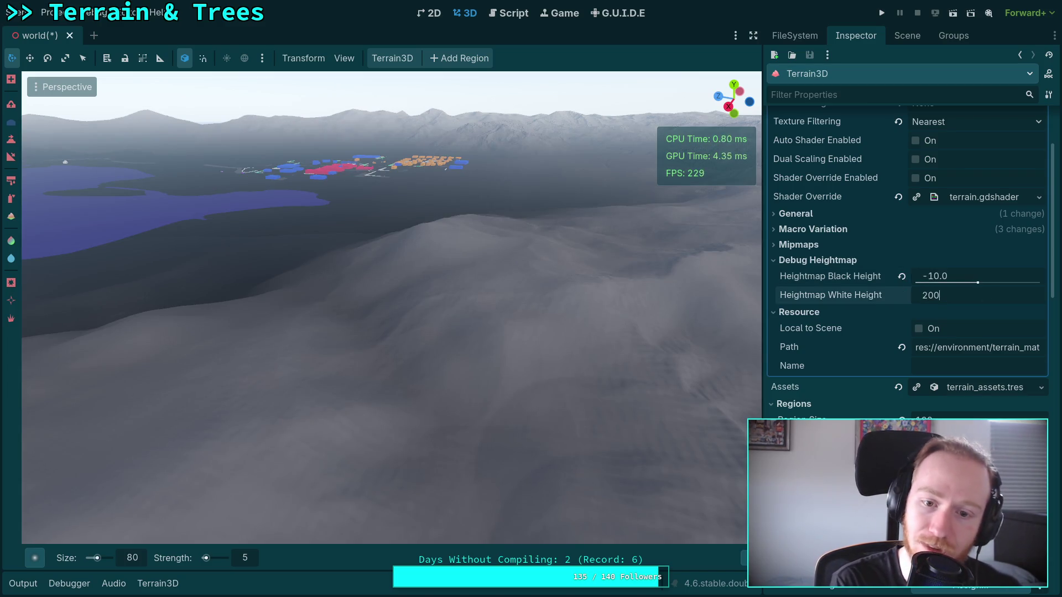
key(Return)
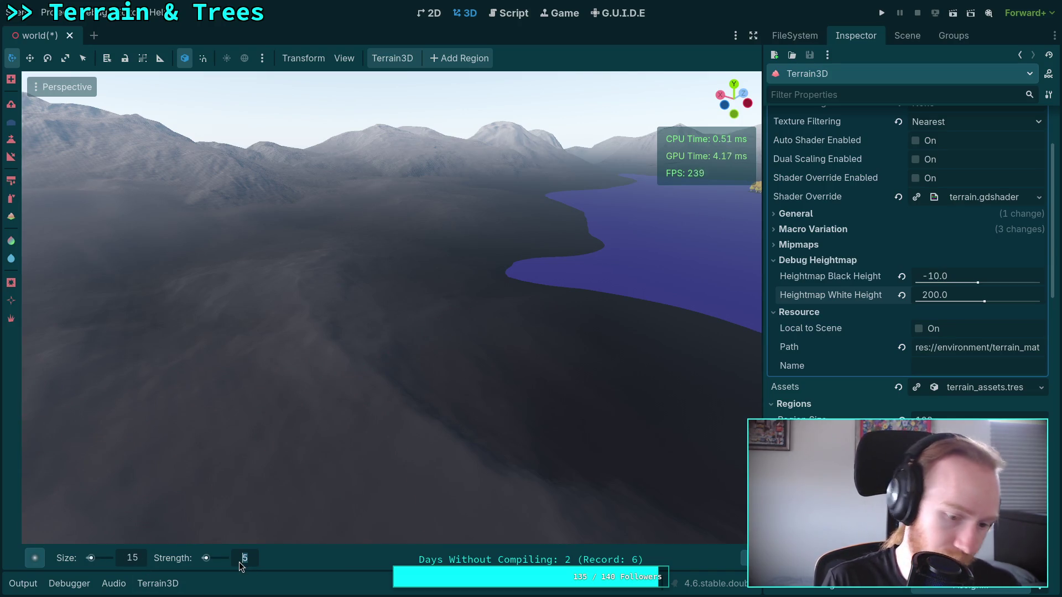
scroll(392, 307, up, 2)
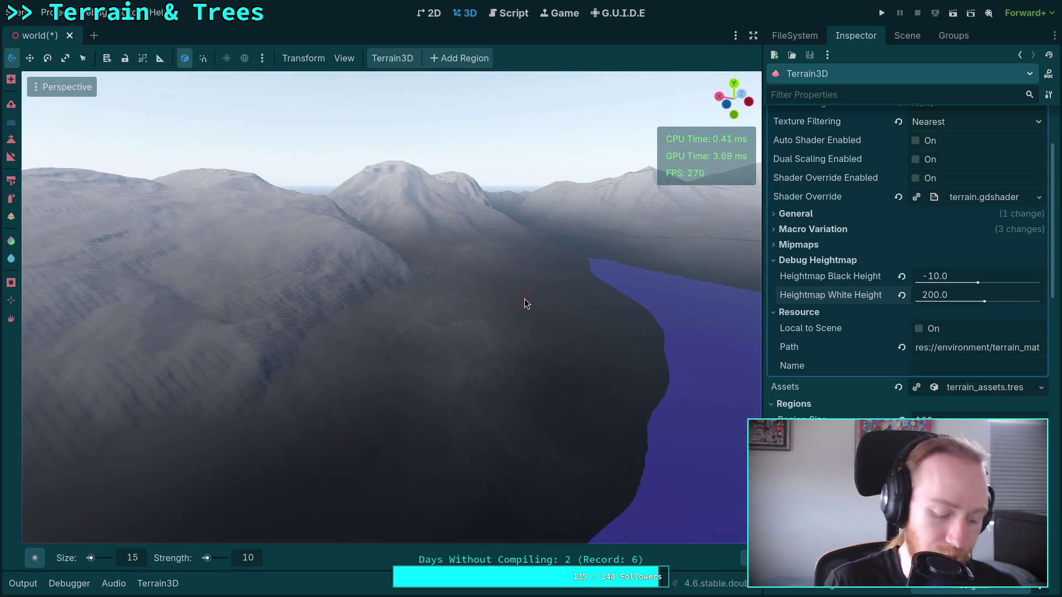
Save the scene and fly the camera over the slope to prepare ridge carving
key(ctrl+s)
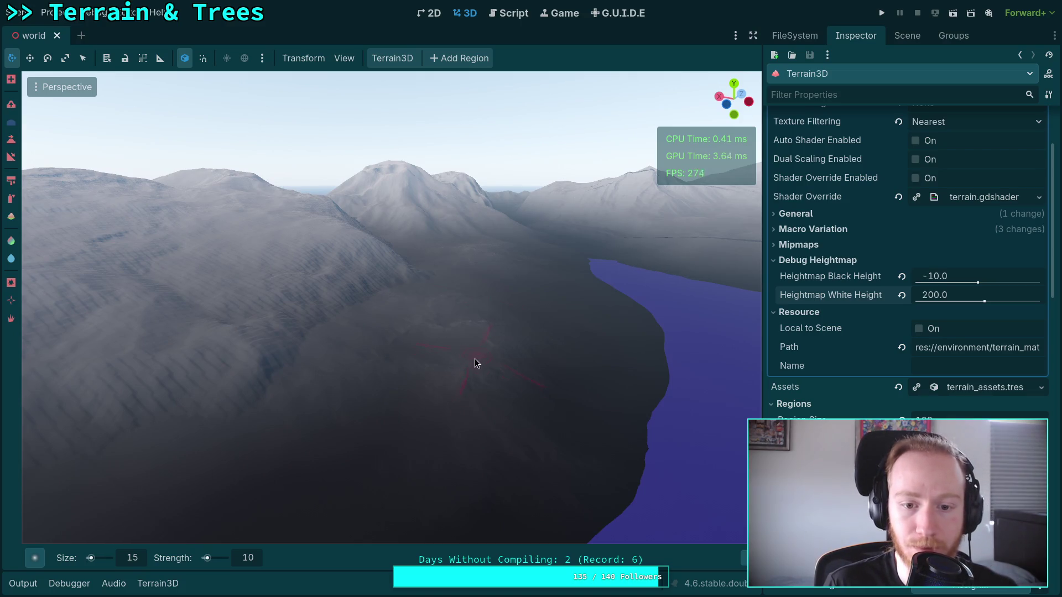
right_click(473, 381)
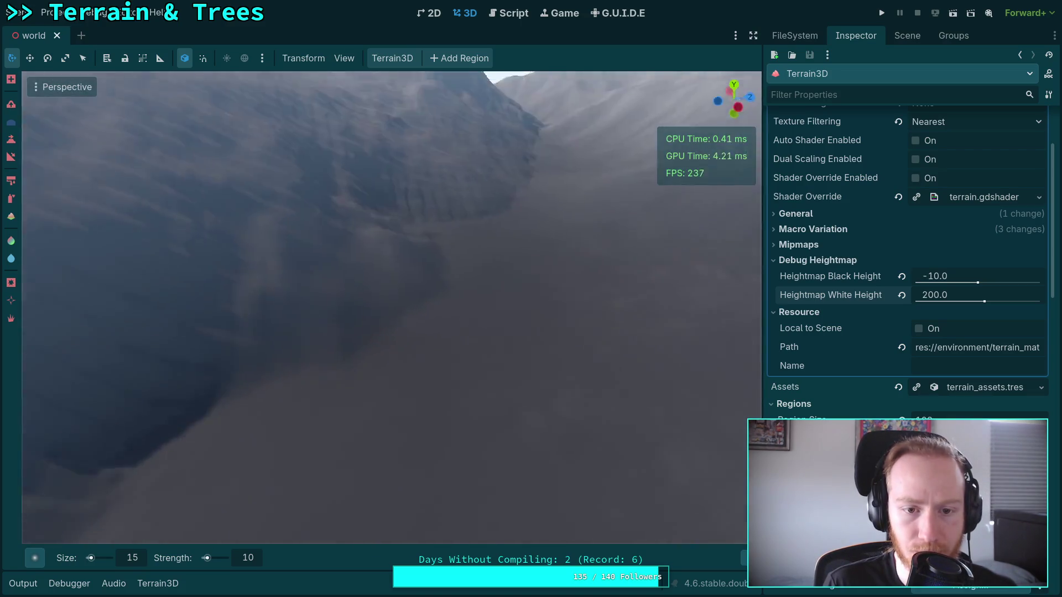
key(w)
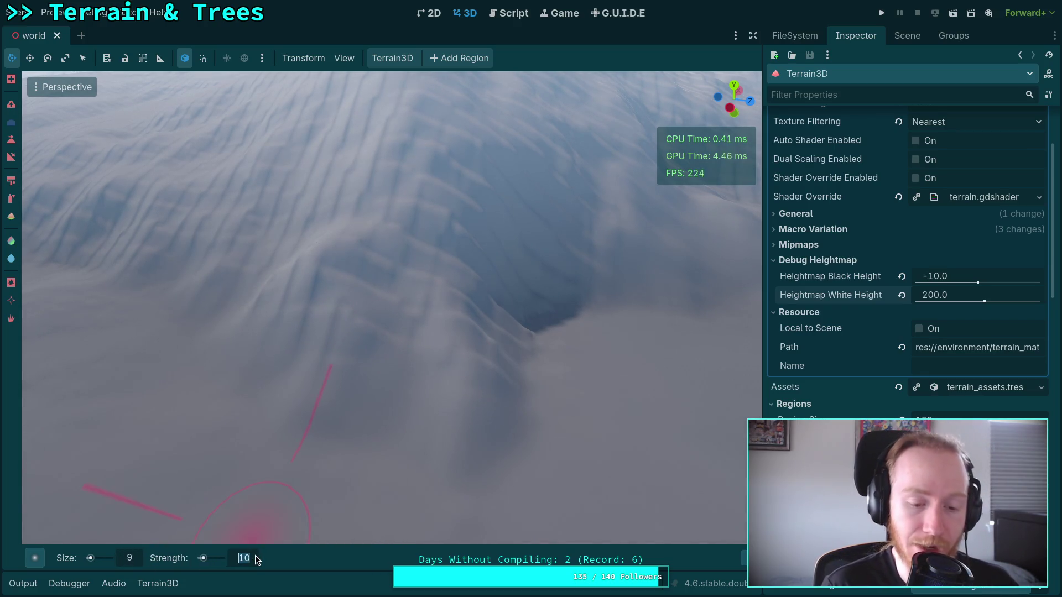
scroll(391, 308, up, 5)
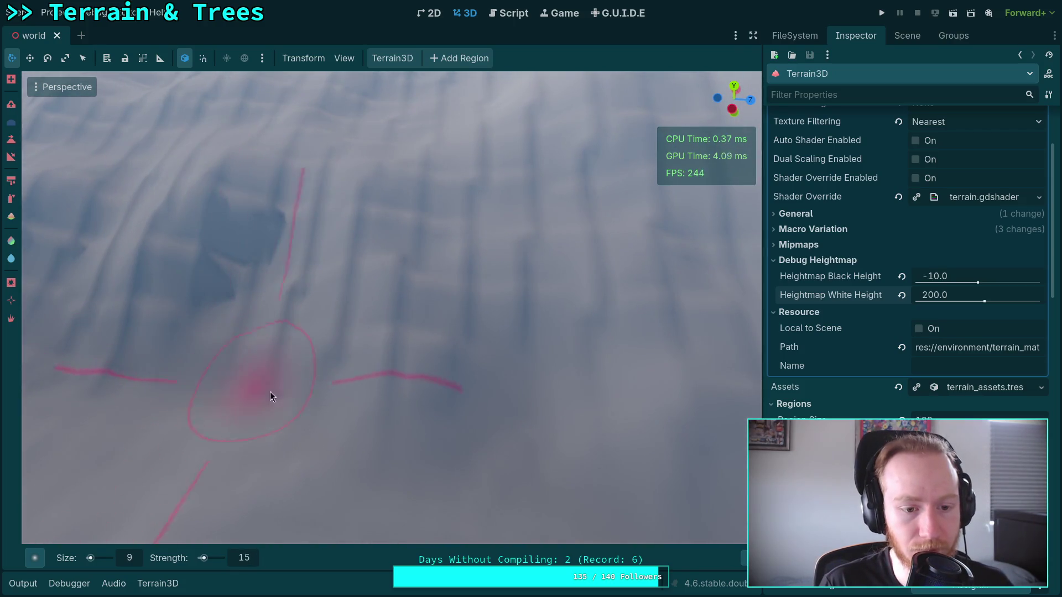
scroll(270, 396, down, 3)
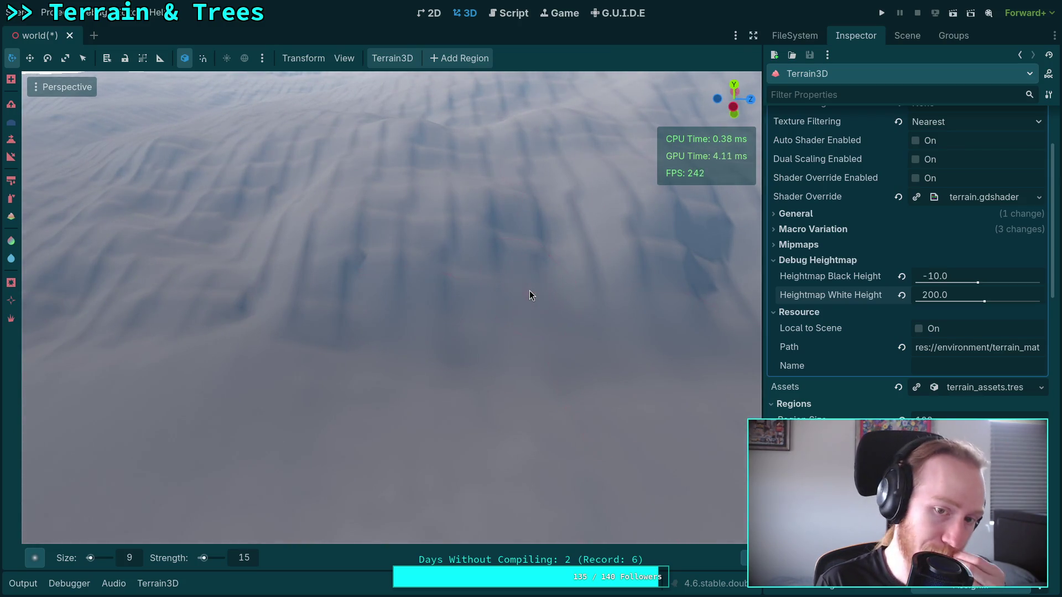
Paint fine ridge grooves down the slope, repositioning the view across several slope areas
mouse_move(340, 302)
mouse_down()
mouse_move(532, 299)
mouse_move(531, 285)
mouse_move(573, 298)
mouse_move(724, 251)
mouse_up()
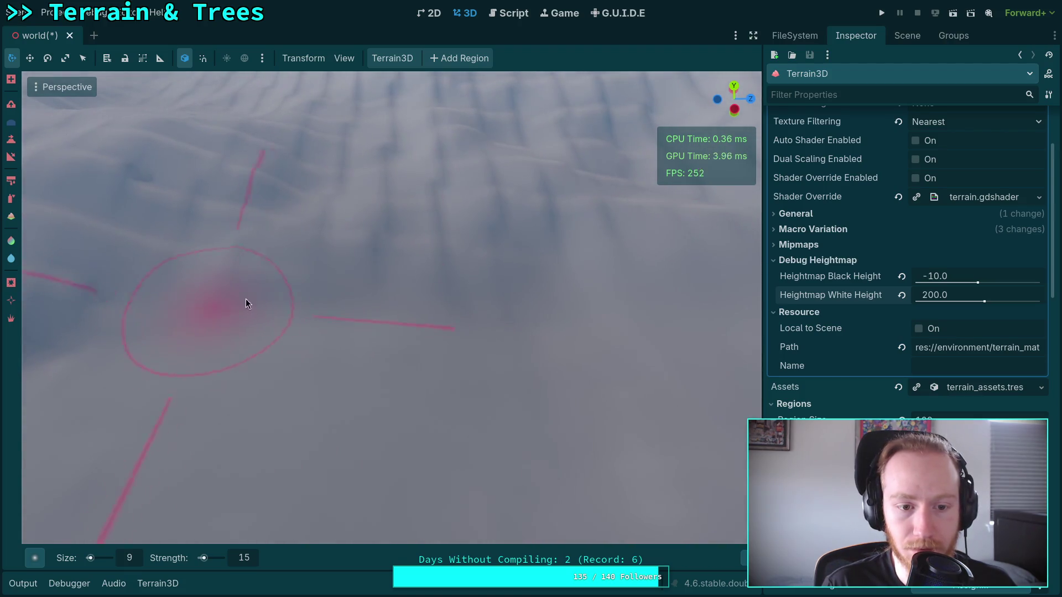
mouse_move(443, 291)
mouse_down()
mouse_move(526, 284)
mouse_move(380, 303)
mouse_up()
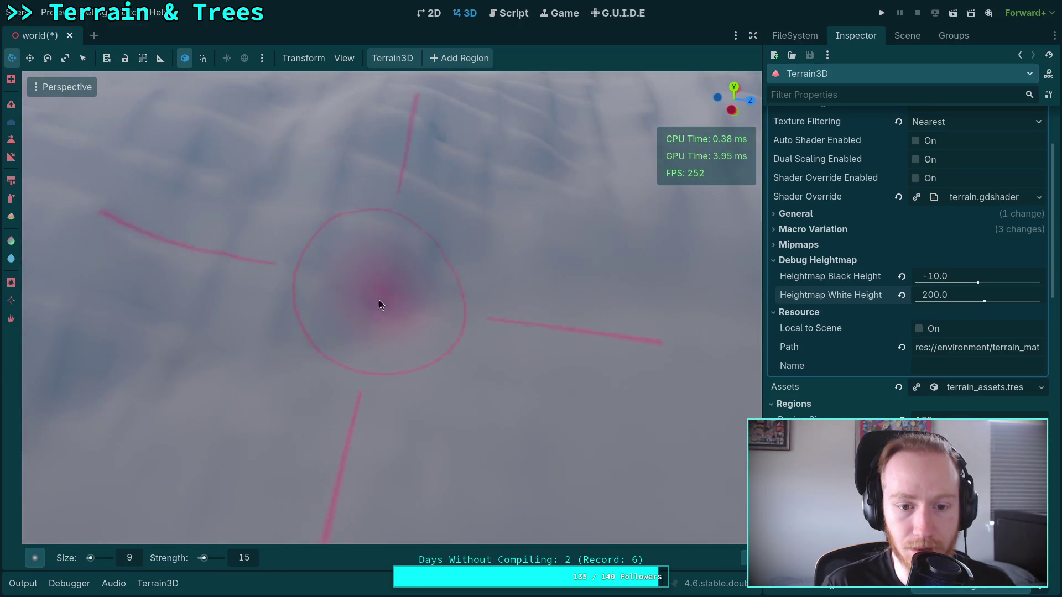
mouse_move(320, 267)
mouse_down()
mouse_move(531, 279)
mouse_move(431, 280)
mouse_move(486, 280)
mouse_move(504, 293)
mouse_move(372, 281)
mouse_up()
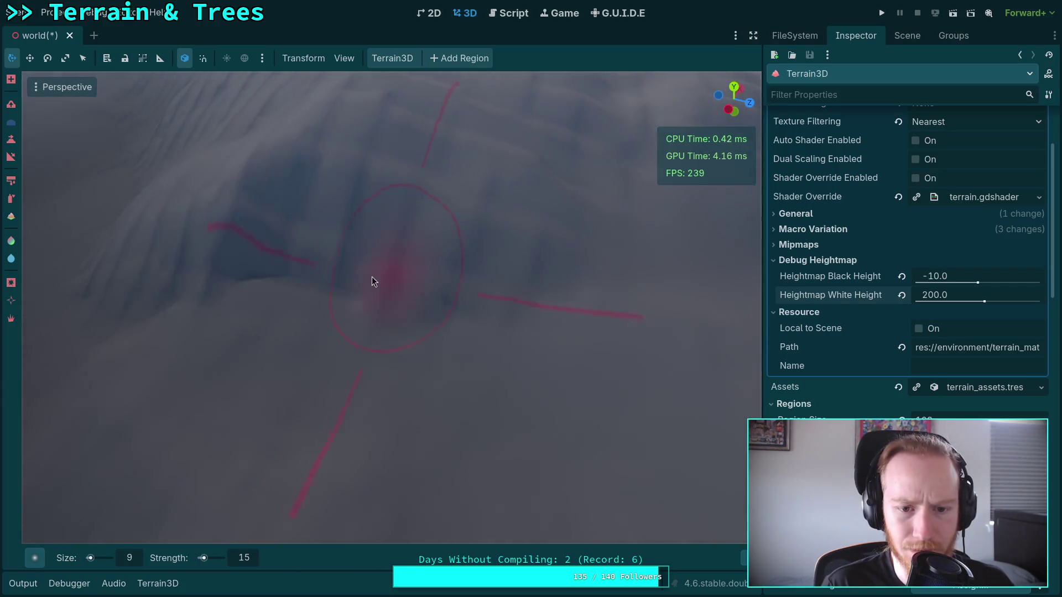
drag(458, 316, 396, 290)
mouse_move(457, 210)
mouse_down()
mouse_move(432, 262)
mouse_move(453, 315)
mouse_move(433, 367)
mouse_up()
drag(242, 406, 286, 356)
drag(492, 333, 546, 287)
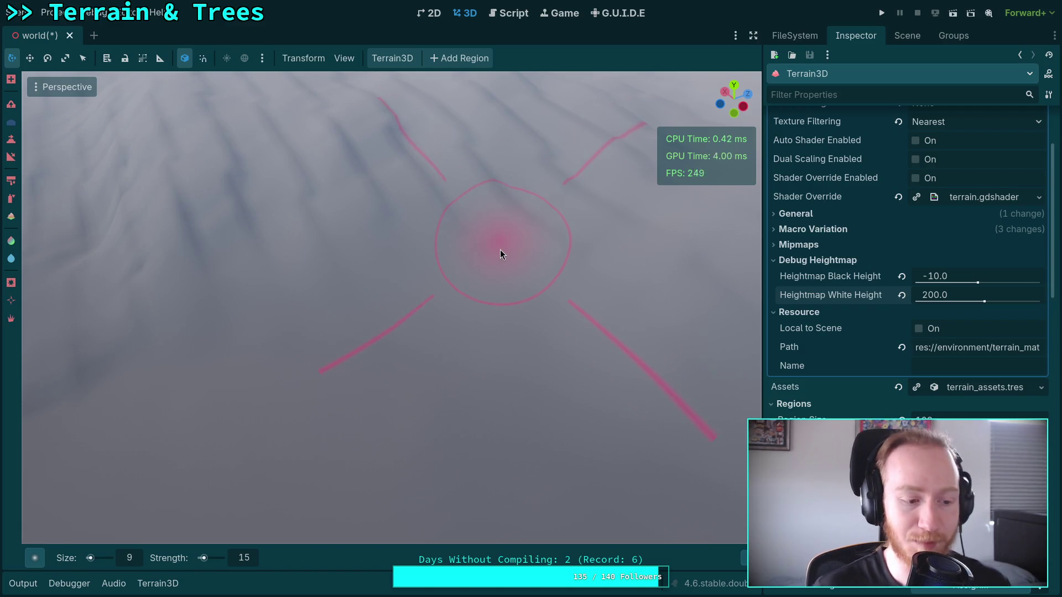
Deepen each ridge groove on the hillside into a distinct channel, orbiting between strokes
mouse_move(500, 254)
mouse_down()
mouse_move(500, 293)
mouse_move(486, 310)
mouse_up()
drag(452, 224, 381, 343)
mouse_move(332, 302)
mouse_down()
mouse_move(475, 311)
mouse_move(421, 354)
mouse_up()
mouse_move(400, 278)
mouse_down()
mouse_move(507, 332)
mouse_move(433, 410)
mouse_up()
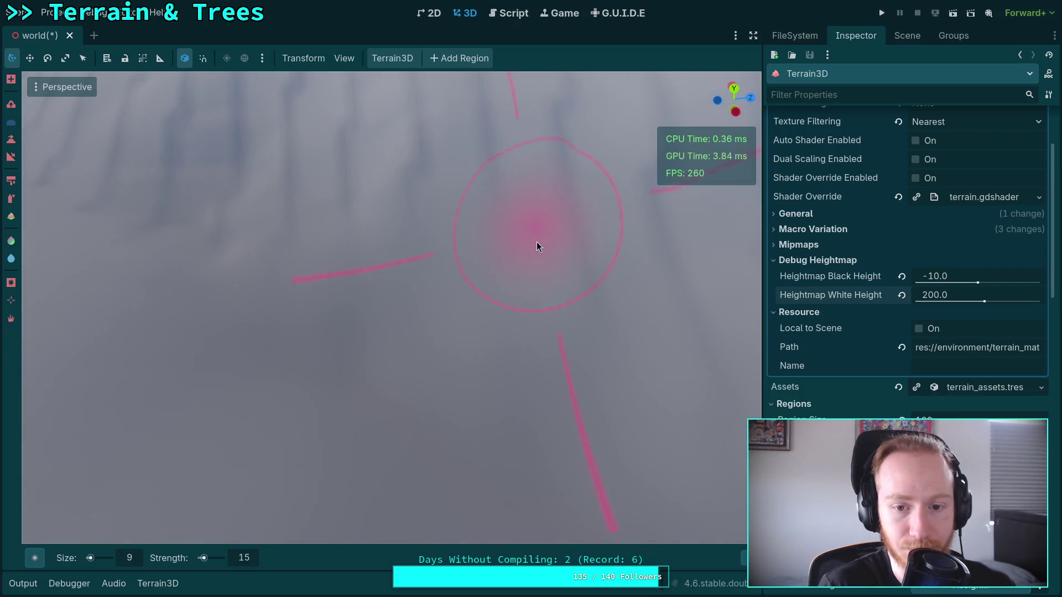
mouse_move(715, 318)
mouse_down()
mouse_move(355, 374)
mouse_move(267, 239)
mouse_up()
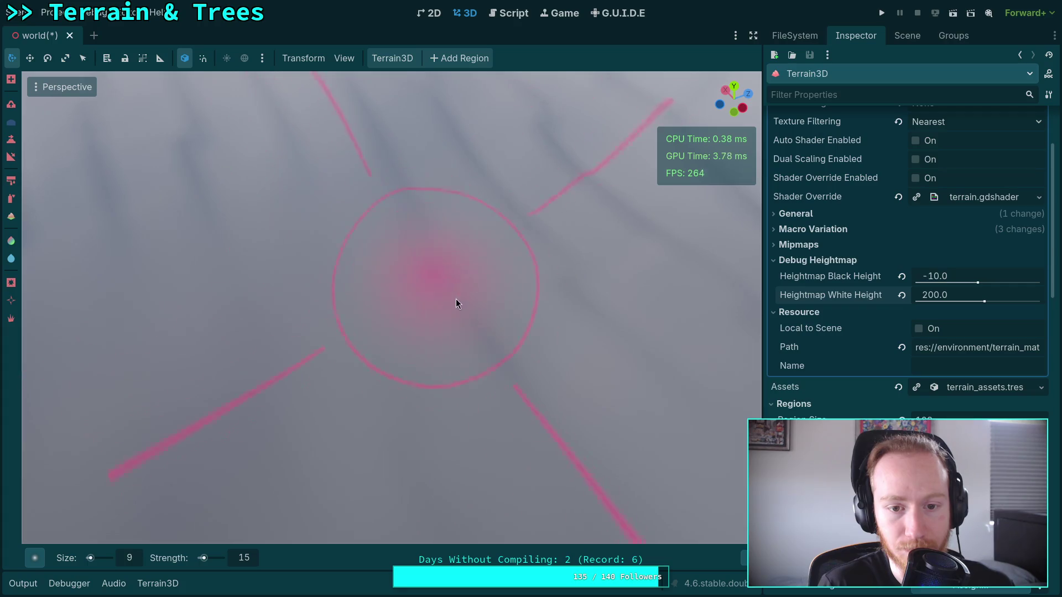
mouse_move(335, 426)
mouse_down()
mouse_move(285, 450)
mouse_move(432, 389)
mouse_up()
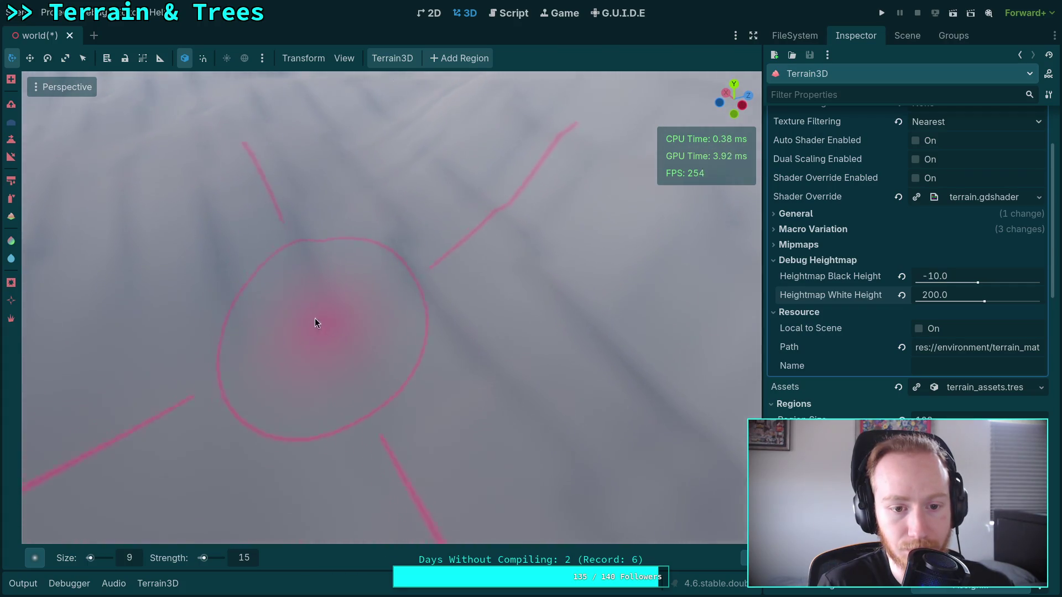
mouse_move(505, 402)
mouse_down()
mouse_move(433, 297)
mouse_move(340, 246)
mouse_up()
mouse_move(353, 331)
mouse_down()
mouse_move(276, 365)
mouse_move(327, 307)
mouse_up()
mouse_move(526, 278)
mouse_down()
mouse_move(533, 309)
mouse_move(519, 323)
mouse_move(389, 405)
mouse_up()
mouse_move(451, 278)
mouse_down()
mouse_move(332, 391)
mouse_move(310, 325)
mouse_up()
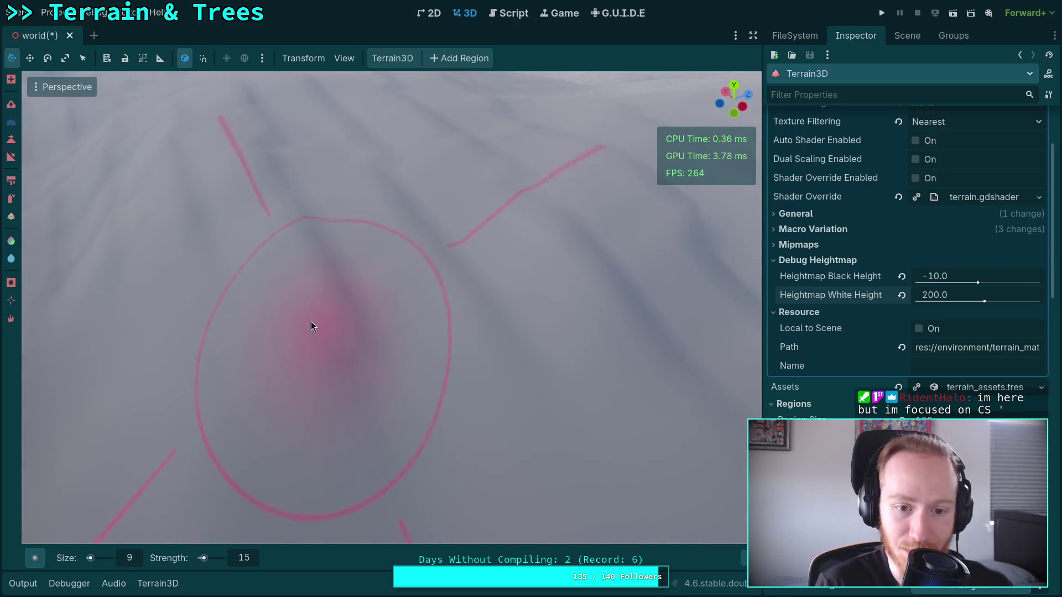
mouse_move(555, 360)
mouse_down()
mouse_move(308, 284)
mouse_move(343, 285)
mouse_up()
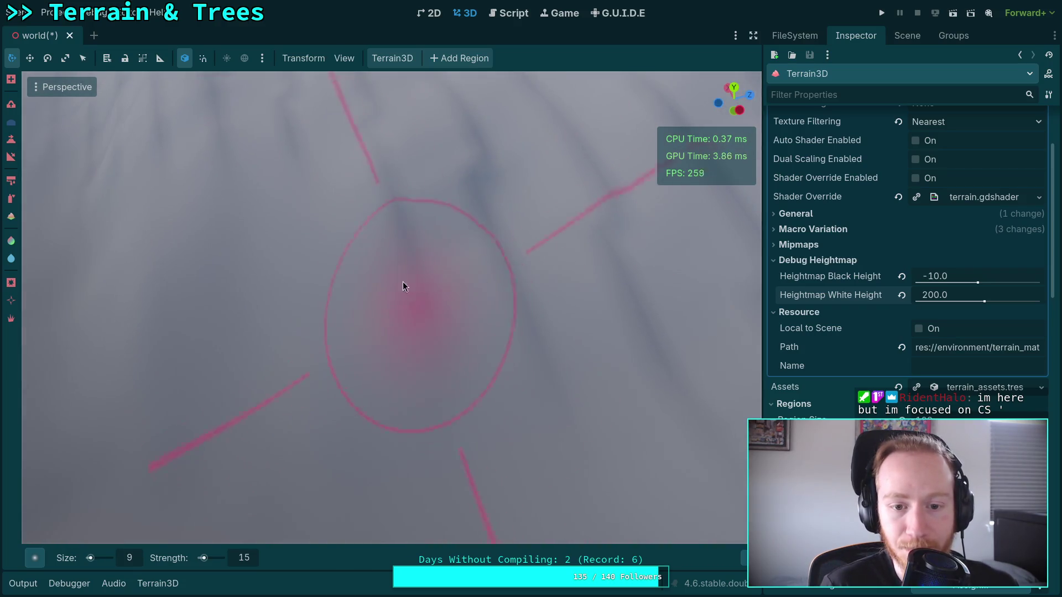
mouse_move(542, 357)
mouse_down()
mouse_move(373, 313)
mouse_move(514, 374)
mouse_up()
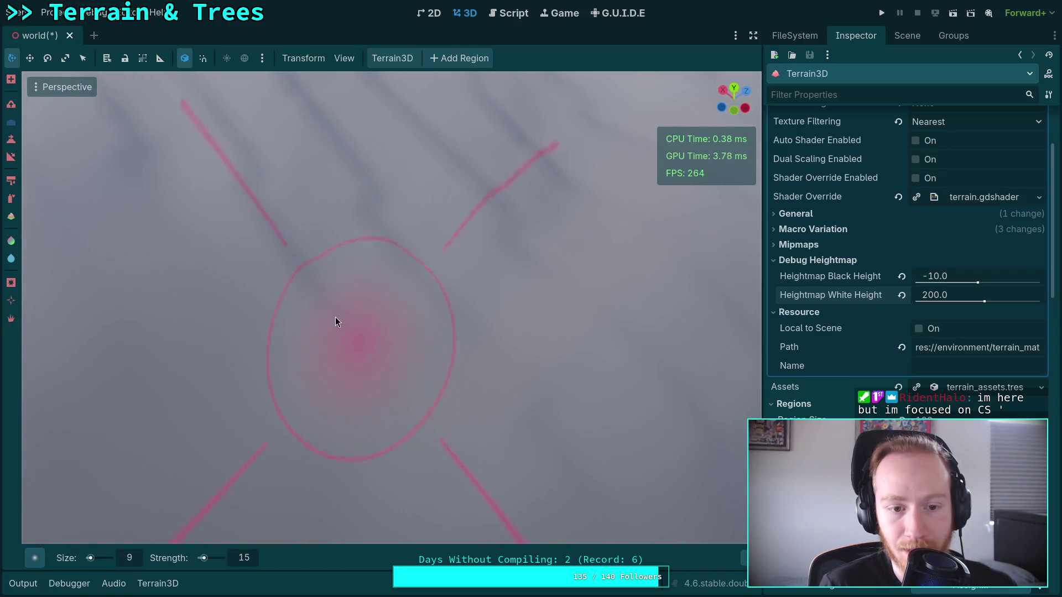
drag(348, 278, 362, 280)
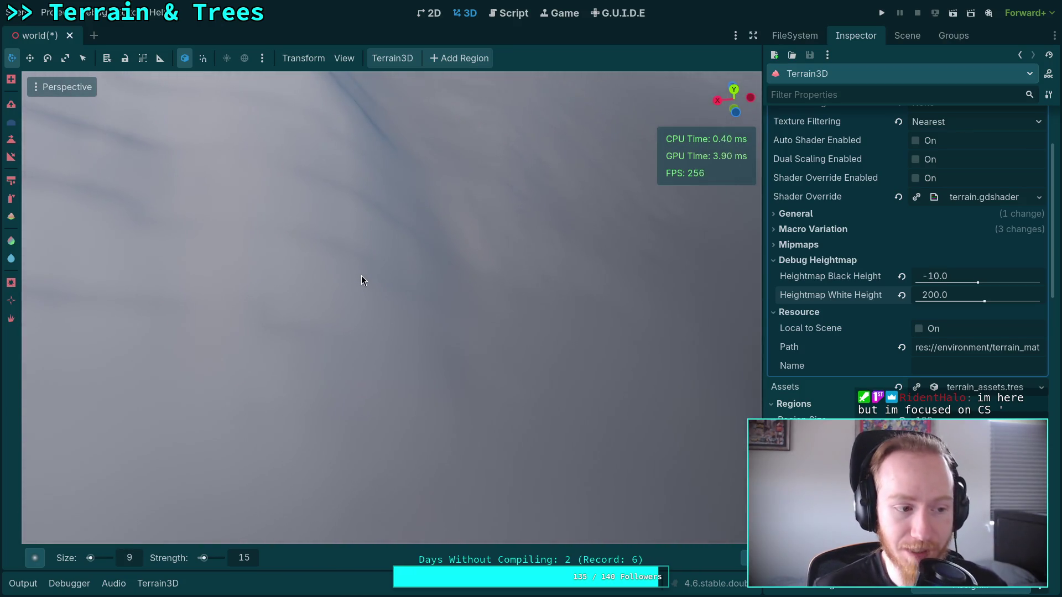
mouse_move(360, 276)
mouse_down()
mouse_move(332, 276)
mouse_move(387, 279)
mouse_move(379, 244)
mouse_up()
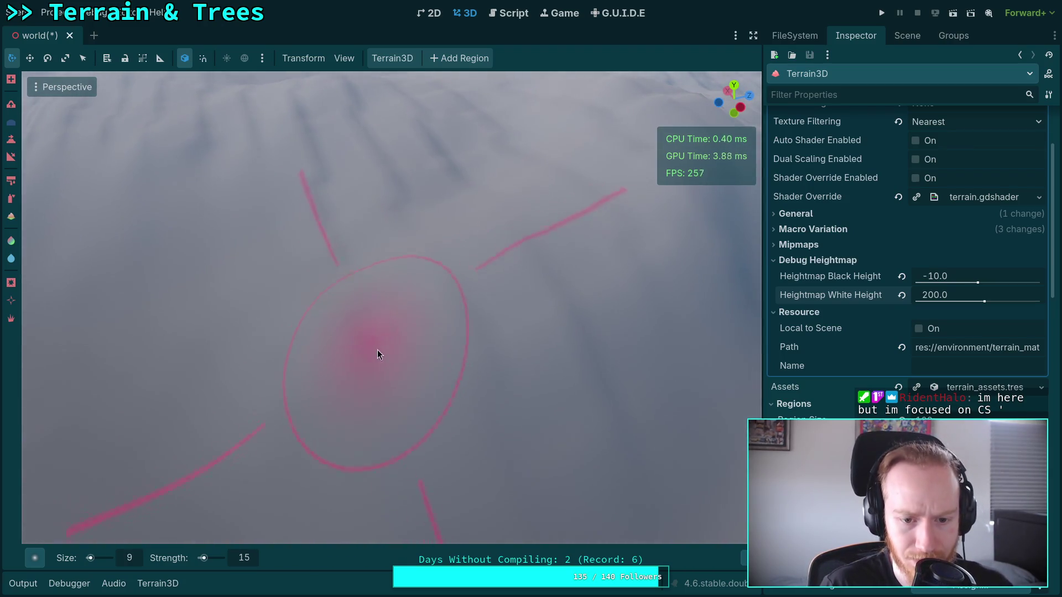
mouse_move(592, 353)
mouse_down()
mouse_move(403, 356)
mouse_move(462, 337)
mouse_move(436, 338)
mouse_up()
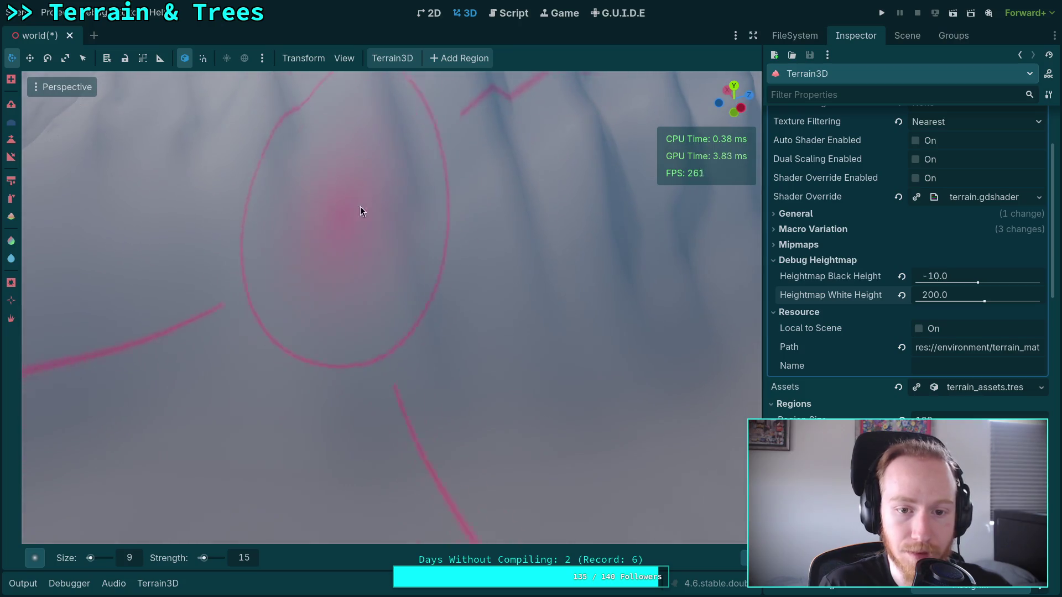
scroll(549, 197, down, 5)
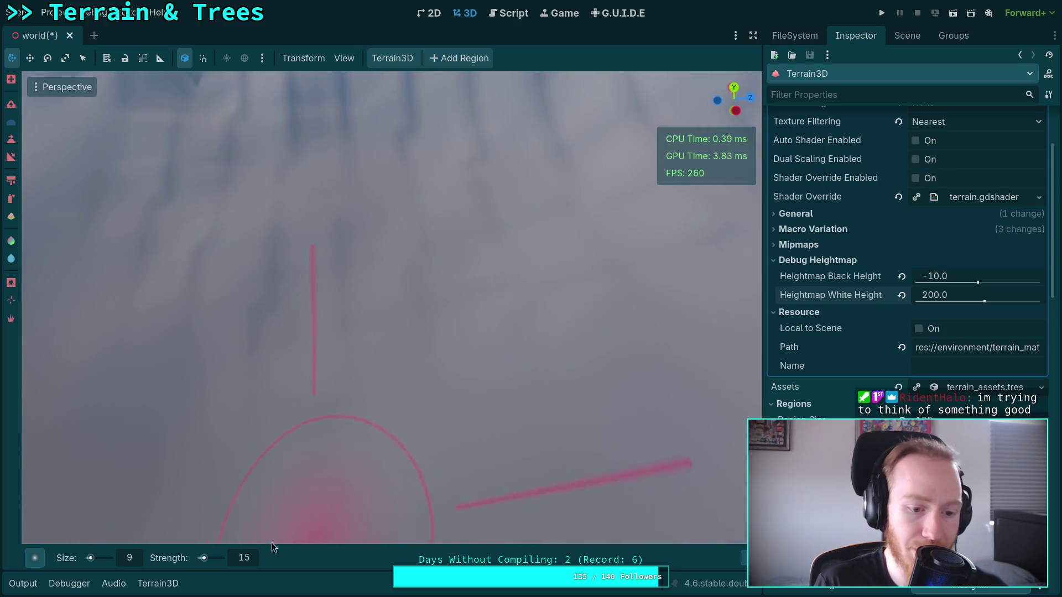
click(138, 556)
Set the sculpting brush size to 7
text(7)
key(Return)
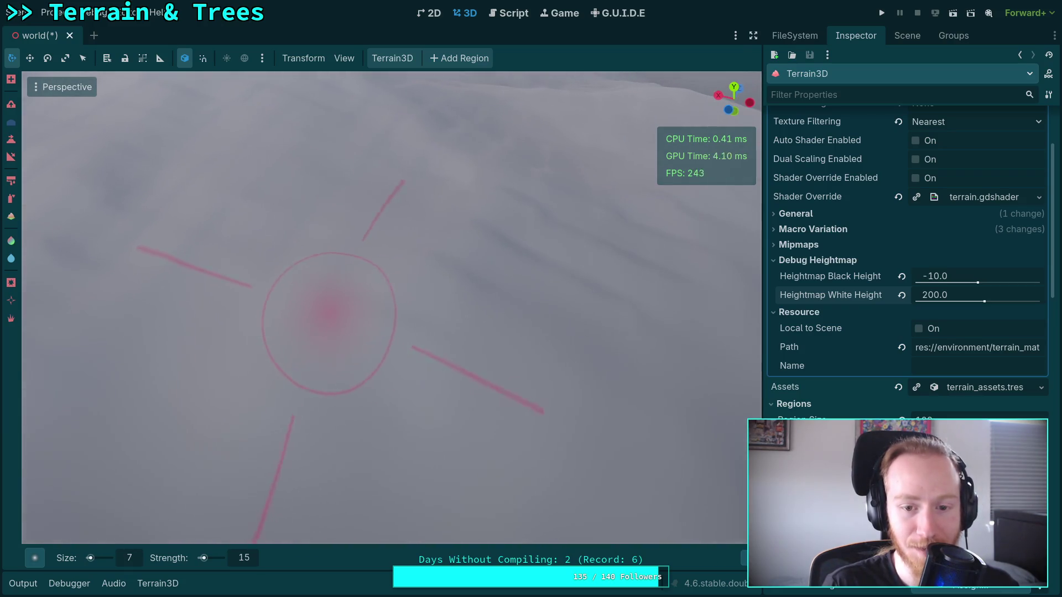
Zoom in and orbit above the slope for a wider look at the terrain
scroll(458, 273, up, 5)
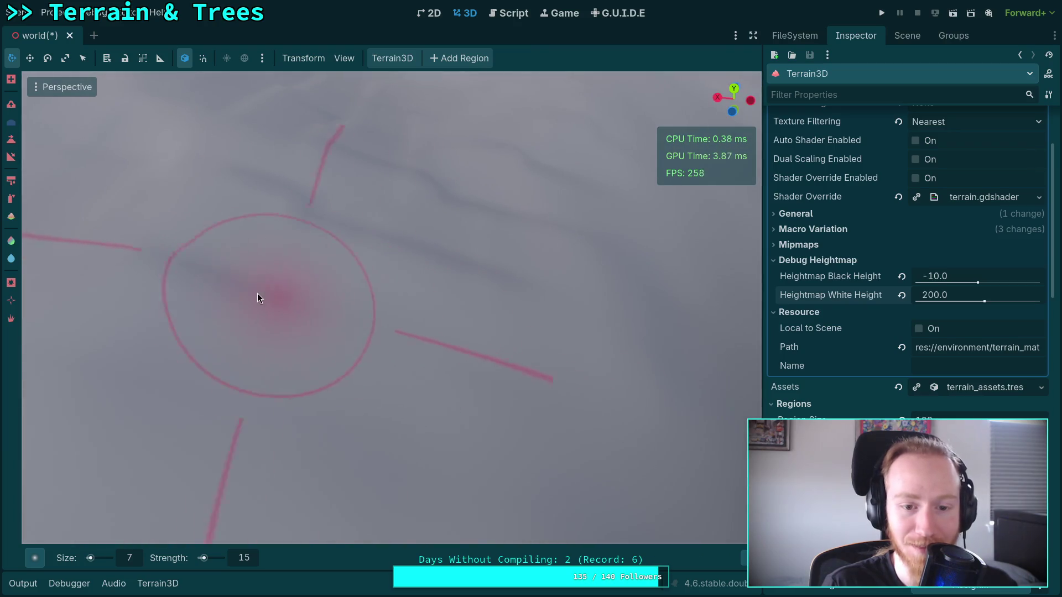
scroll(340, 368, up, 2)
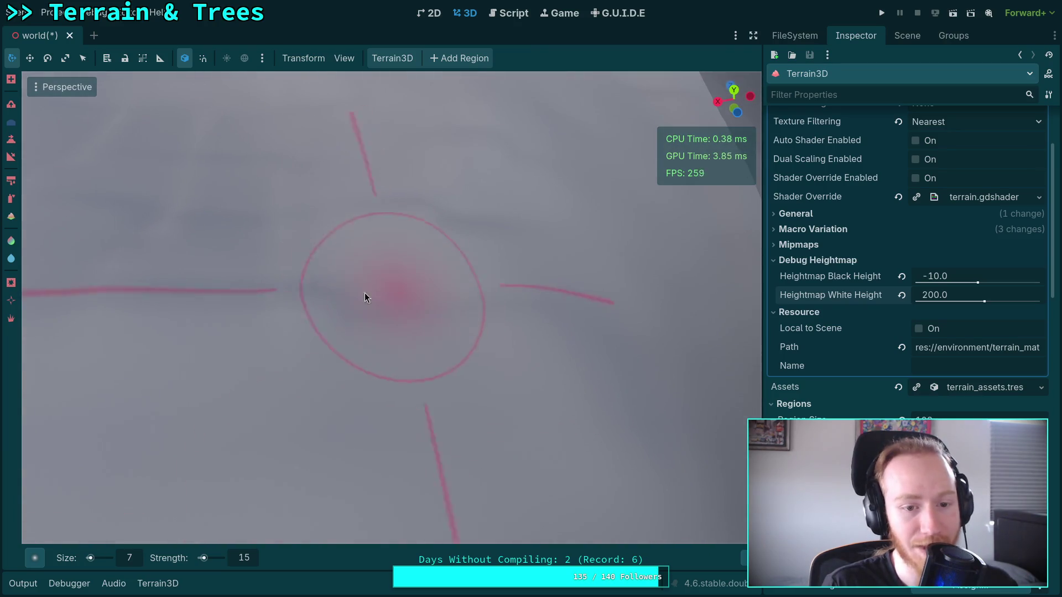
scroll(547, 272, up, 2)
drag(479, 356, 404, 407)
drag(592, 426, 417, 384)
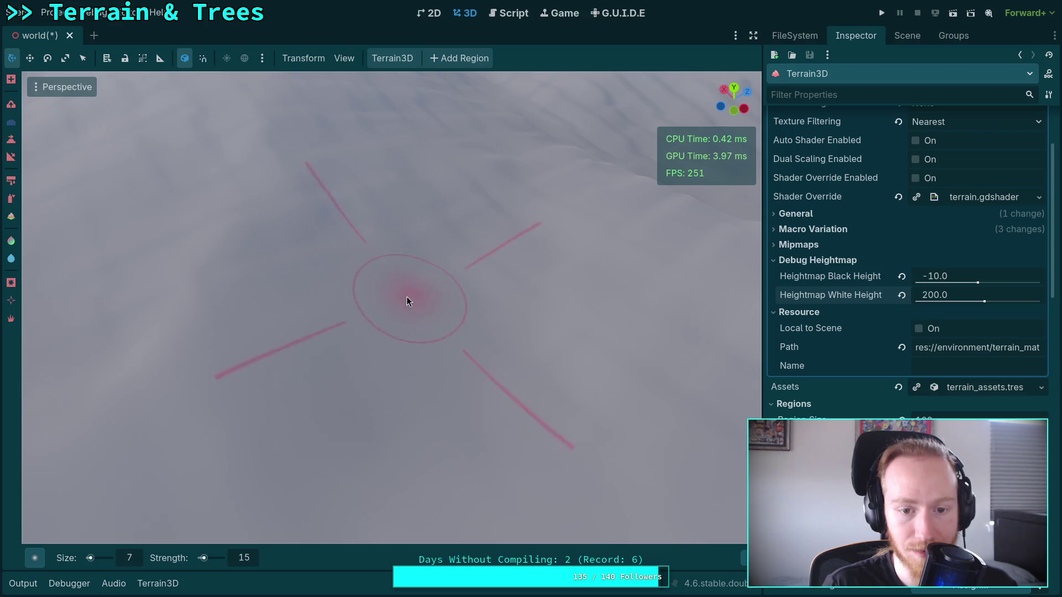
scroll(410, 293, up, 3)
scroll(382, 252, down, 3)
scroll(505, 221, up, 5)
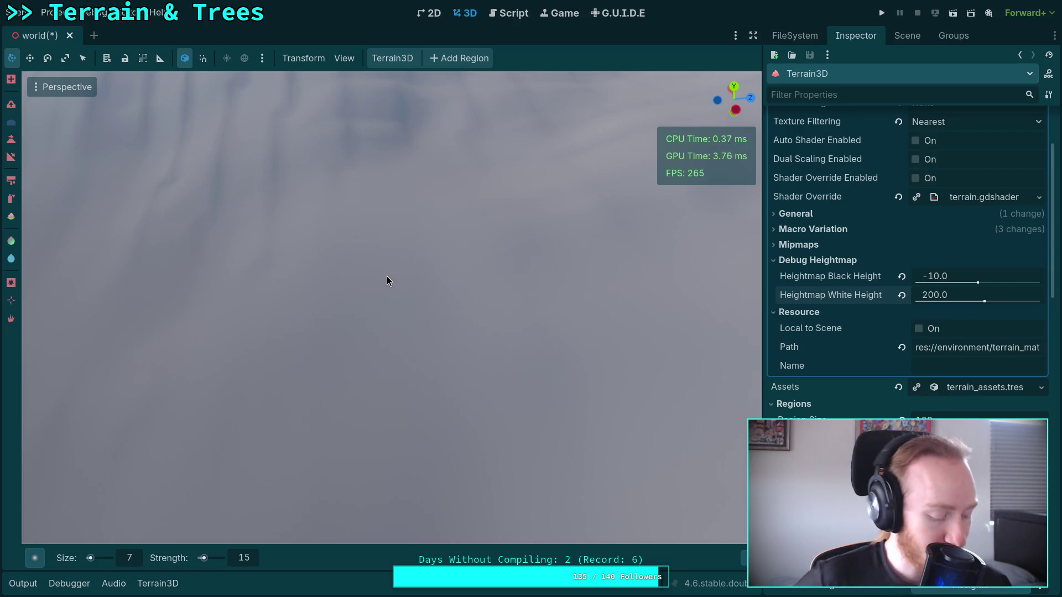
Orbit along the ridge grooves and line the view up on a fresh slope
drag(387, 281, 423, 296)
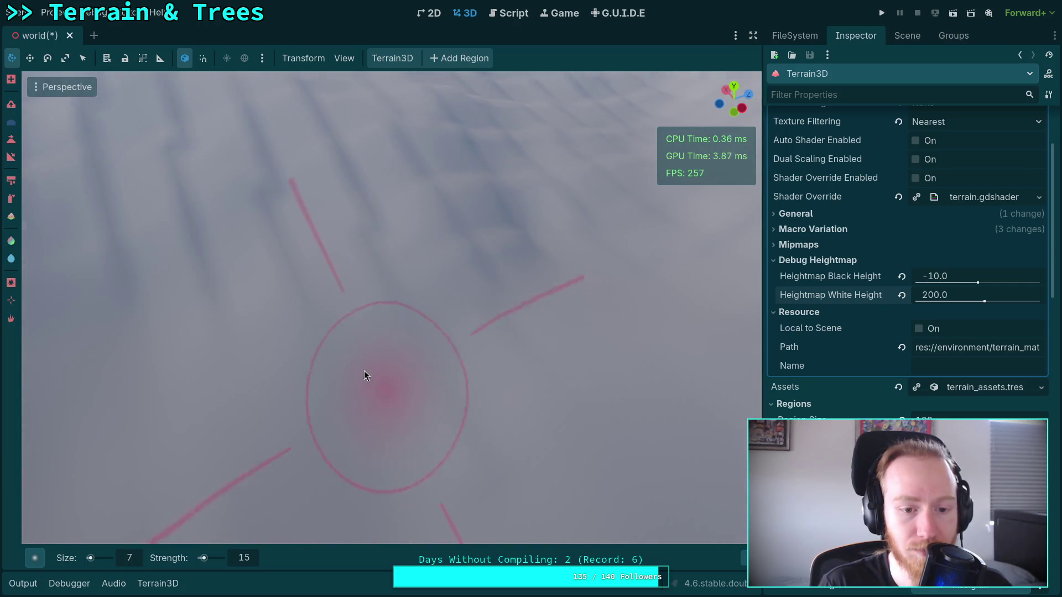
scroll(364, 370, up, 3)
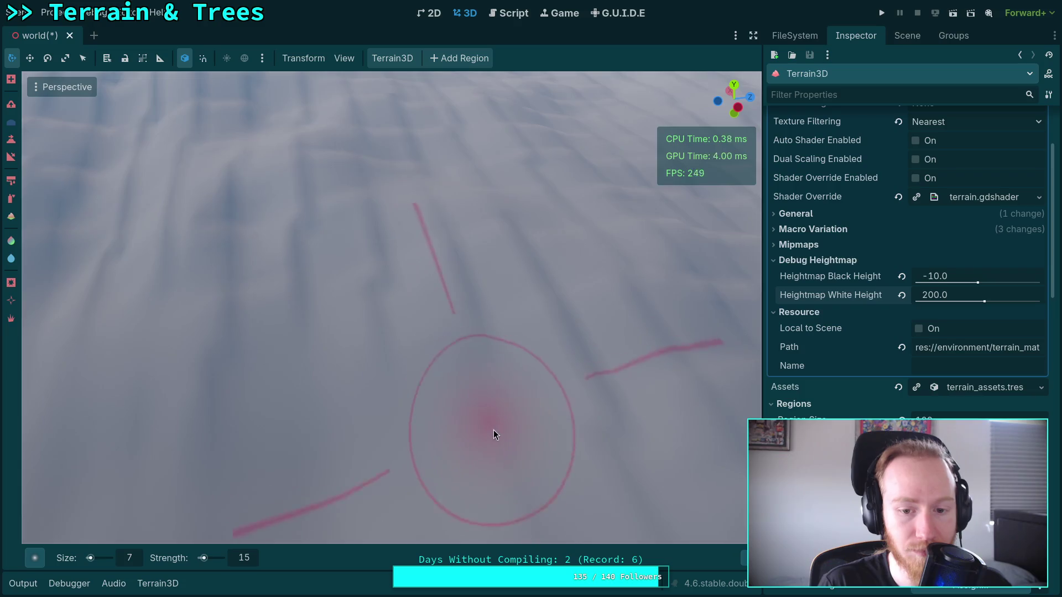
drag(493, 432, 319, 387)
mouse_move(457, 370)
mouse_down()
mouse_move(434, 517)
mouse_move(397, 389)
mouse_up()
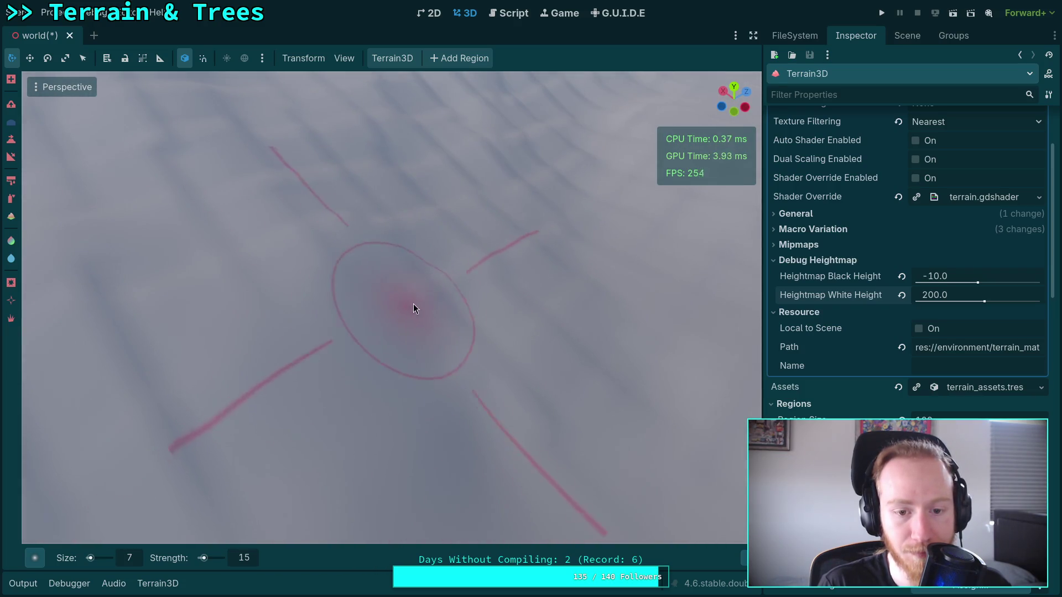
drag(502, 427, 463, 419)
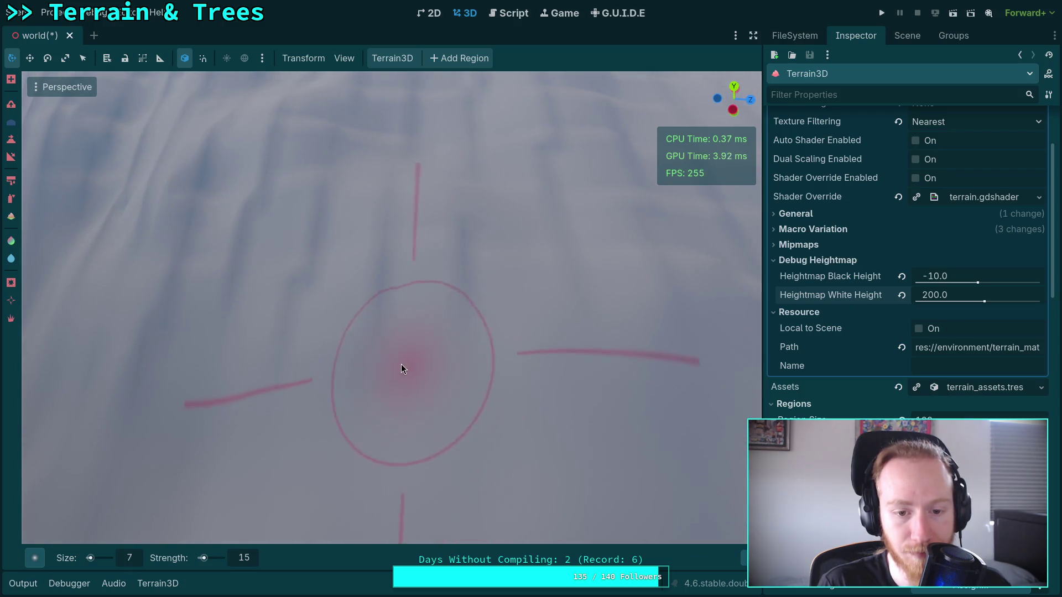
drag(327, 388, 426, 387)
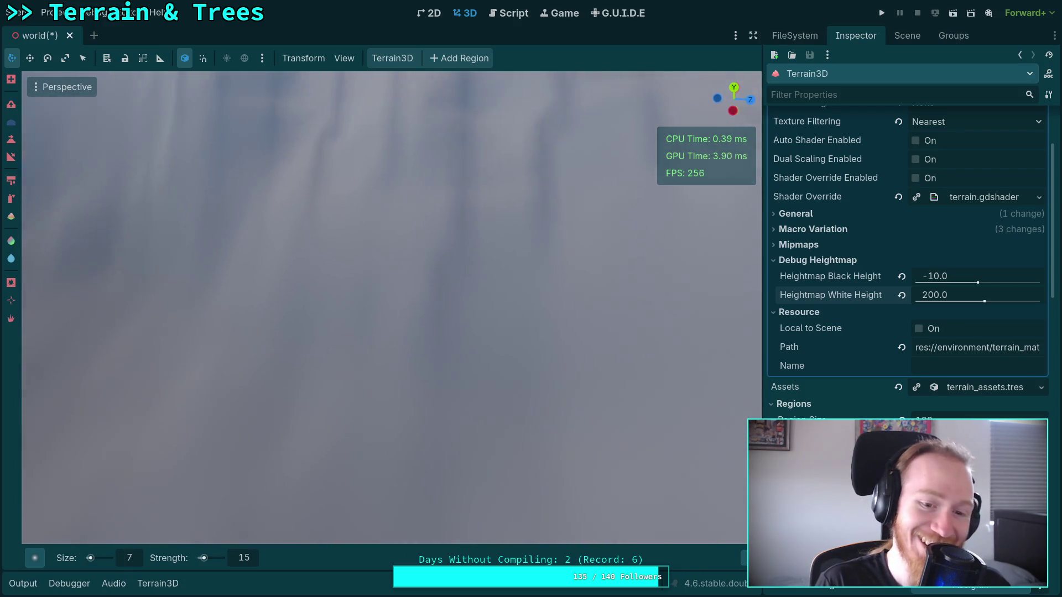
scroll(506, 241, up, 2)
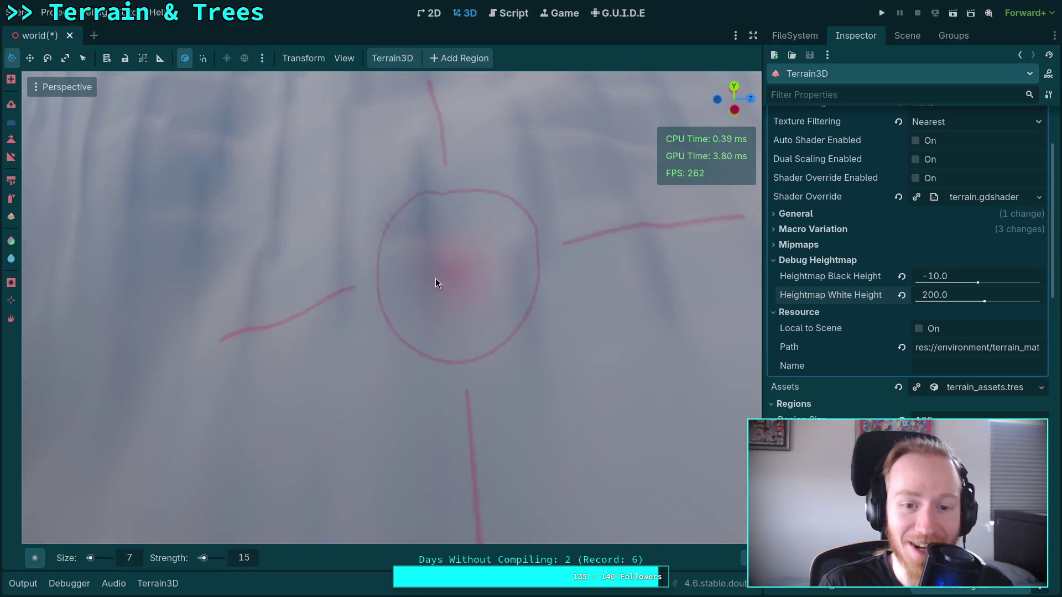
mouse_move(542, 320)
mouse_down()
mouse_move(426, 315)
mouse_move(504, 271)
mouse_move(741, 277)
mouse_move(413, 300)
mouse_up()
mouse_move(515, 253)
mouse_down()
mouse_move(310, 287)
mouse_move(441, 194)
mouse_move(531, 218)
mouse_move(485, 298)
mouse_move(475, 270)
mouse_move(334, 265)
mouse_move(350, 194)
mouse_move(476, 197)
mouse_move(529, 274)
mouse_move(561, 390)
mouse_move(469, 346)
mouse_move(441, 220)
mouse_move(509, 155)
mouse_move(470, 310)
mouse_up()
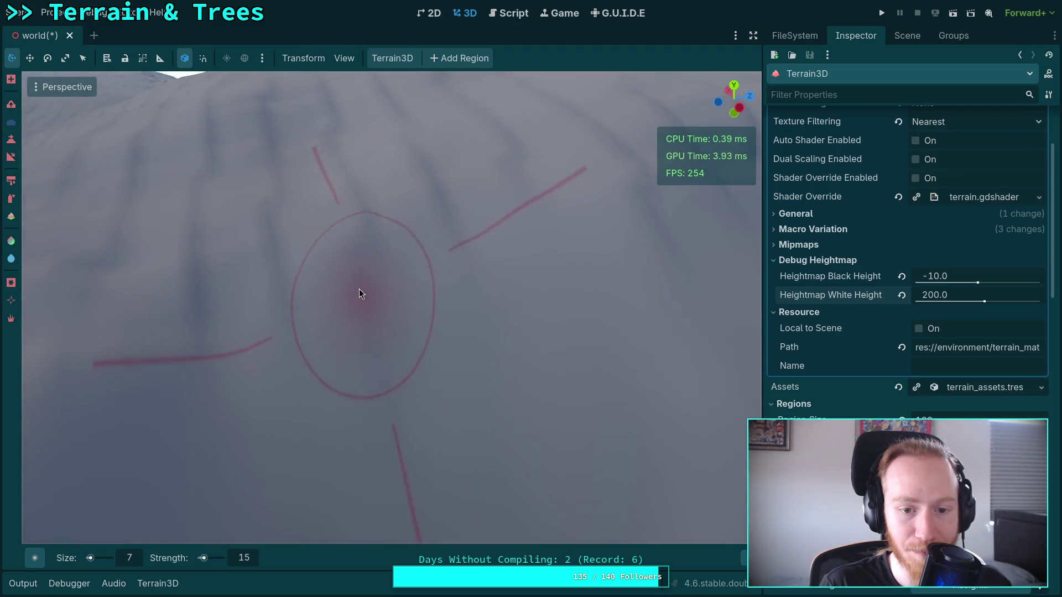
mouse_move(211, 321)
mouse_down()
mouse_move(289, 232)
mouse_move(237, 257)
mouse_up()
Carve fine ridge strokes into the snowy slope with the size-7, strength-15 brush
mouse_move(449, 294)
mouse_down()
mouse_move(450, 337)
mouse_move(483, 383)
mouse_move(427, 379)
mouse_move(530, 301)
mouse_up()
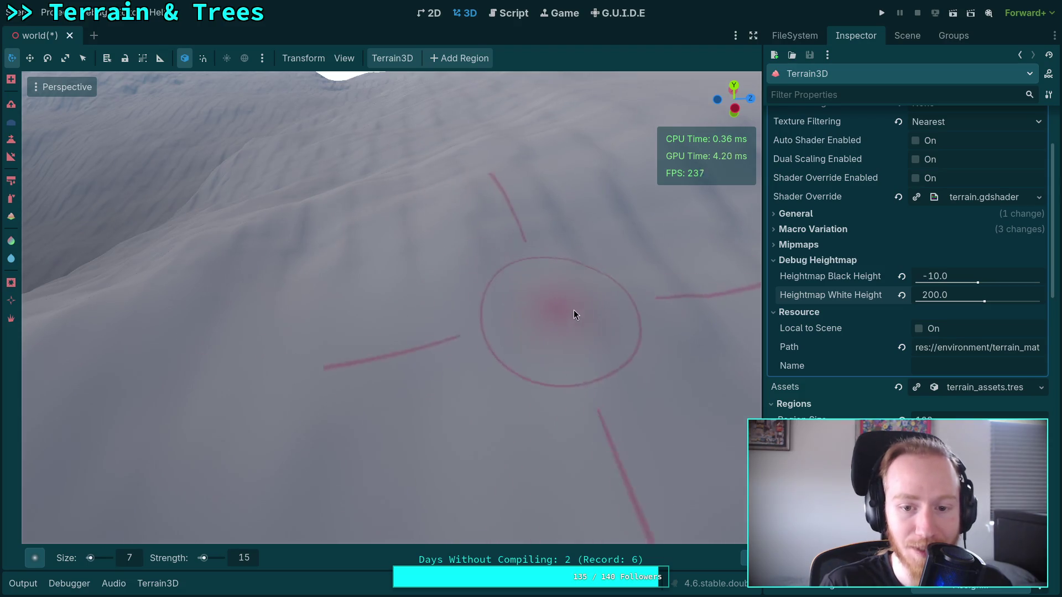
drag(578, 348, 486, 316)
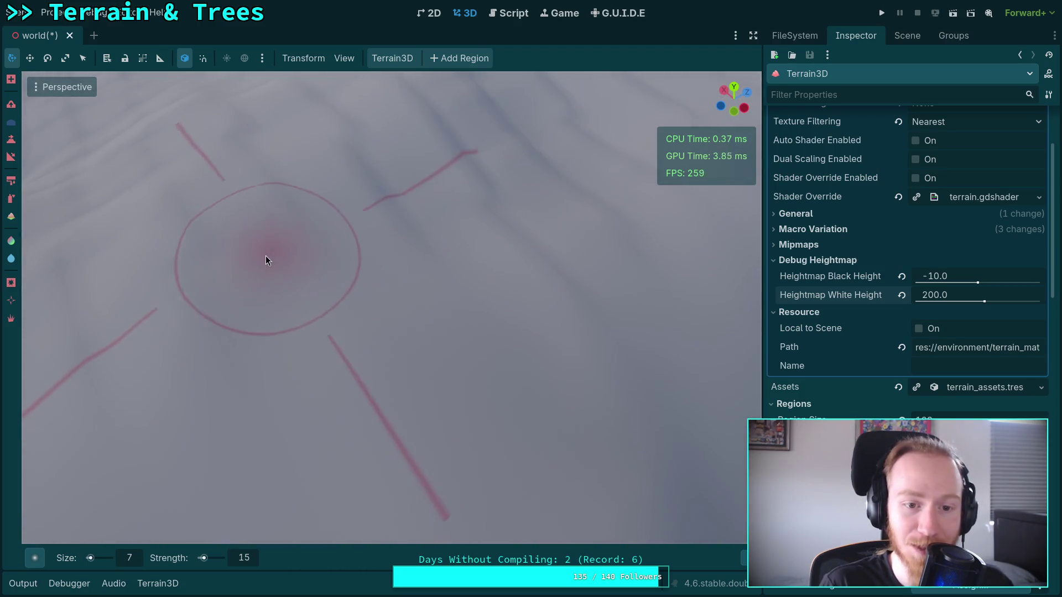
mouse_move(439, 262)
mouse_down()
mouse_move(398, 298)
mouse_move(373, 305)
mouse_up()
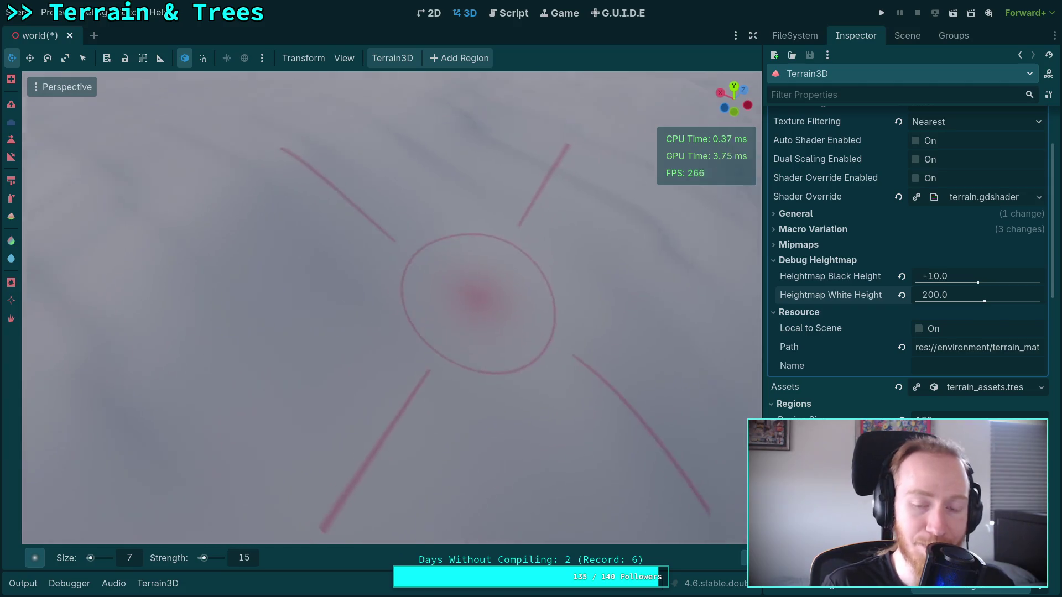
drag(450, 308, 260, 365)
mouse_move(484, 343)
mouse_down()
mouse_move(403, 341)
mouse_move(333, 383)
mouse_up()
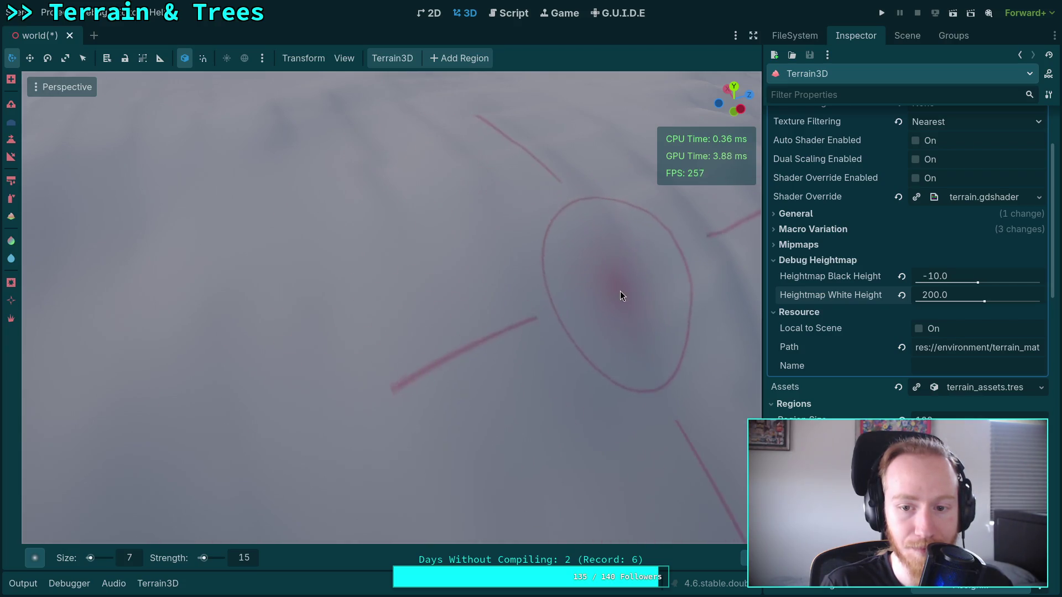
drag(367, 356, 407, 351)
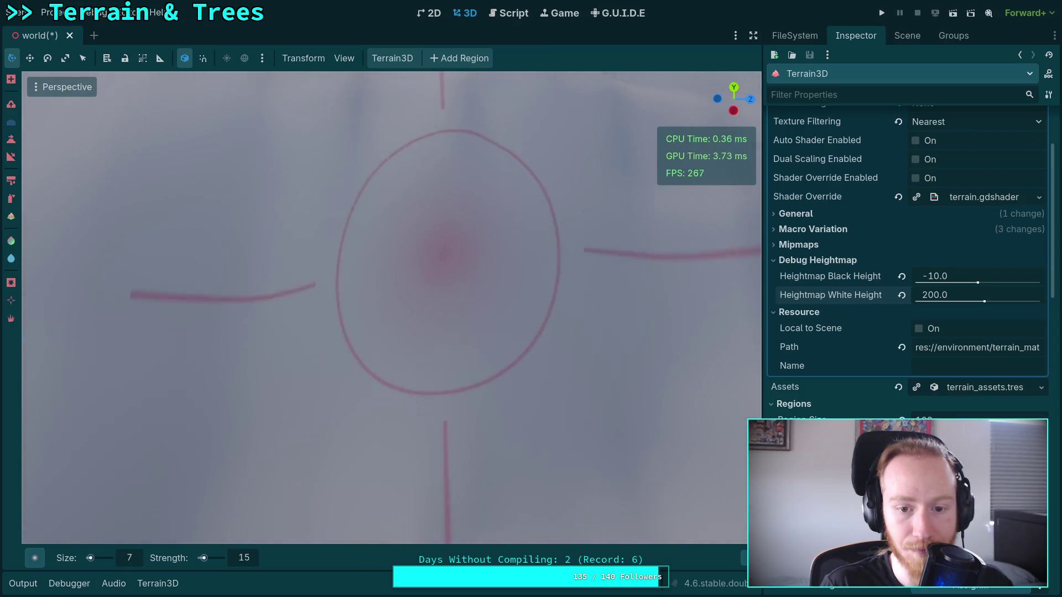
drag(498, 355, 450, 262)
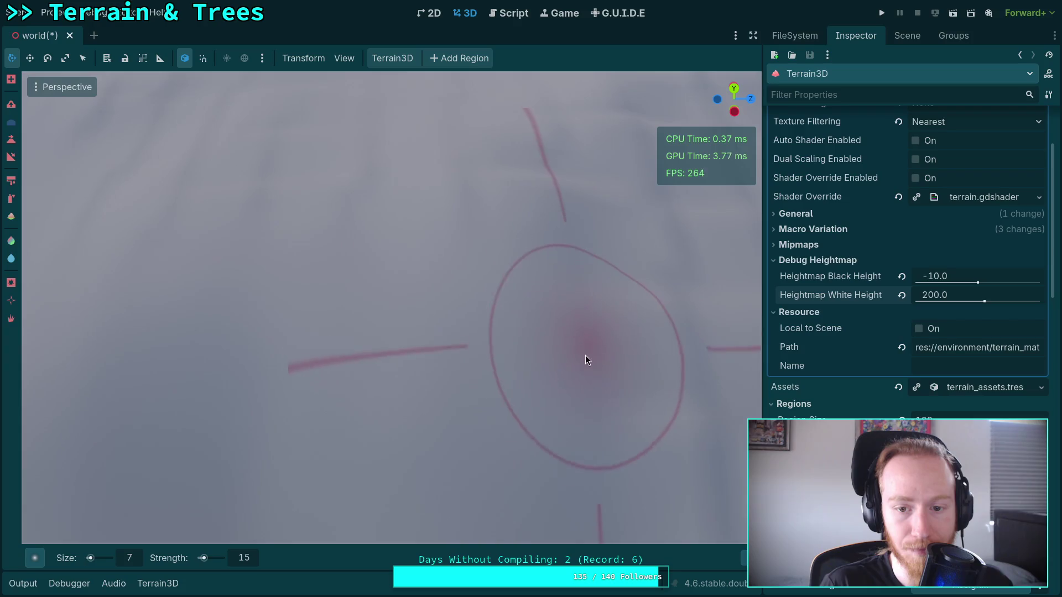
Orbit toward the snowy peak and reposition the view over another patch of slope
mouse_move(238, 214)
mouse_down()
mouse_move(414, 210)
mouse_move(241, 214)
mouse_up()
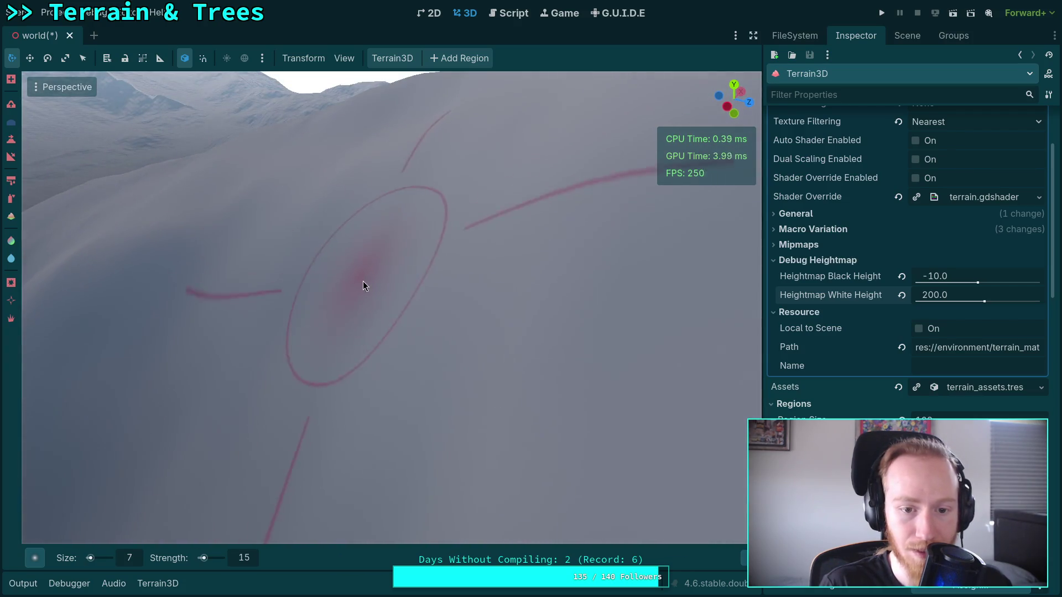
mouse_move(356, 375)
mouse_down()
mouse_move(439, 429)
mouse_move(439, 412)
mouse_up()
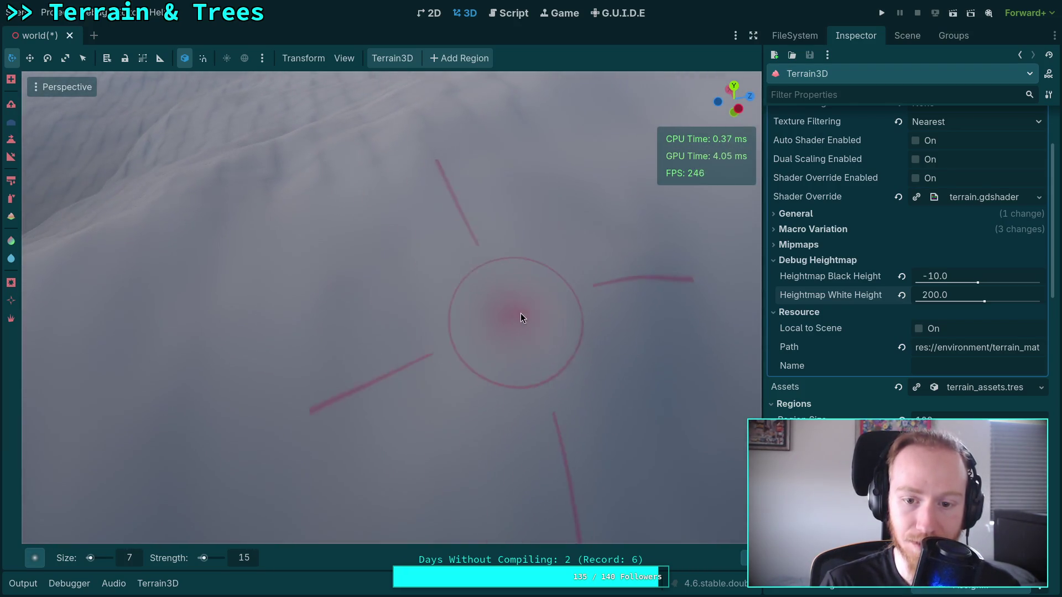
drag(333, 336, 374, 277)
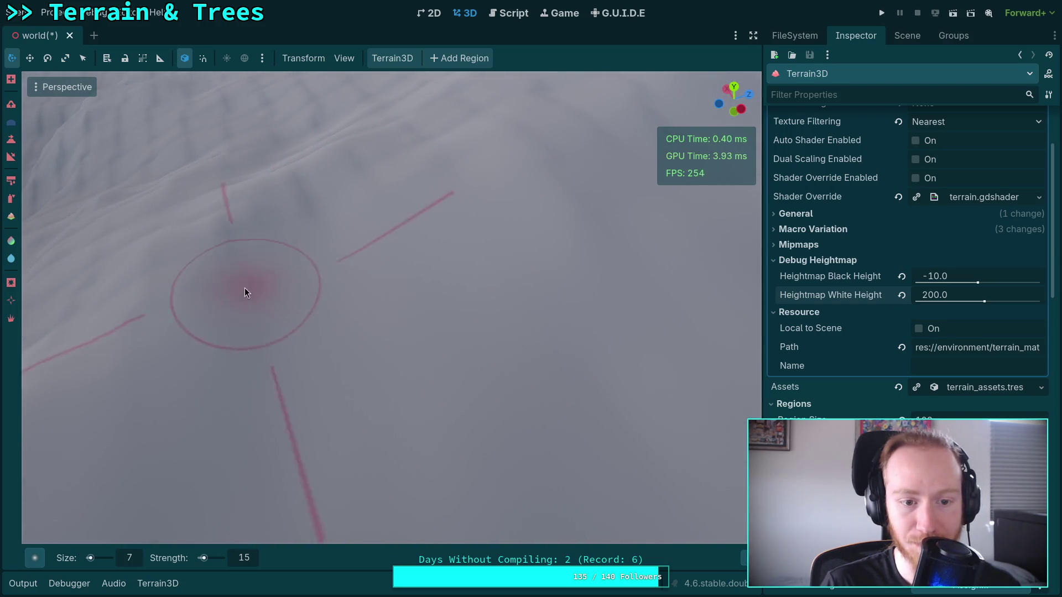
drag(282, 392, 250, 383)
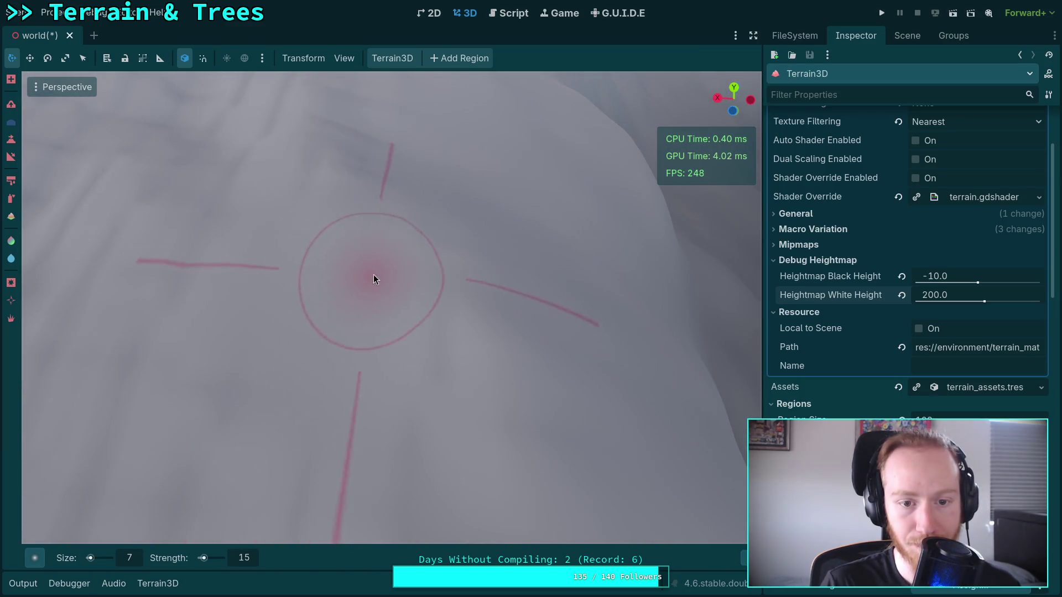
mouse_move(434, 379)
mouse_down()
mouse_move(415, 237)
mouse_move(240, 346)
mouse_move(208, 289)
mouse_move(280, 182)
mouse_move(402, 164)
mouse_up()
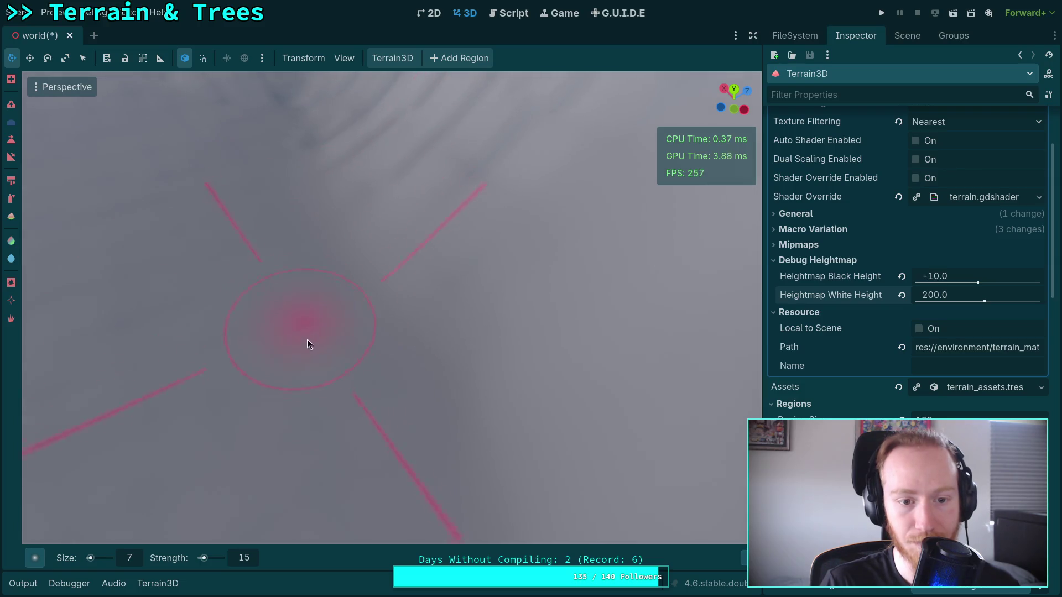
drag(263, 286, 503, 317)
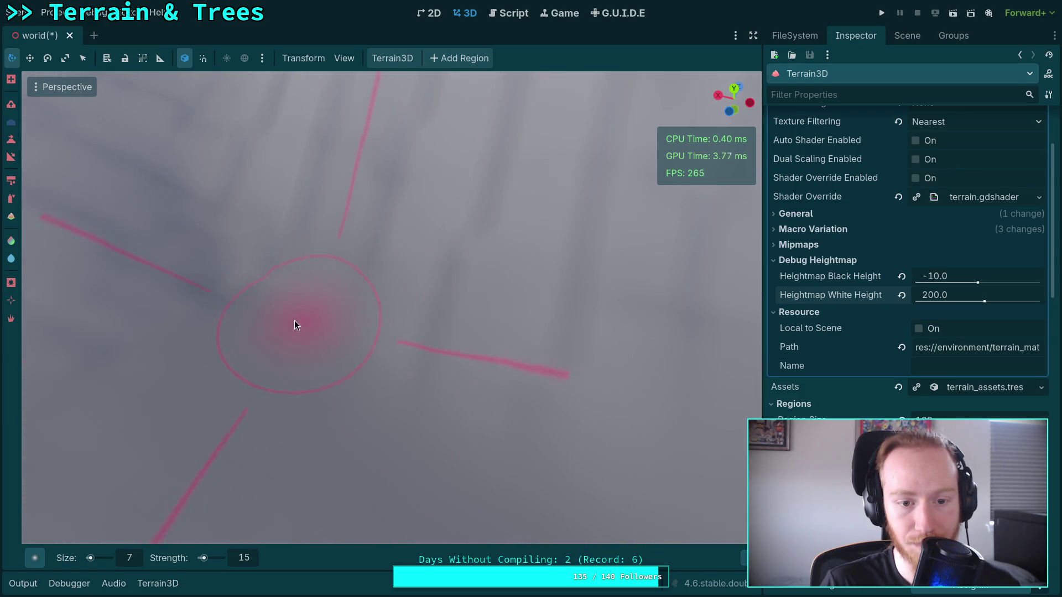
Carve diagonal ridge lines across the flat terrain toward the hill
mouse_move(526, 221)
mouse_down()
mouse_move(362, 260)
mouse_move(452, 271)
mouse_up()
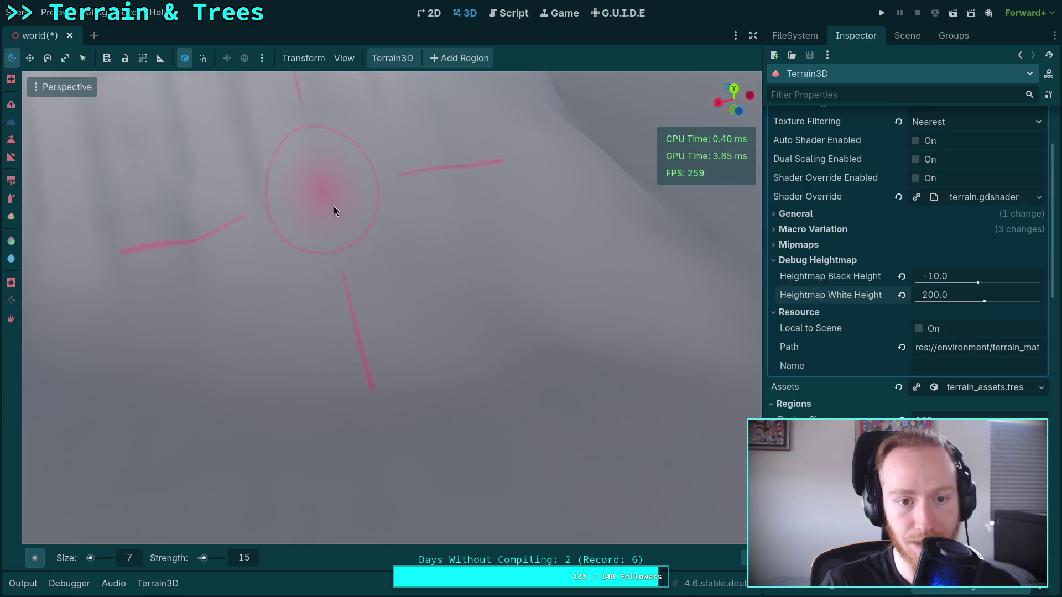
drag(333, 206, 547, 362)
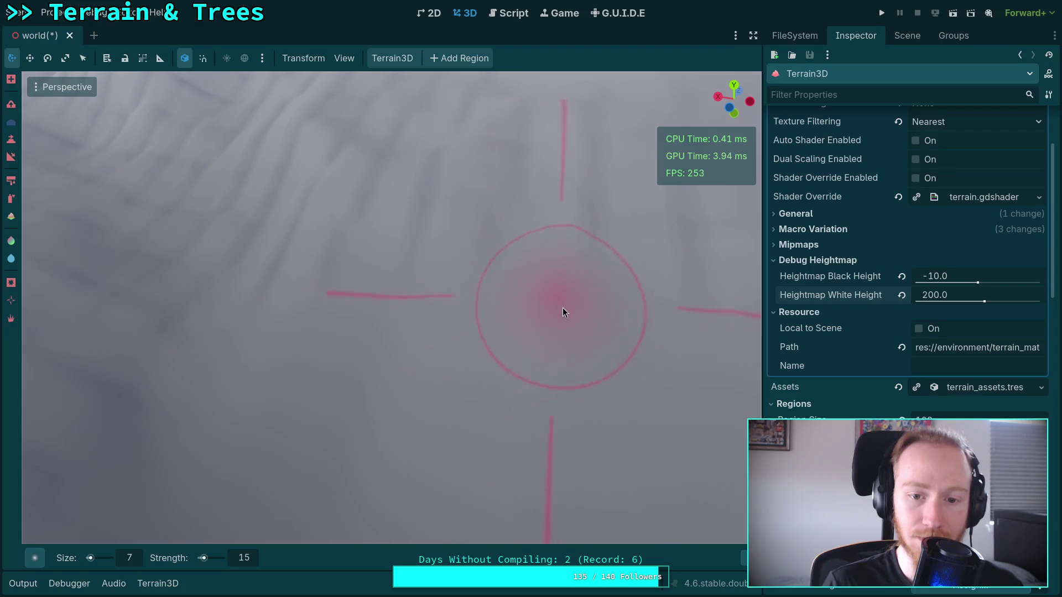
drag(564, 310, 295, 304)
mouse_move(389, 327)
mouse_down()
mouse_move(374, 275)
mouse_move(356, 316)
mouse_up()
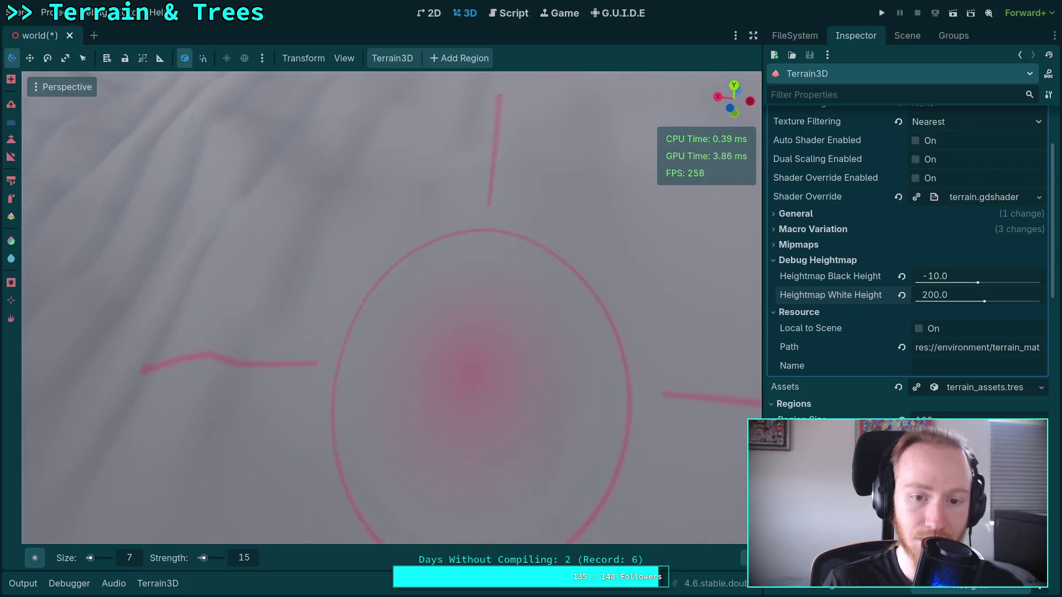
drag(463, 380, 496, 346)
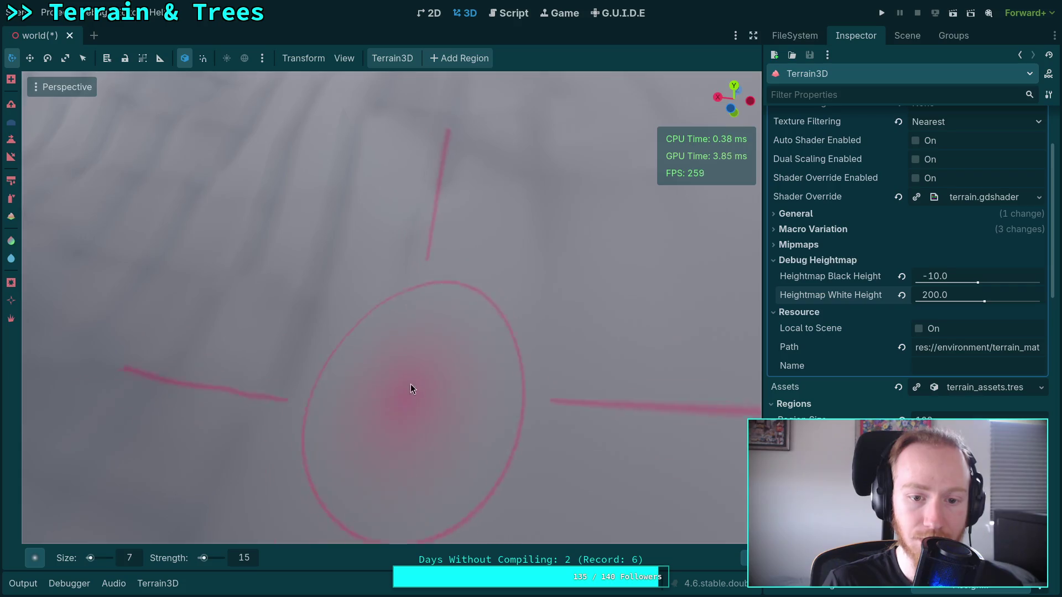
Rotate to a more top-down view and add further fine ridge strokes on the slope
drag(411, 384, 443, 382)
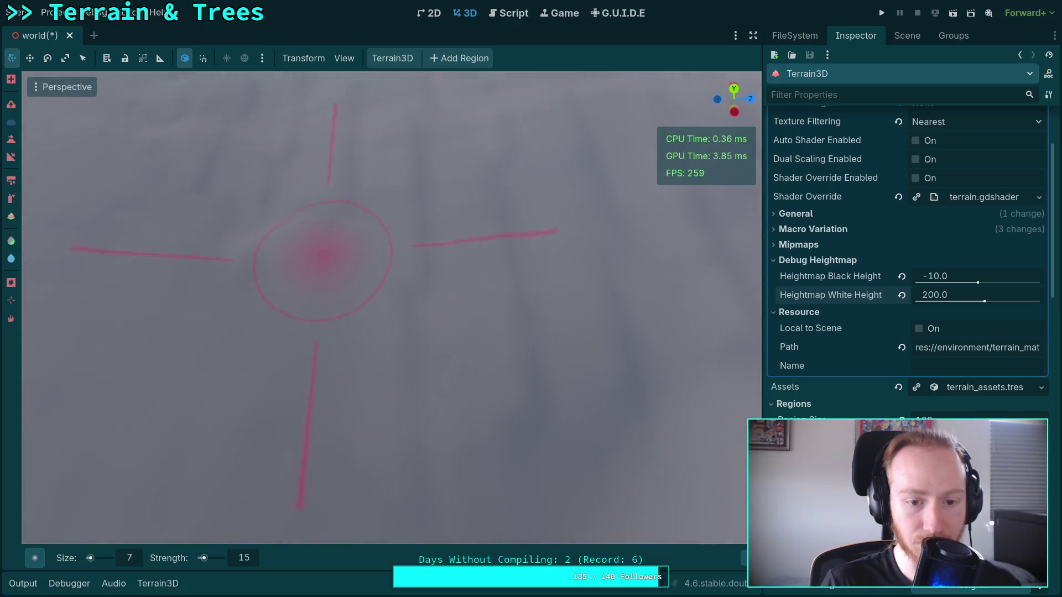
drag(320, 249, 561, 314)
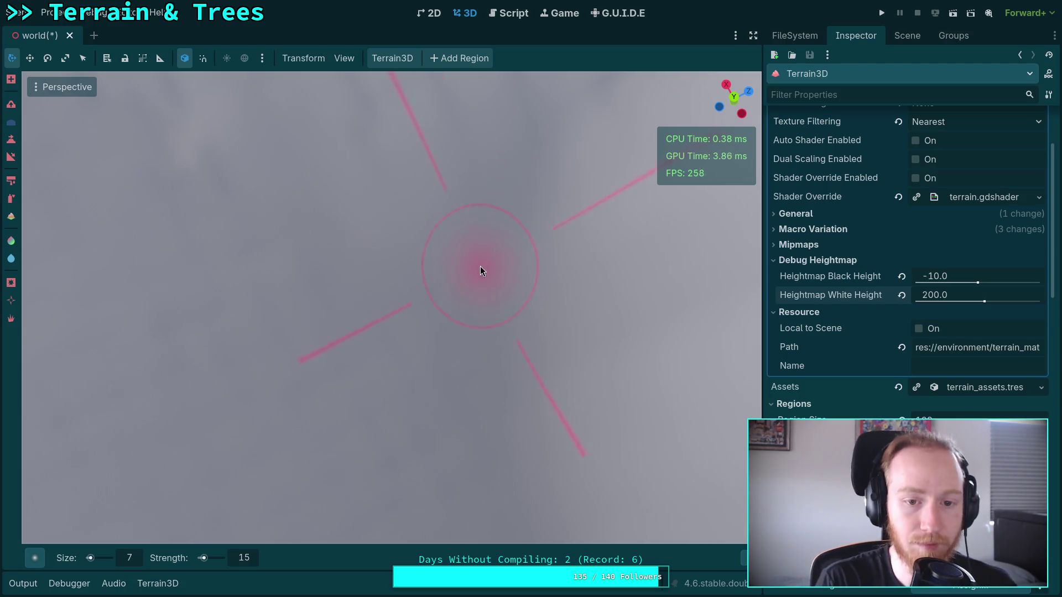
drag(480, 267, 553, 530)
mouse_move(404, 299)
mouse_down()
mouse_move(388, 232)
mouse_move(398, 332)
mouse_move(403, 299)
mouse_up()
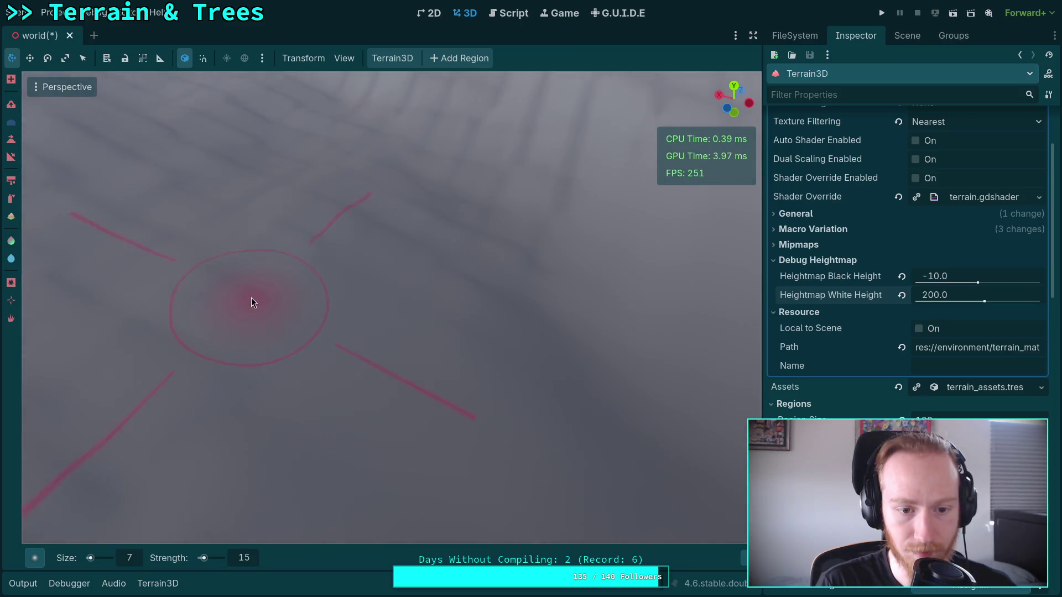
drag(251, 298, 291, 313)
drag(315, 427, 320, 429)
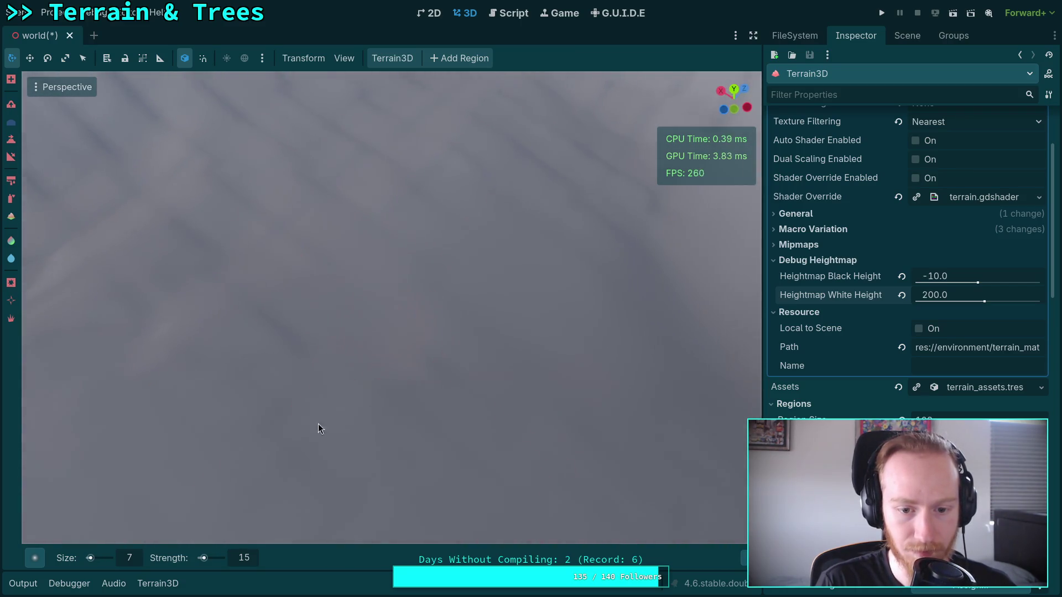
mouse_move(261, 319)
mouse_down()
mouse_move(569, 320)
mouse_move(437, 302)
mouse_up()
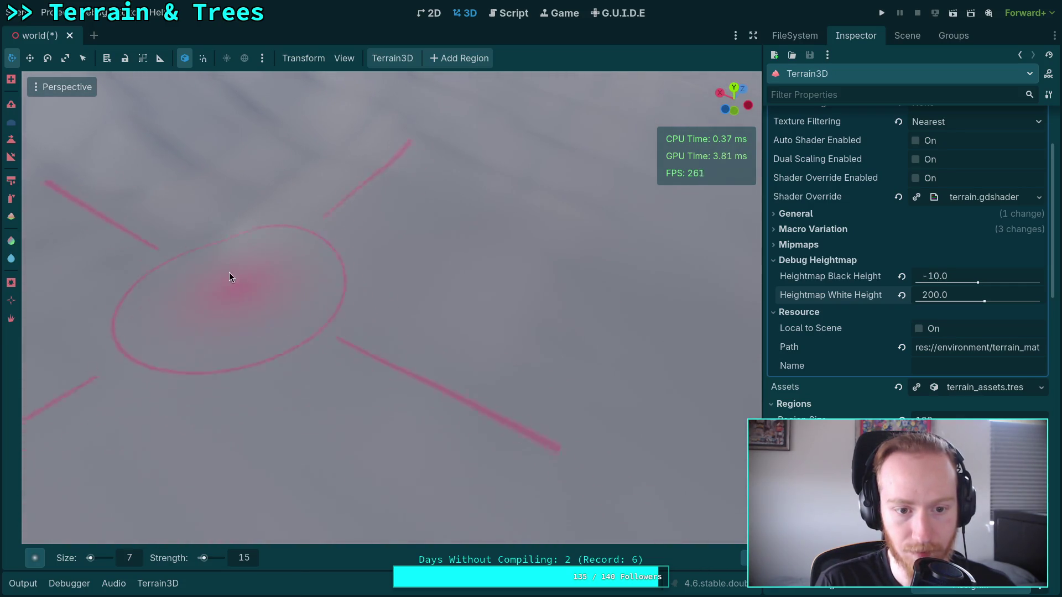
drag(229, 272, 406, 425)
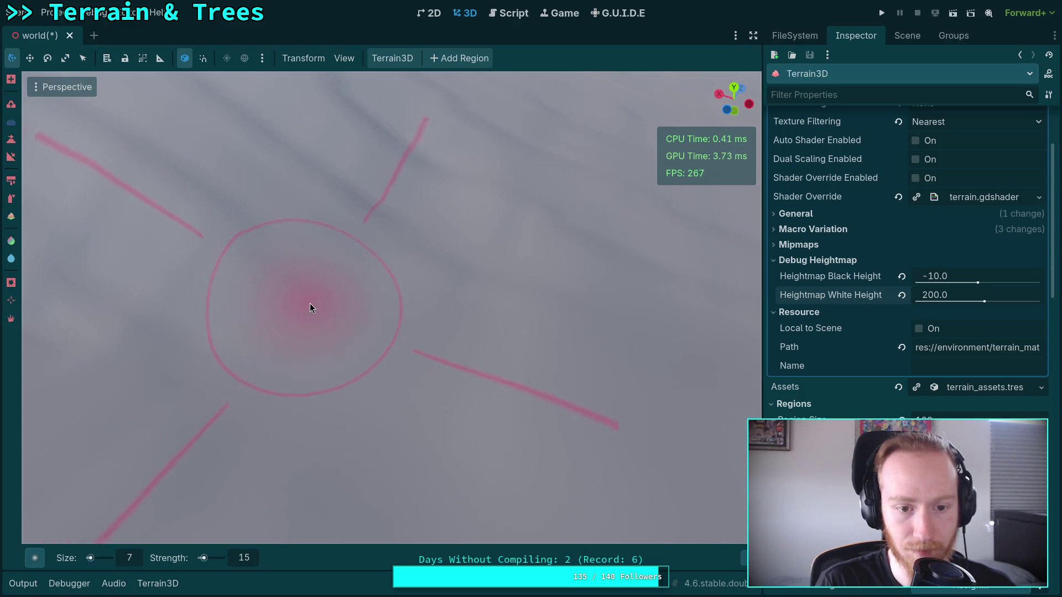
drag(310, 303, 309, 305)
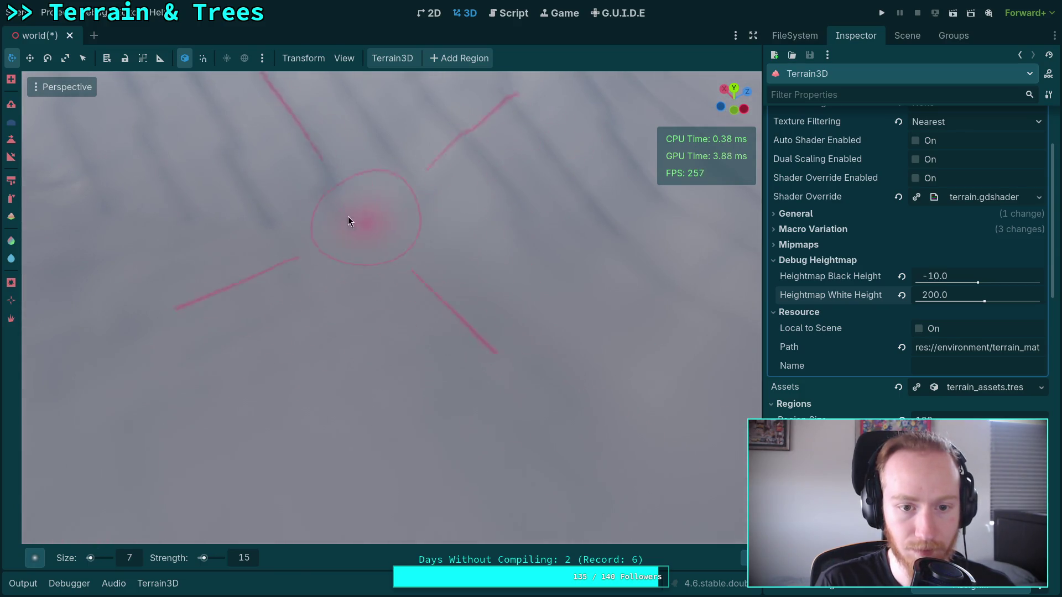
Zoom in and carve more thin down-right ridge lines across the streaked snowy slope
scroll(324, 220, up, 3)
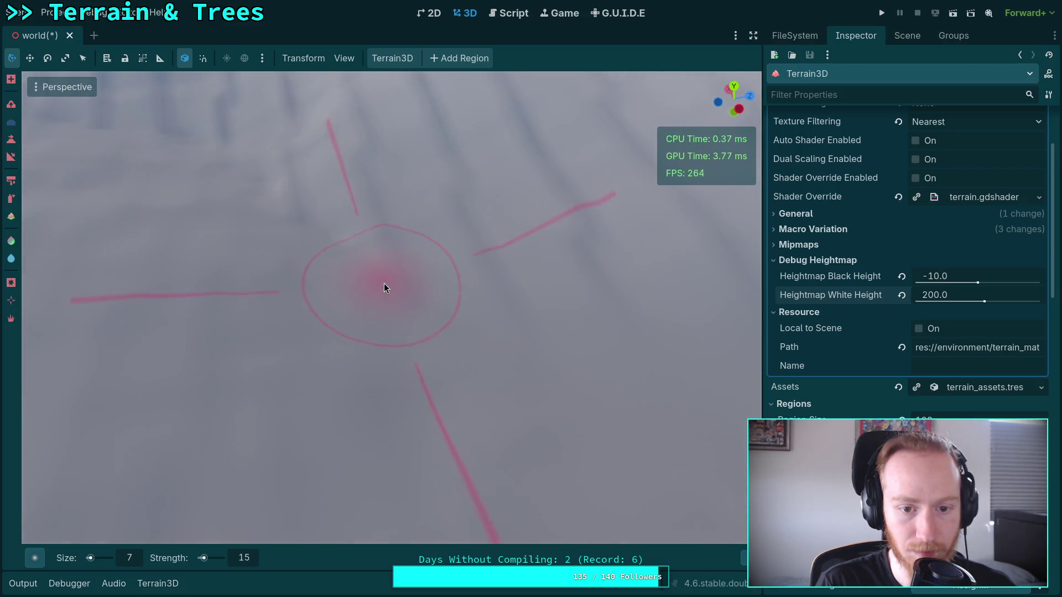
scroll(572, 322, up, 3)
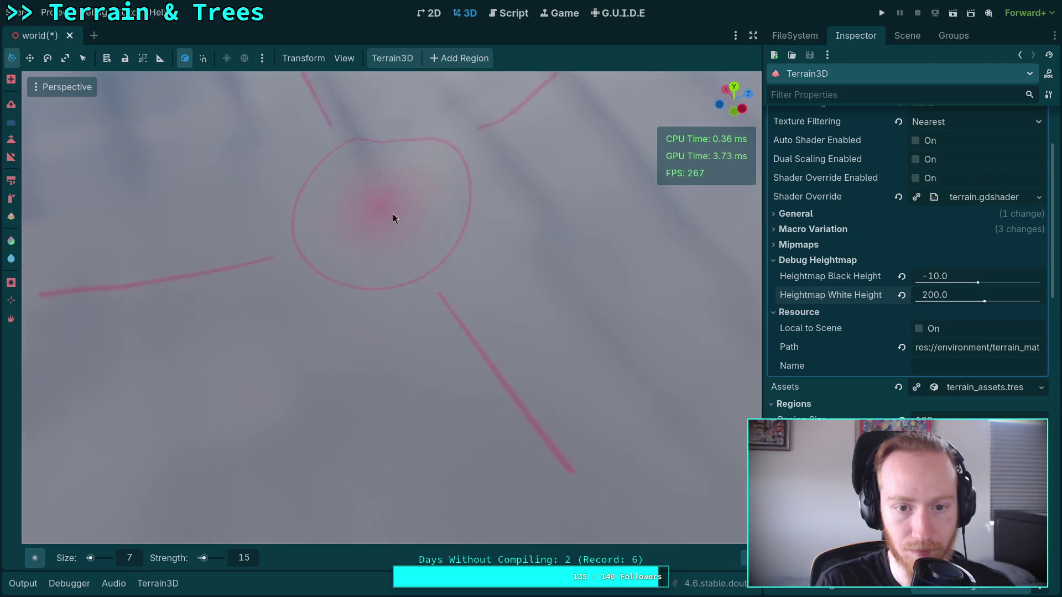
mouse_move(582, 314)
mouse_down()
mouse_move(576, 157)
mouse_move(340, 337)
mouse_up()
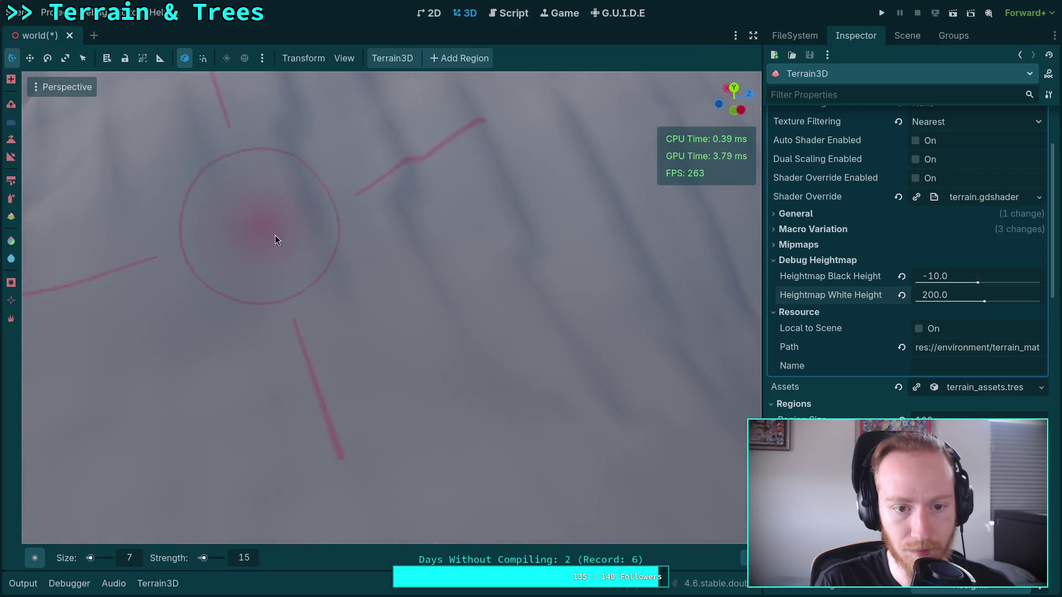
mouse_move(552, 330)
mouse_down()
mouse_move(520, 354)
mouse_move(583, 372)
mouse_up()
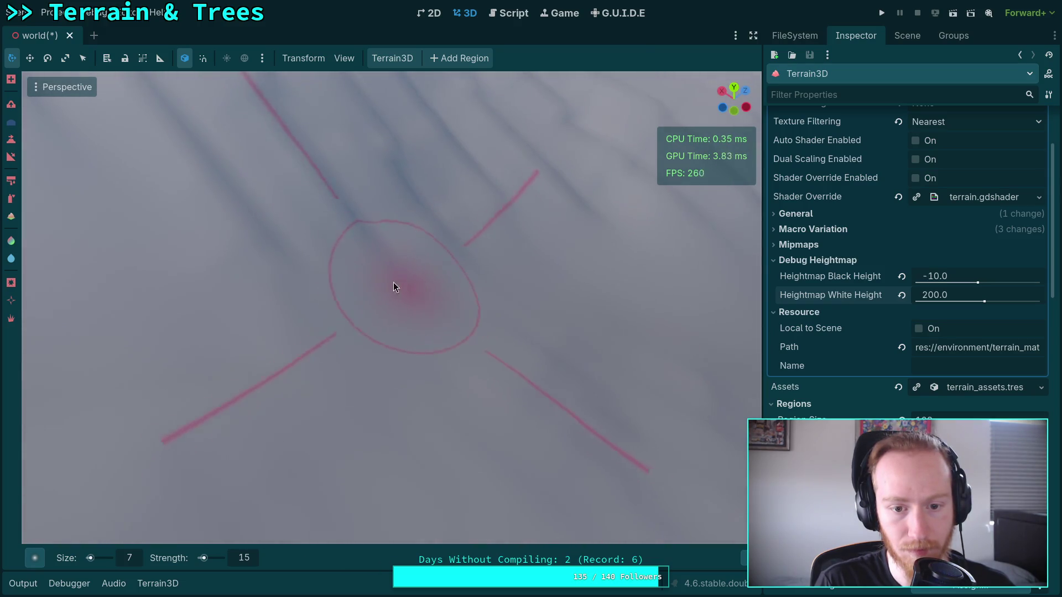
mouse_move(415, 261)
mouse_down()
mouse_move(424, 357)
mouse_move(404, 357)
mouse_up()
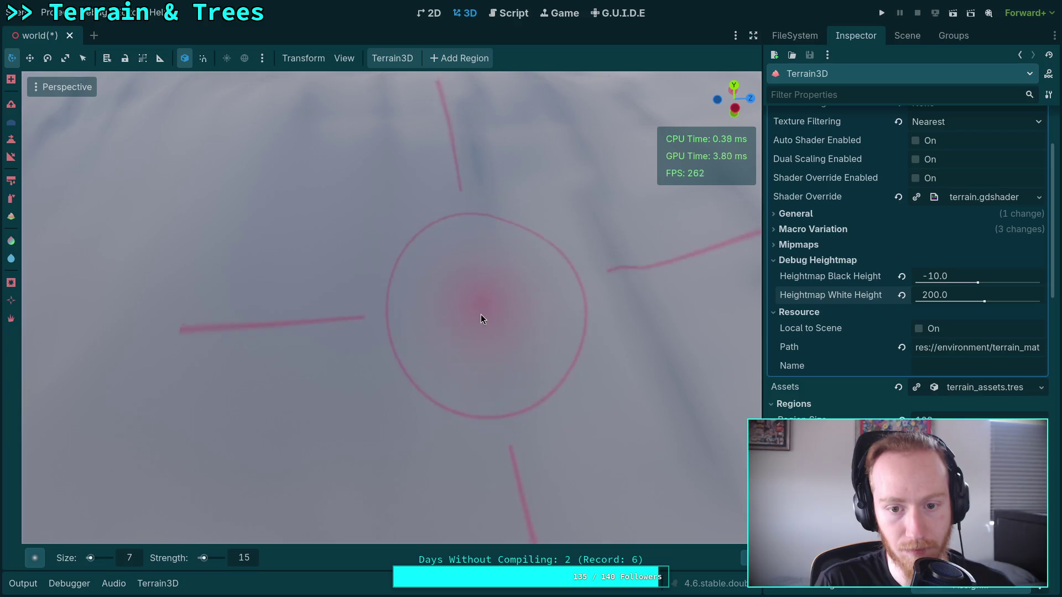
drag(547, 417, 324, 357)
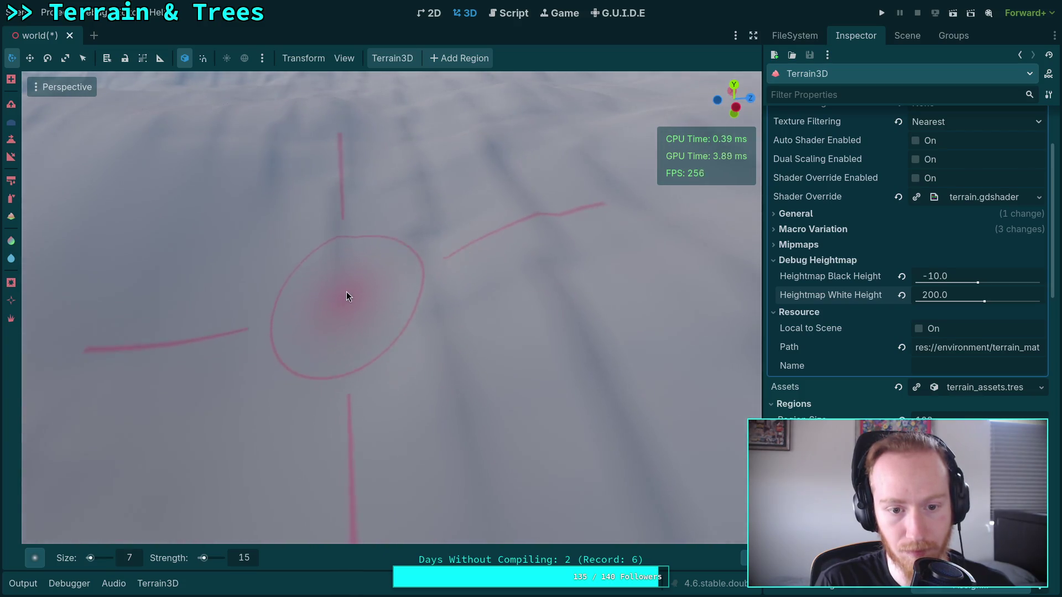
mouse_move(441, 396)
mouse_down()
mouse_move(441, 387)
mouse_move(443, 444)
mouse_up()
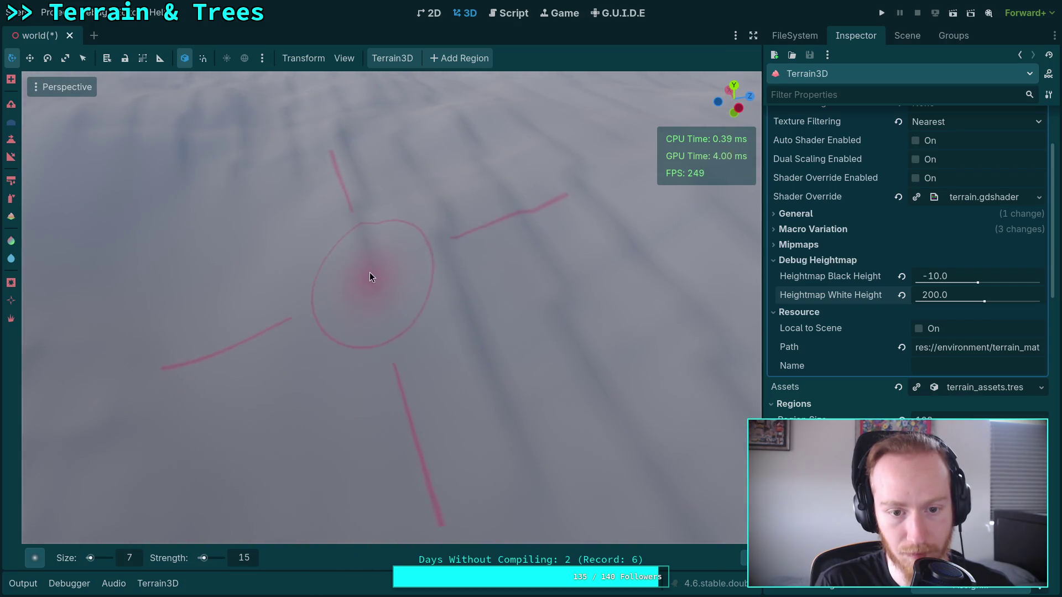